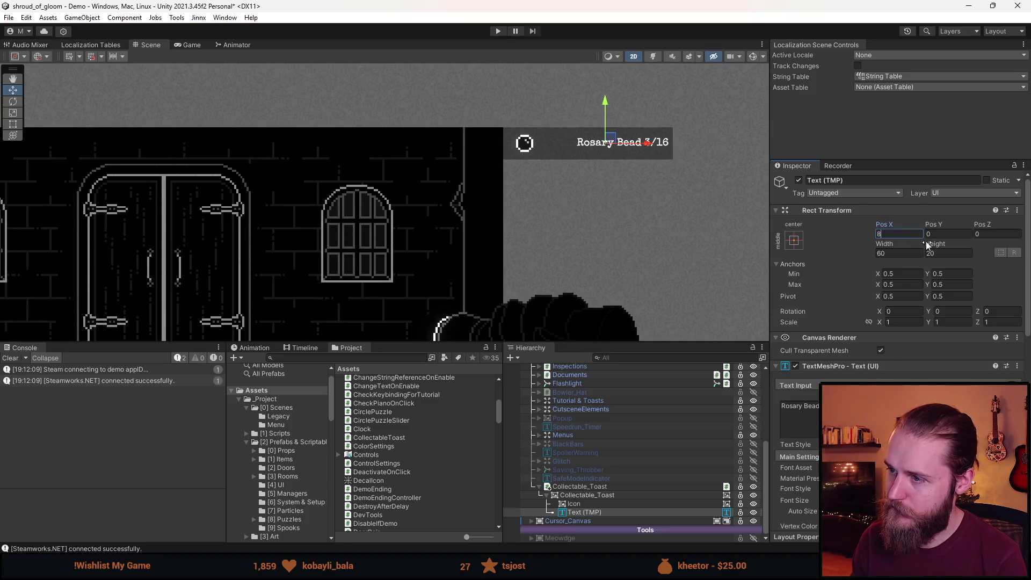
Set Text (TMP) Pos X to 6 and nest the Icon under Text (TMP)
key(BackSpace)
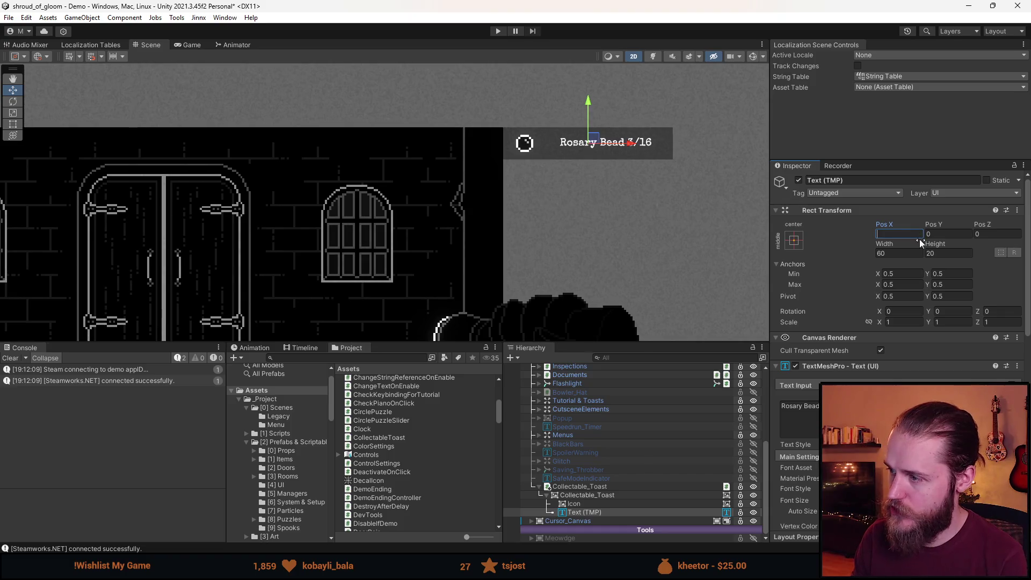
text(7)
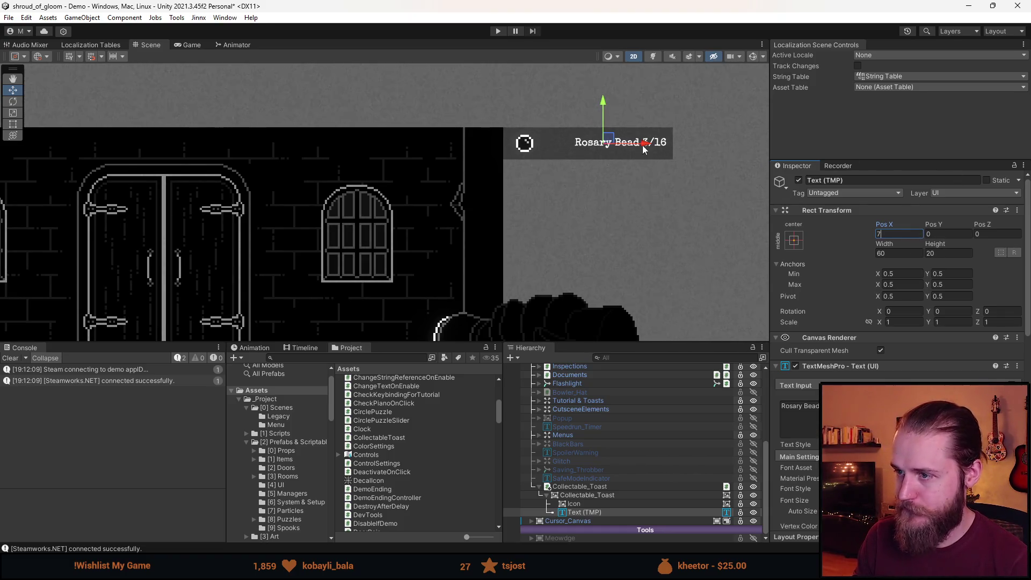
text(6)
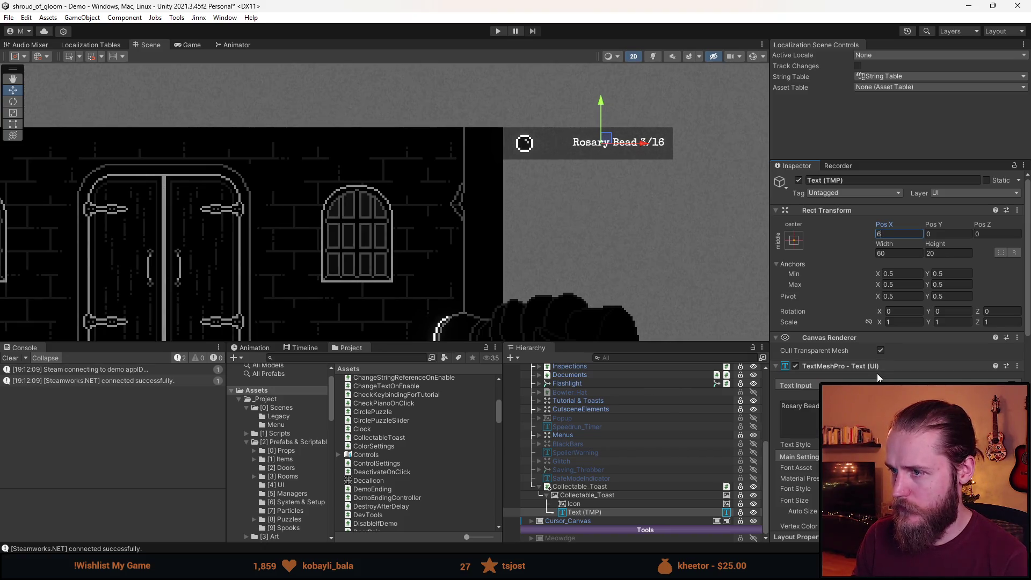
click(599, 506)
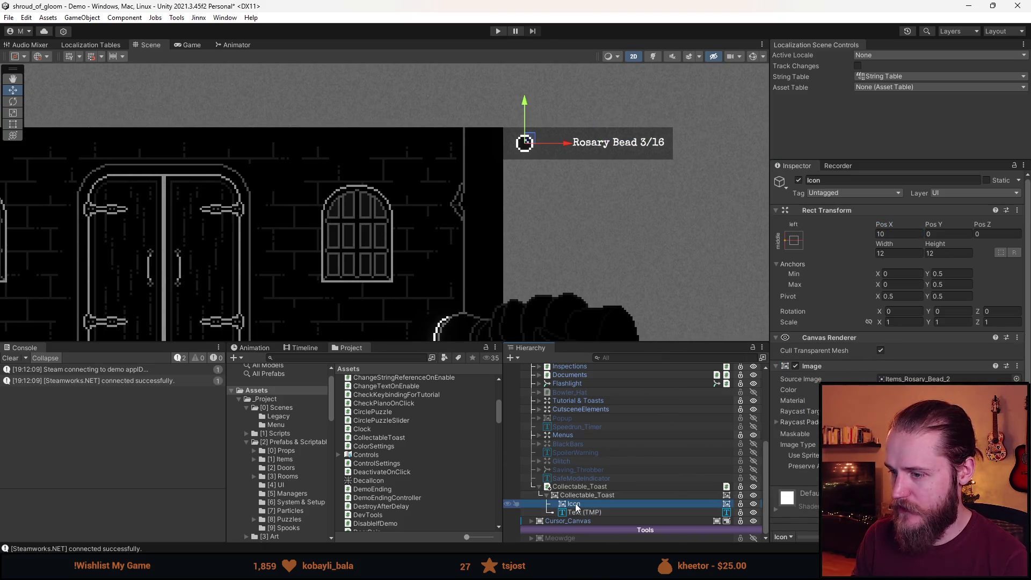
drag(587, 512, 585, 512)
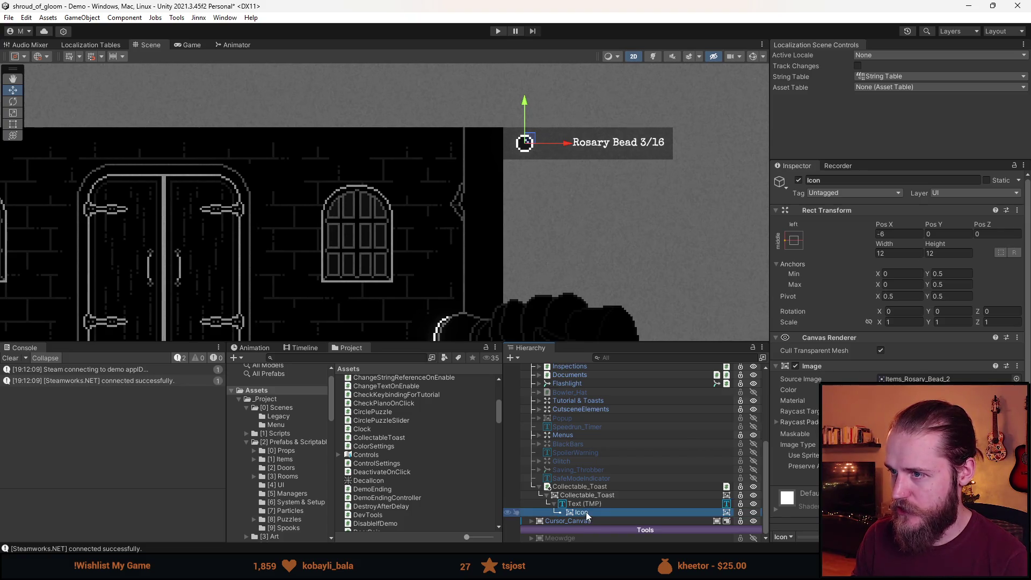
click(591, 504)
click(592, 513)
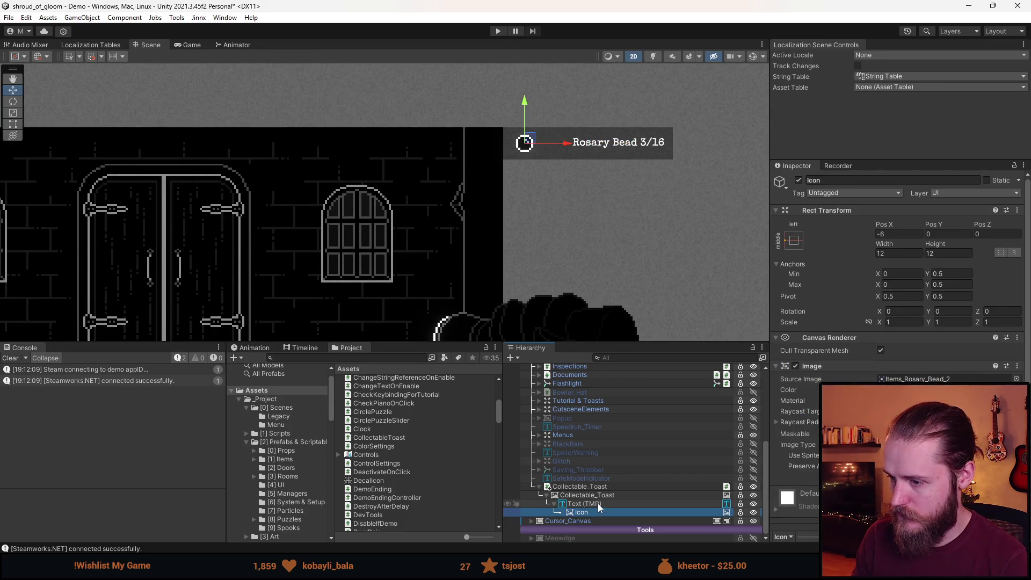
click(598, 504)
click(13, 124)
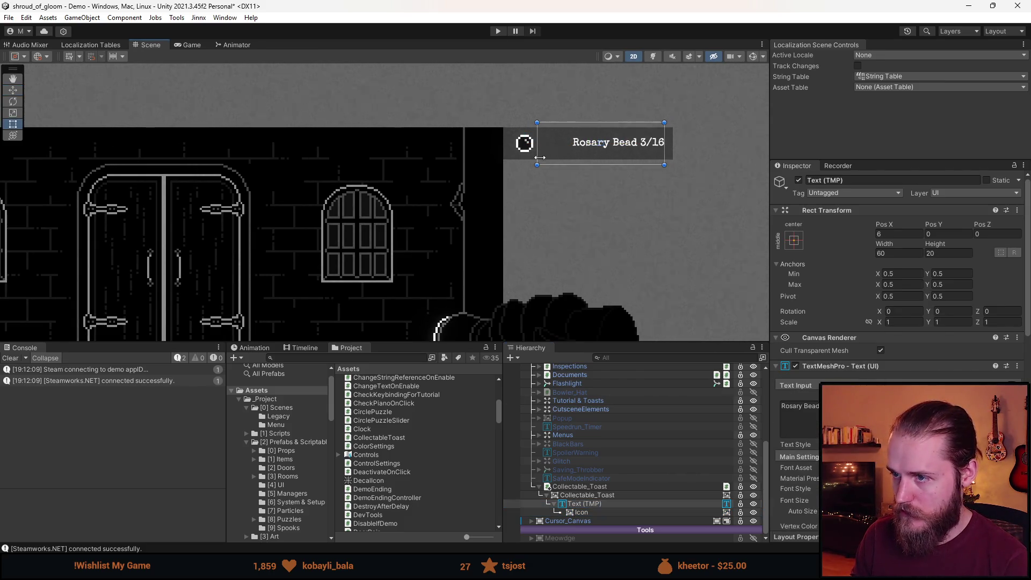
Tighten the text box's left edge and anchor the text to middle-right
mouse_move(537, 156)
mouse_down()
mouse_move(564, 158)
mouse_move(545, 157)
mouse_up()
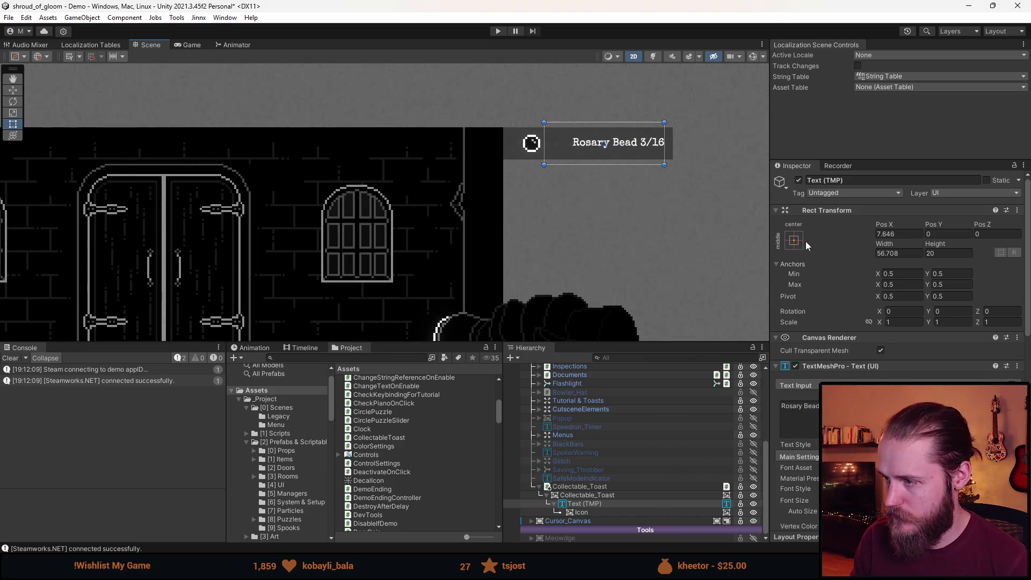
click(793, 240)
click(877, 348)
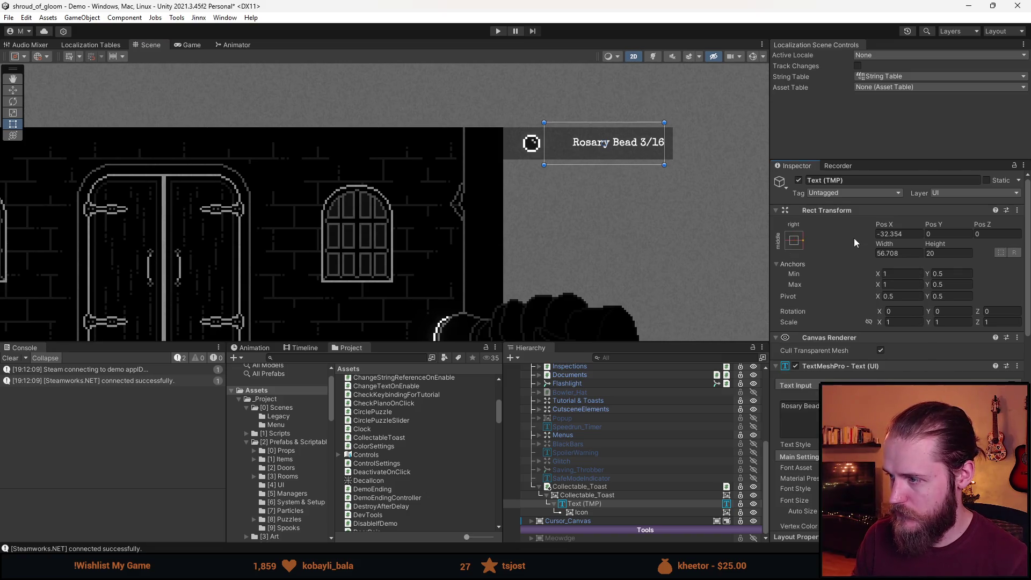
Add a Content Size Fitter to Text (TMP) with Horizontal Fit set to Preferred Size
scroll(854, 371, down, 6)
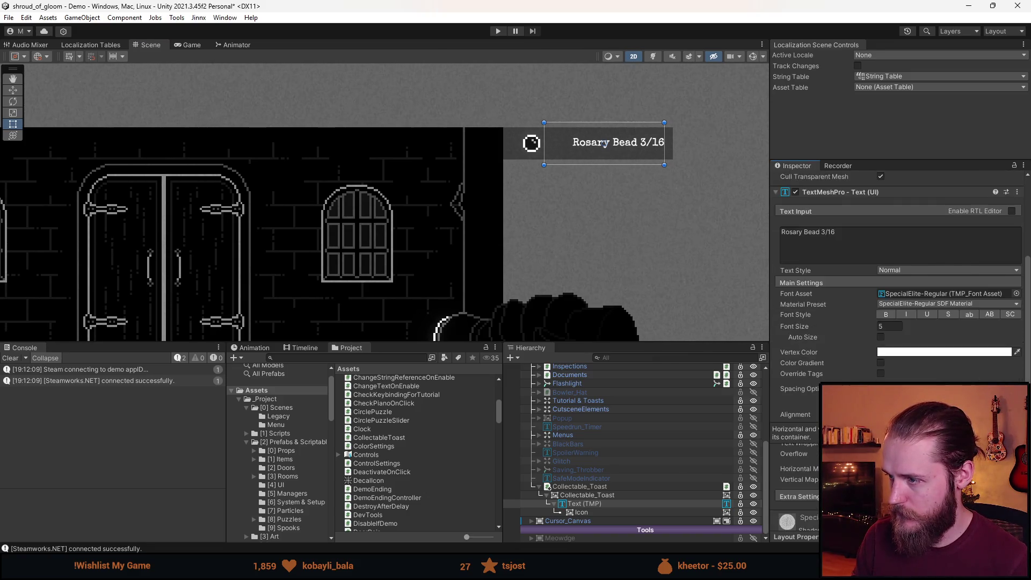
scroll(897, 268, down, 5)
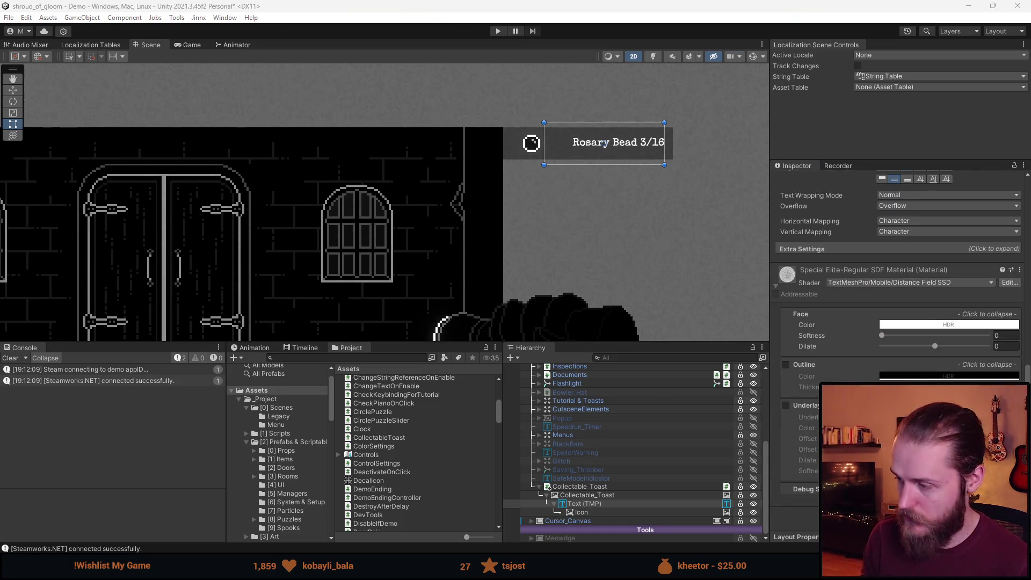
key(ctrl+z)
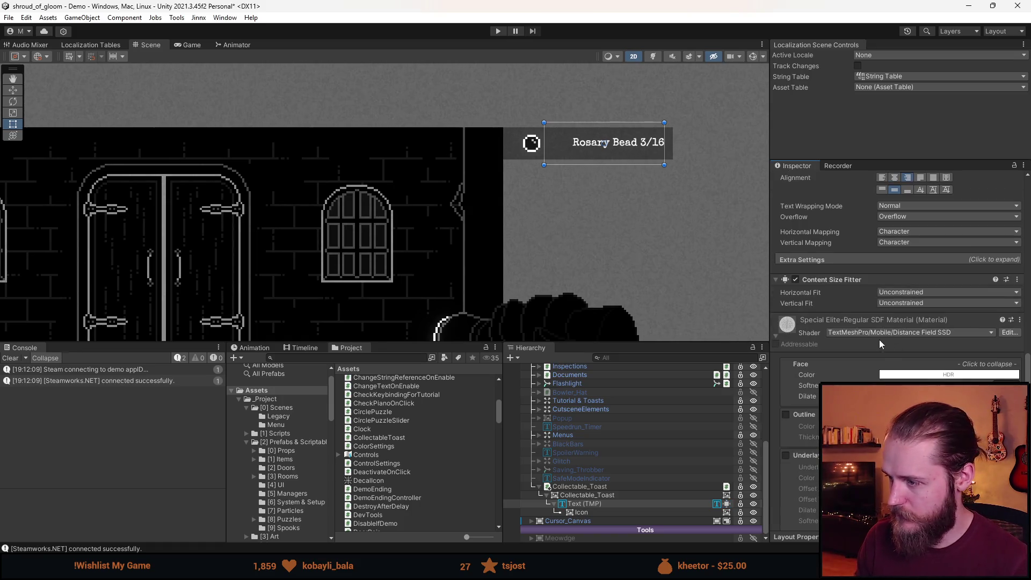
click(903, 303)
click(916, 339)
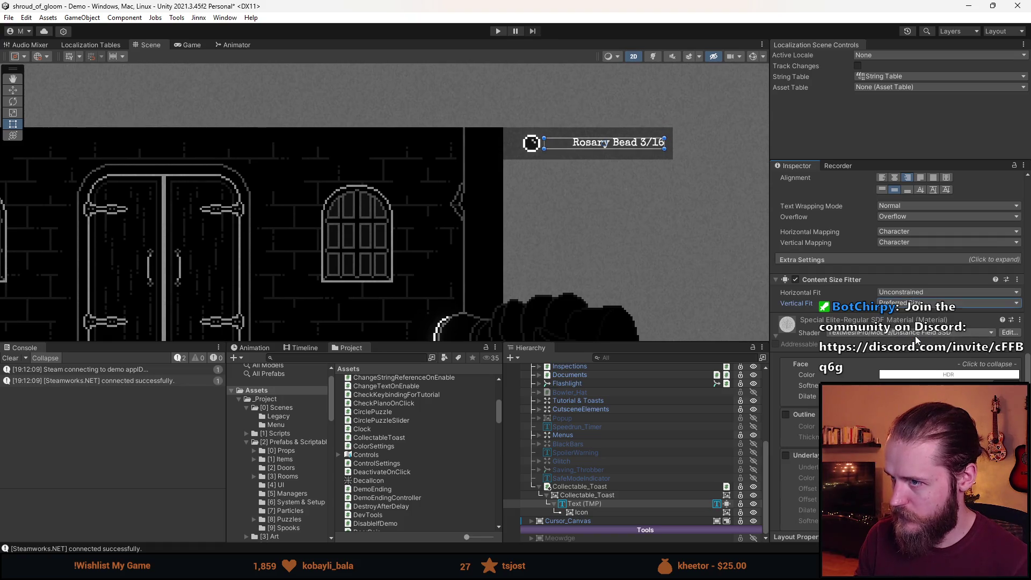
click(912, 302)
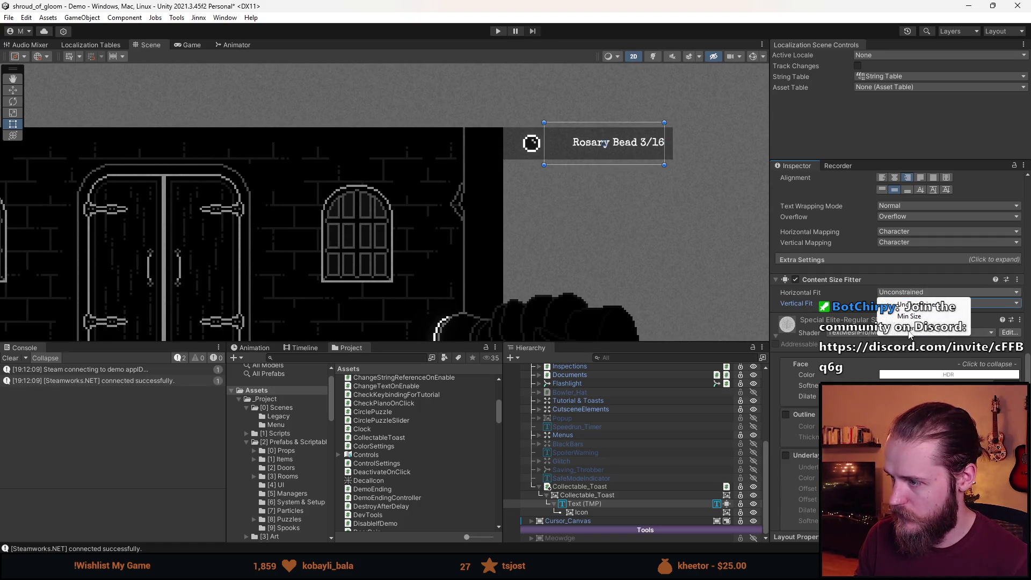
click(911, 334)
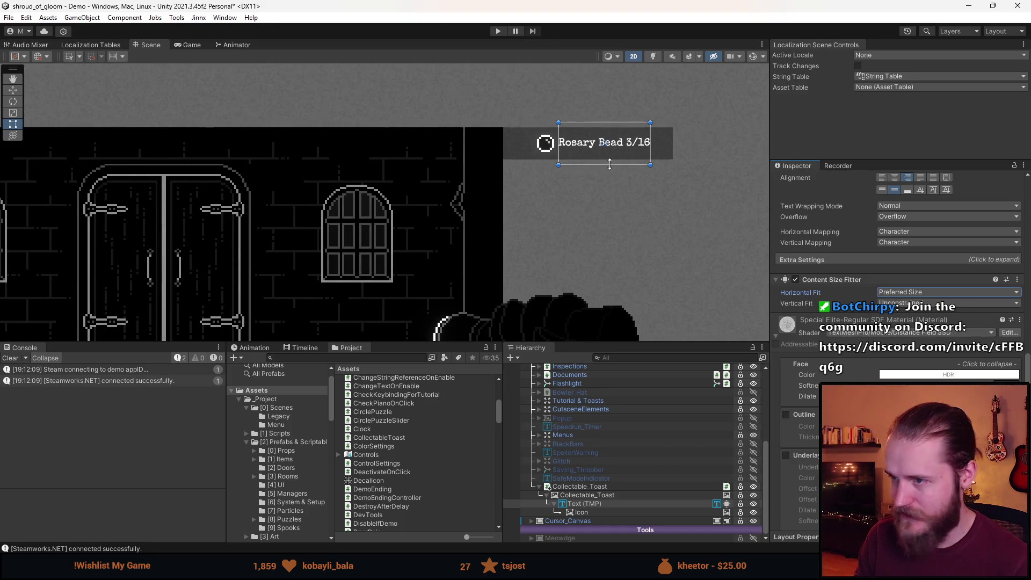
scroll(897, 268, up, 4)
scroll(858, 327, up, 7)
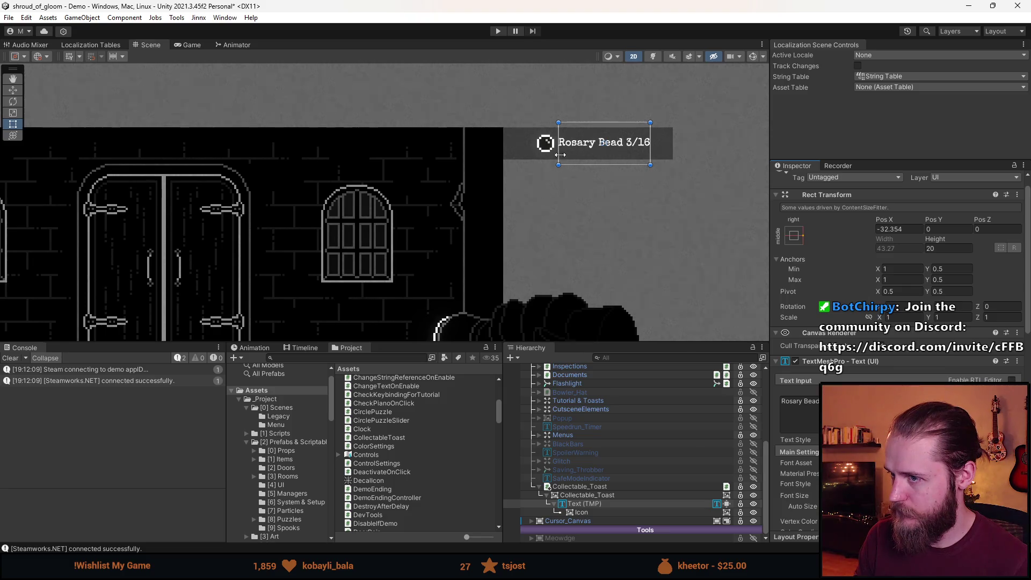
Shift the toast text slightly right to Pos X -24.631
mouse_move(558, 155)
mouse_down()
mouse_move(507, 155)
mouse_move(563, 155)
mouse_up()
key(ctrl+z)
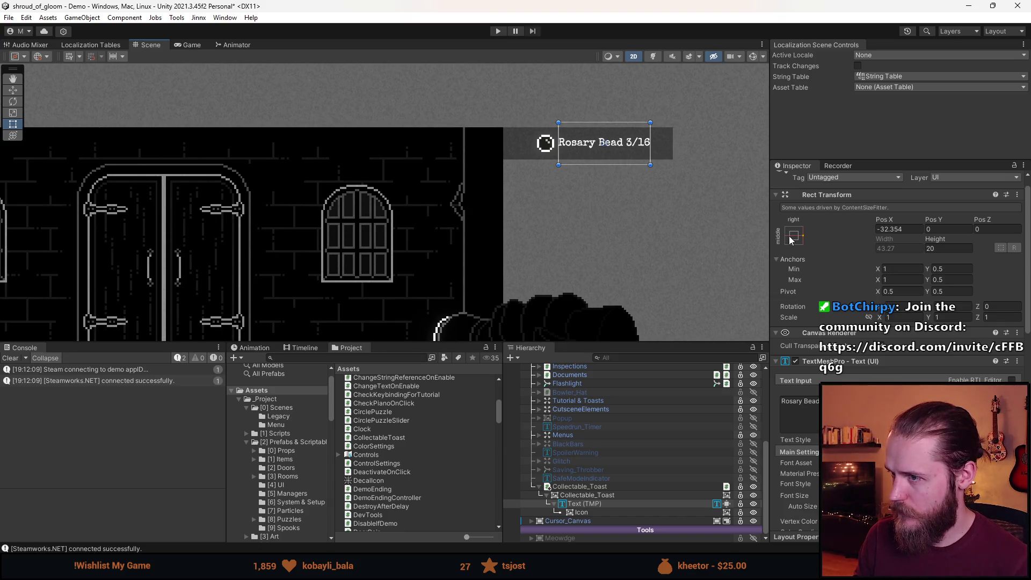
drag(651, 156, 681, 154)
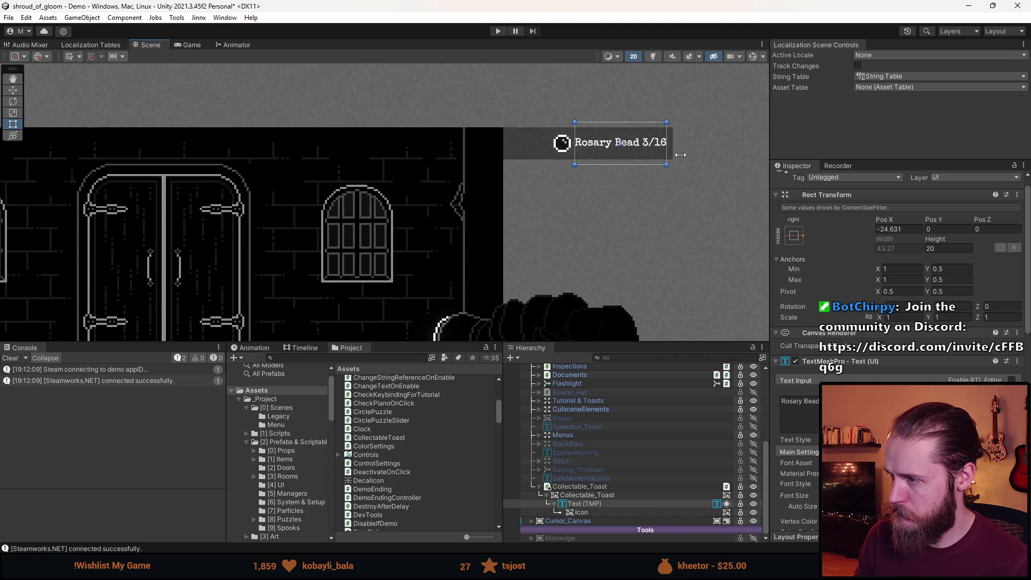
Type test characters to confirm the box widens, then revert the label to Rosary Bead 3/16
click(799, 408)
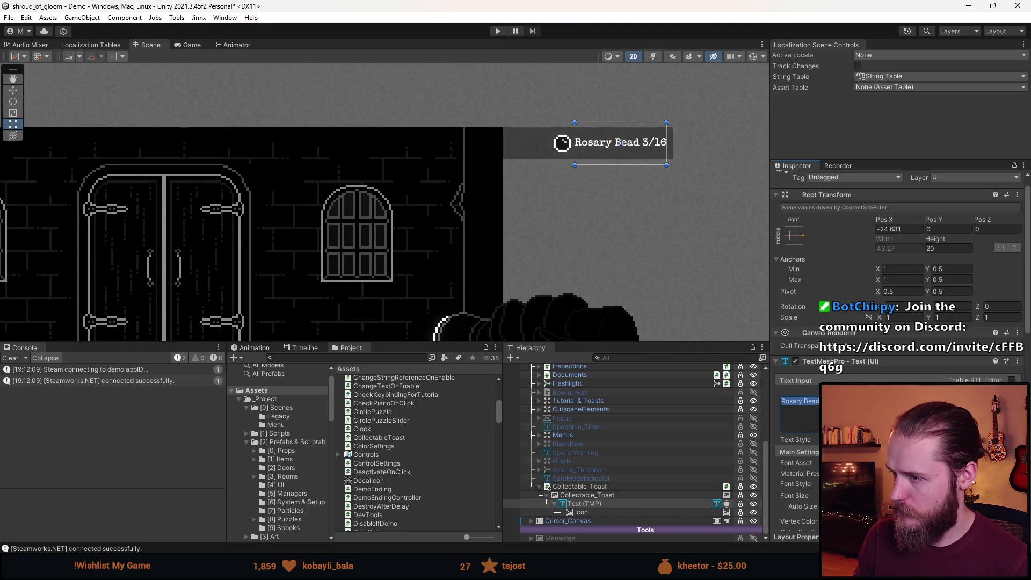
text(asdasdasd)
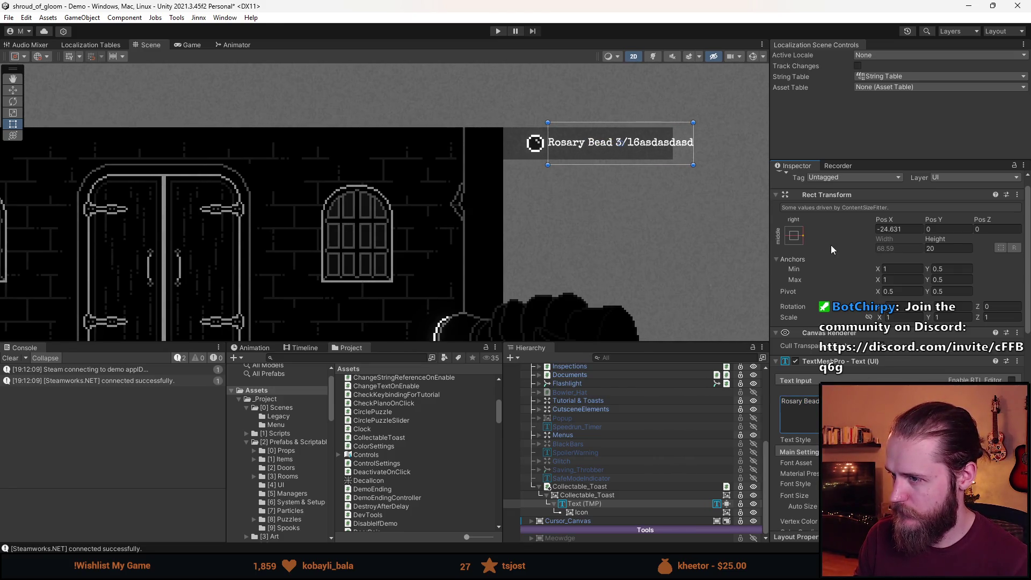
text(asdasdasdasd)
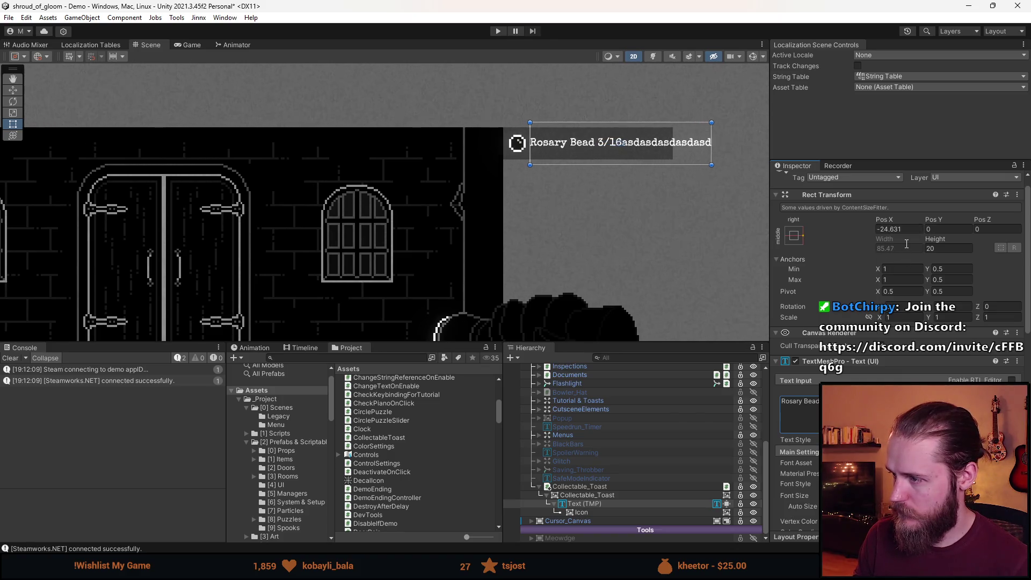
text(asdasd)
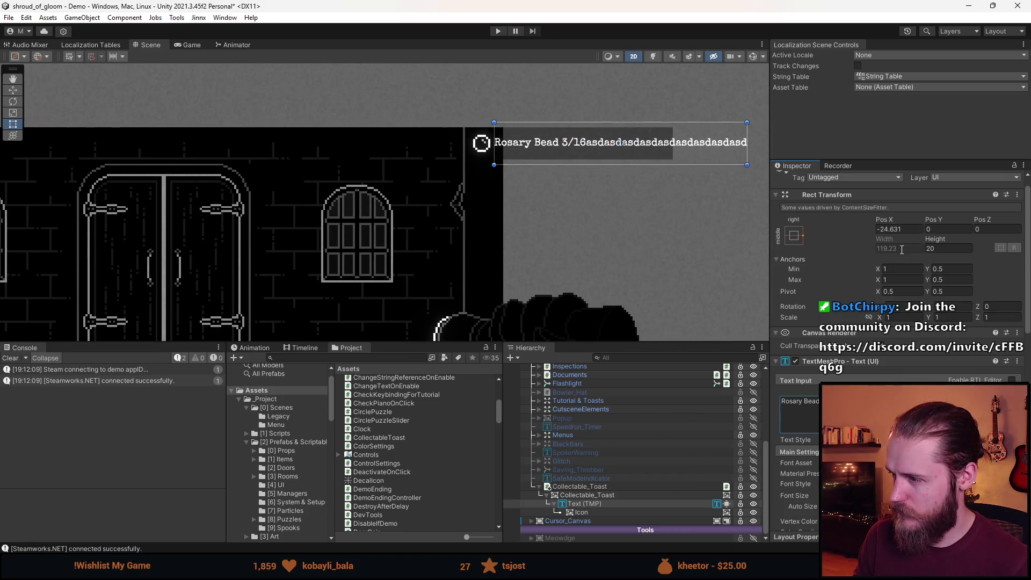
key(ctrl+z)
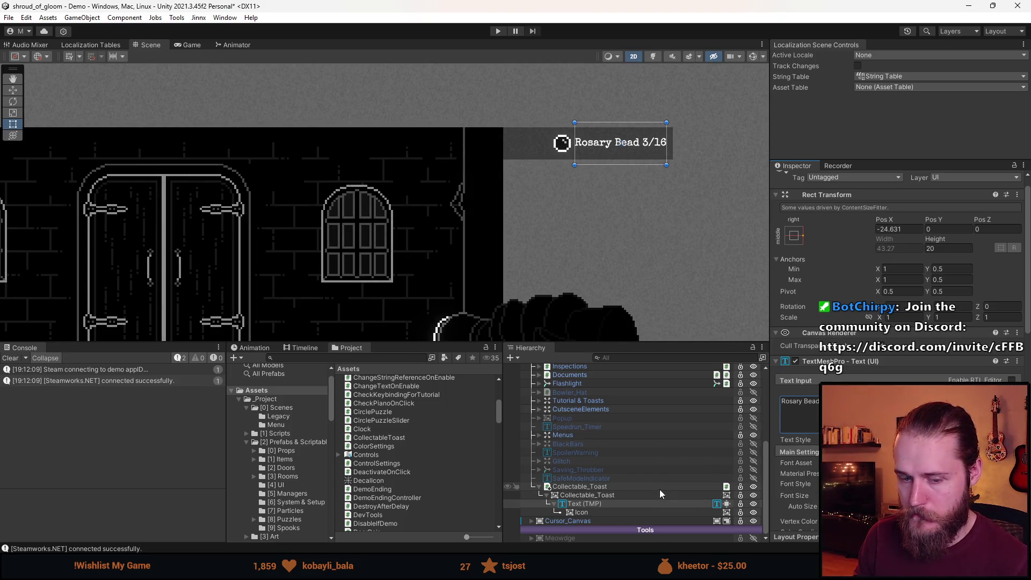
scroll(897, 322, down, 3)
scroll(897, 322, down, 2)
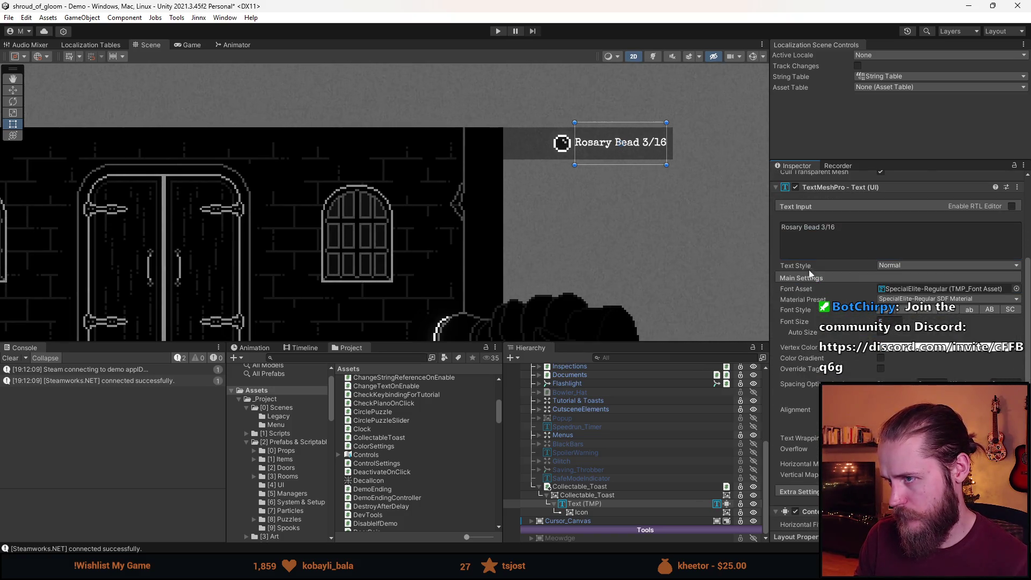
double_click(890, 231)
text({amount})
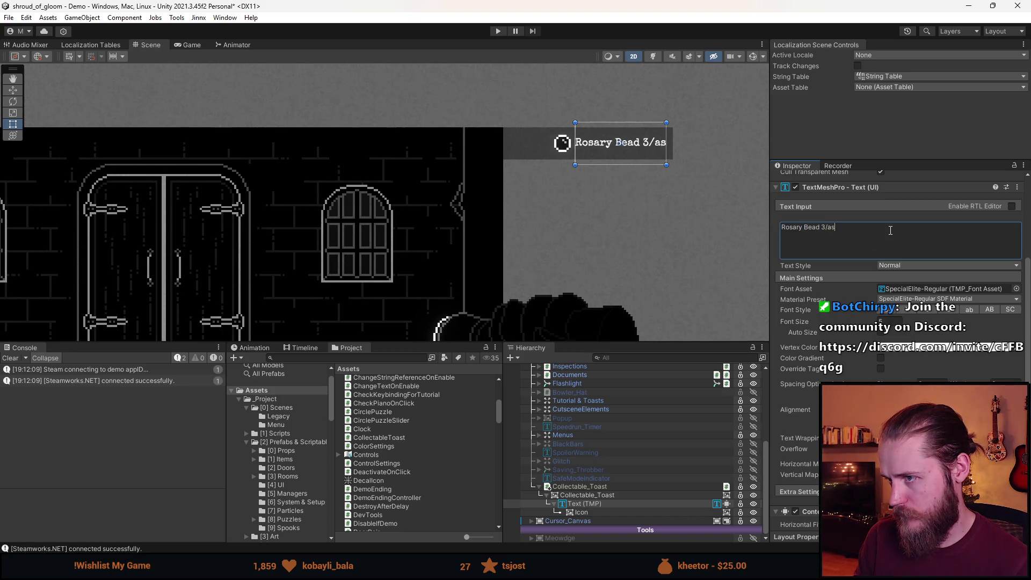
key(Escape)
click(898, 235)
text(asdasd)
key(Escape)
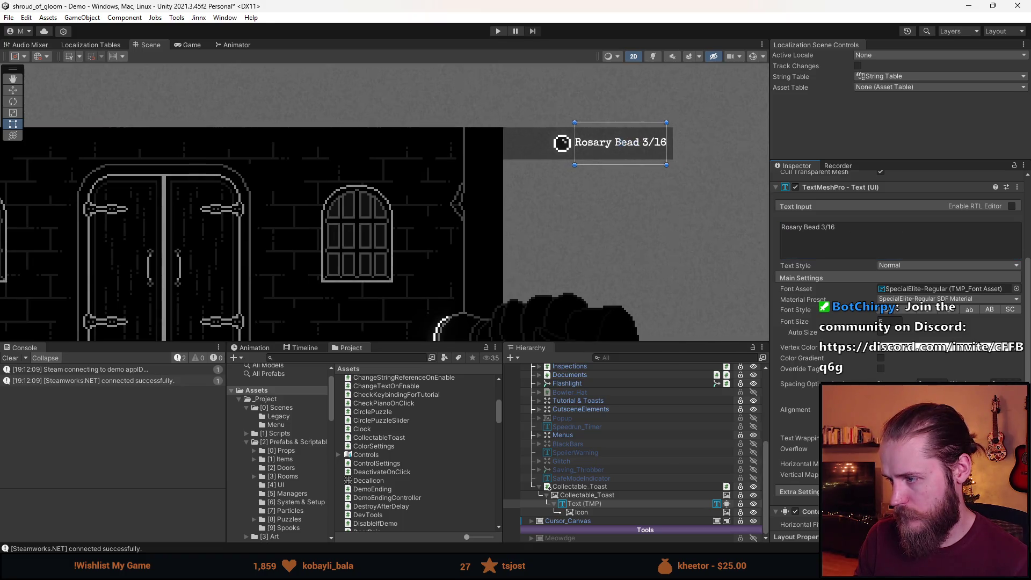
scroll(817, 409, up, 5)
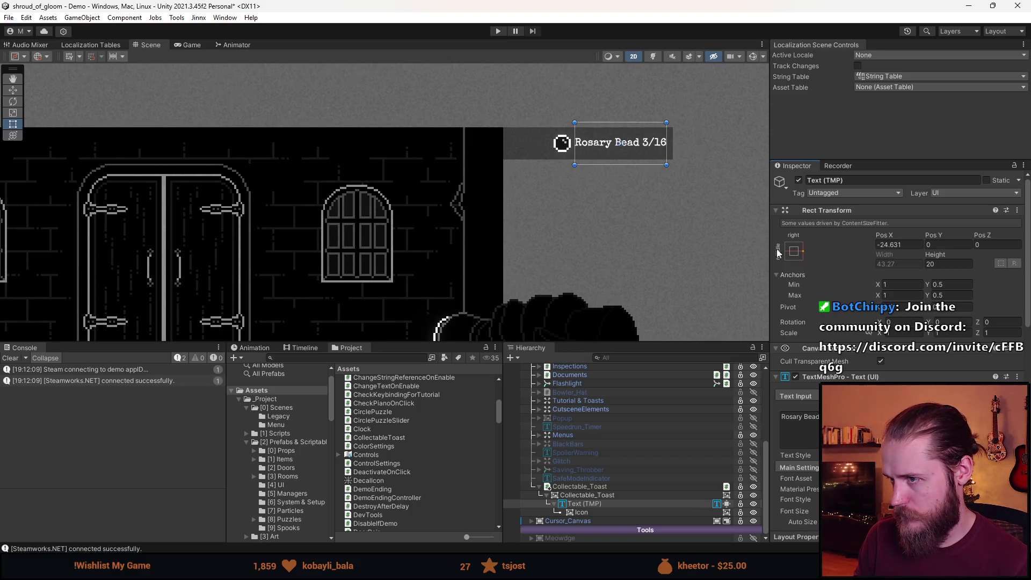
Undo a stray text move and reset Text (TMP) Pos X to 0
drag(572, 150, 440, 152)
key(ctrl+z)
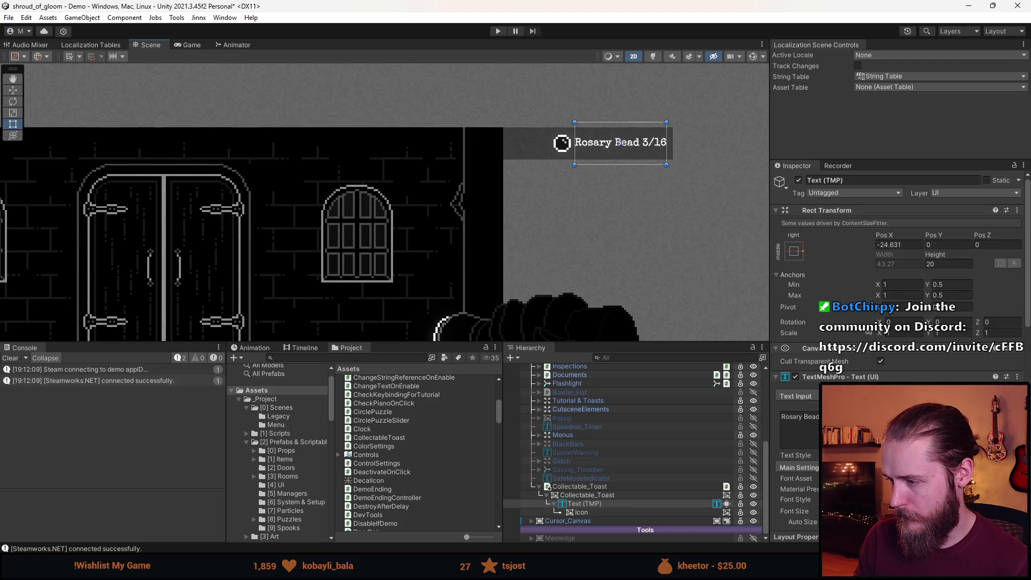
scroll(896, 322, down, 5)
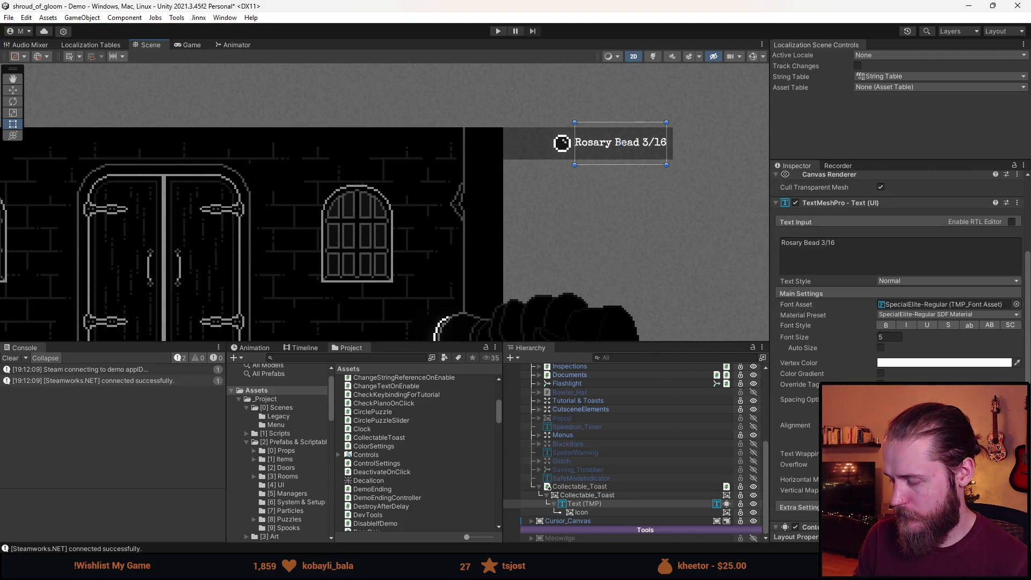
scroll(913, 245, up, 5)
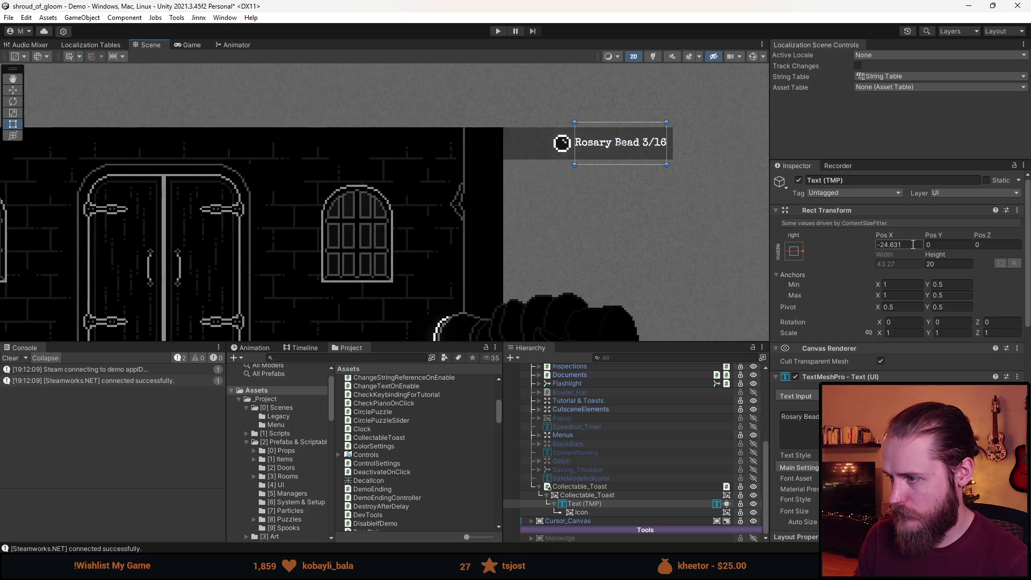
click(598, 494)
click(597, 504)
click(895, 245)
text(0)
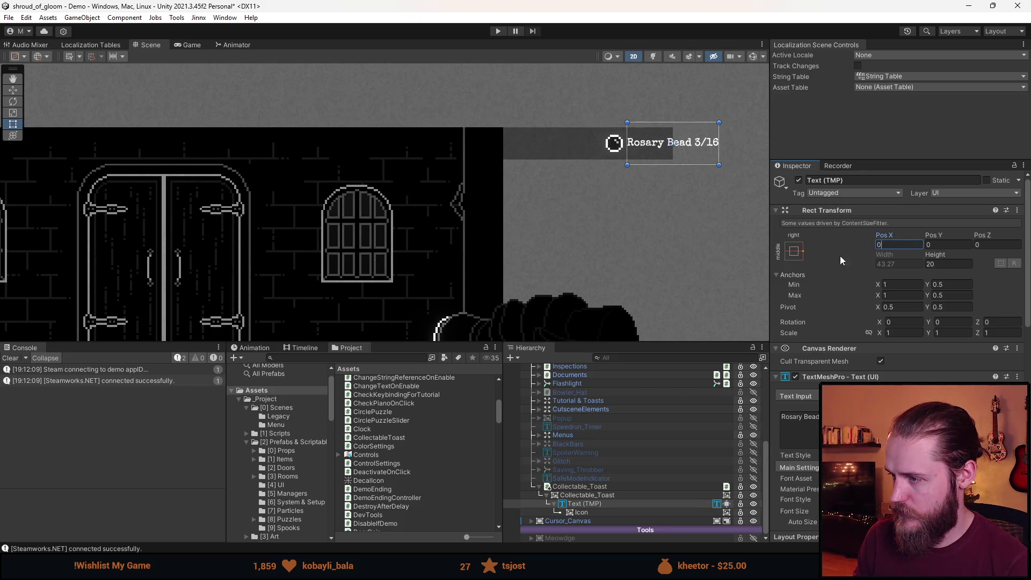
Try left-middle and stretch anchor presets, testing label growth with sample text and undoing it
click(794, 257)
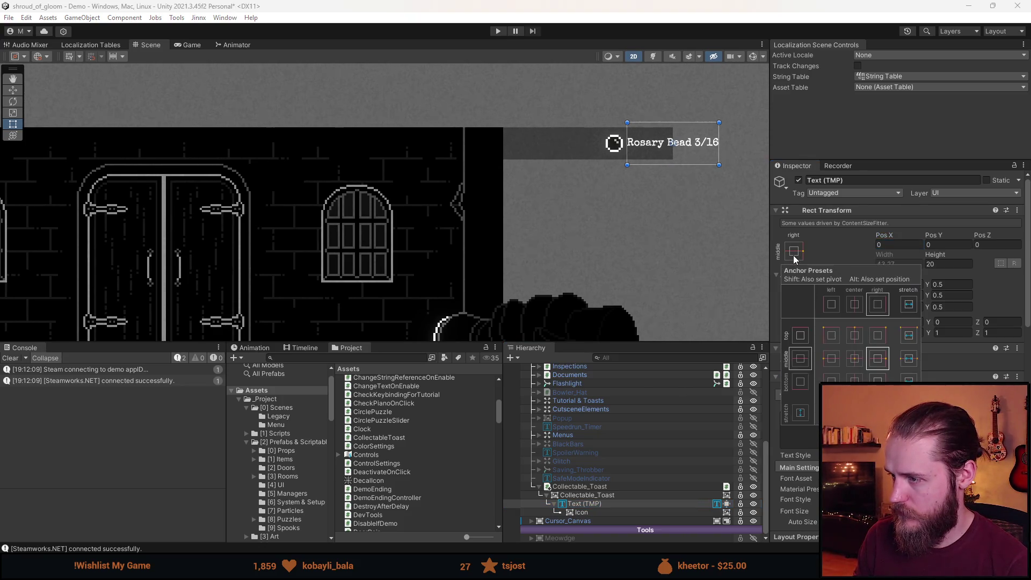
click(833, 364)
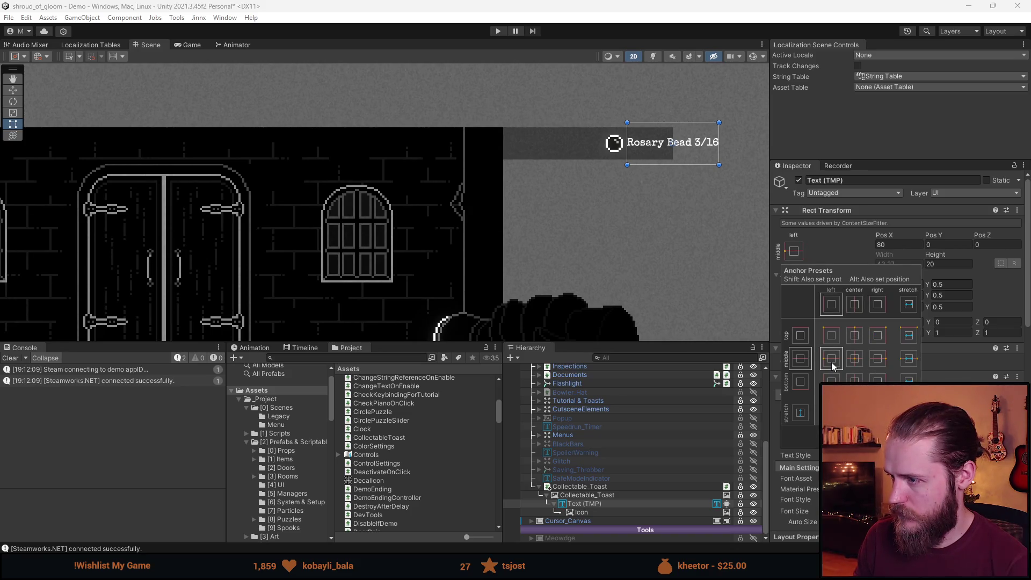
key(Escape)
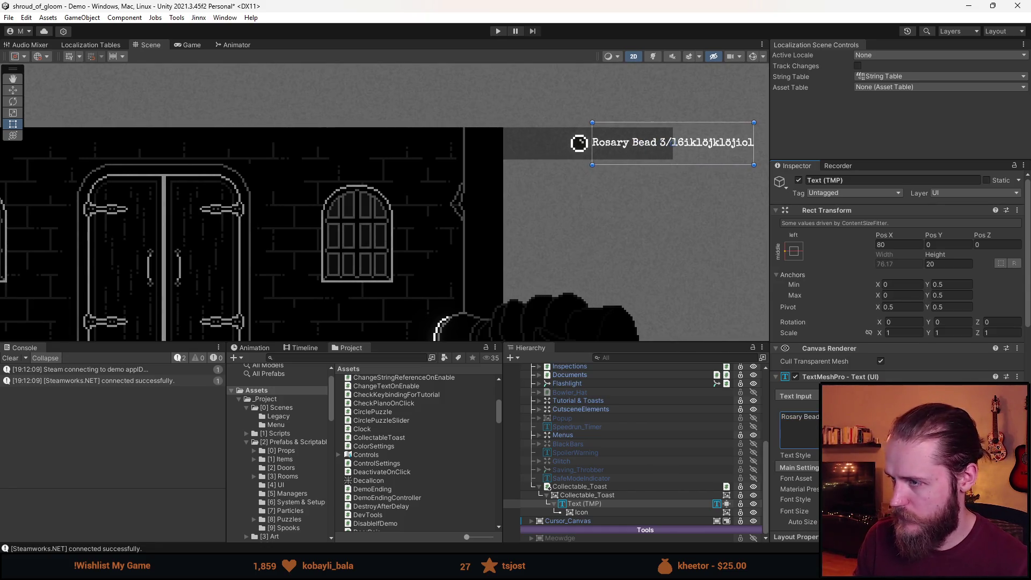
click(794, 251)
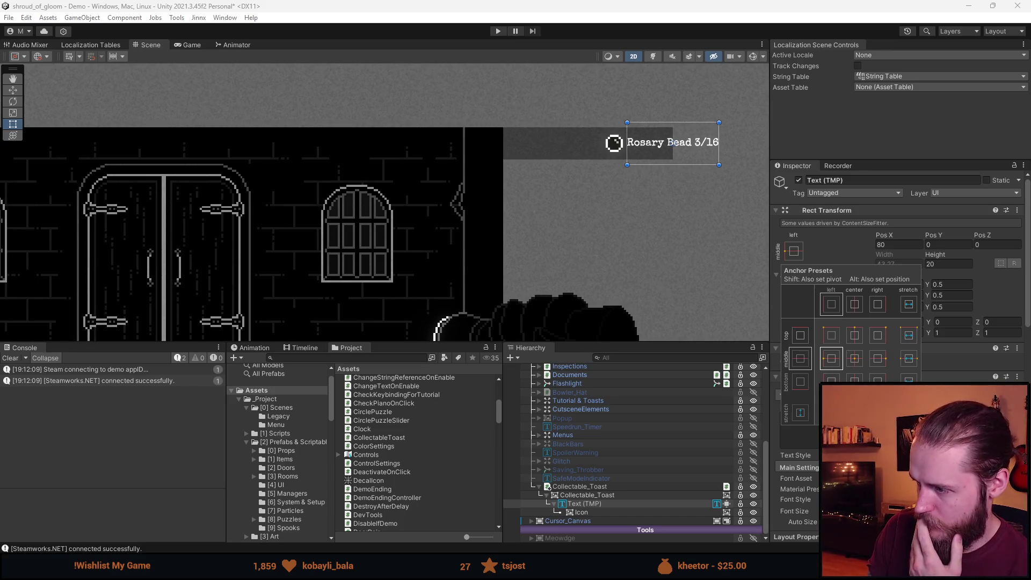
click(908, 359)
click(800, 424)
text(vbnasdf)
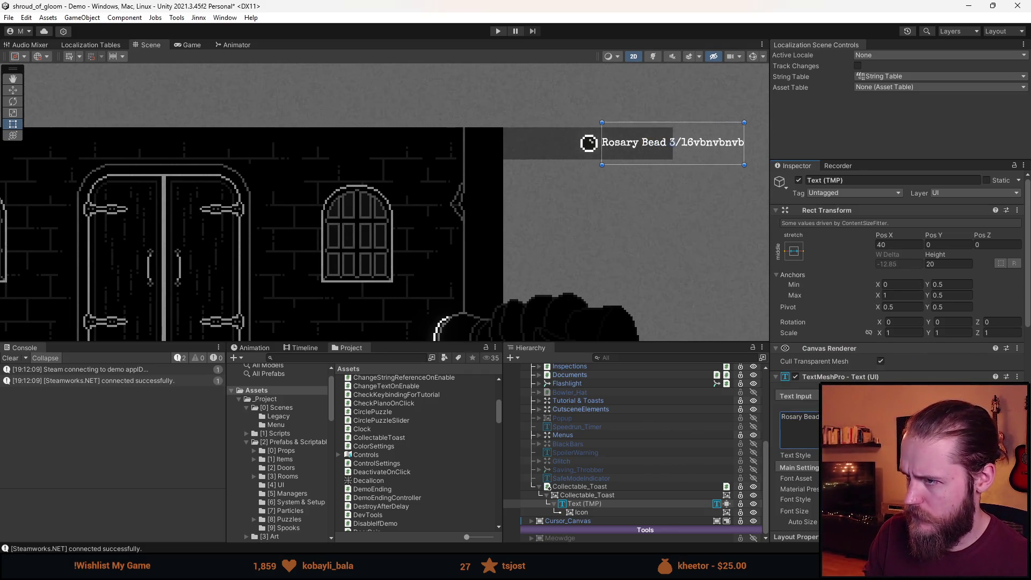
key(ctrl+z)
click(794, 250)
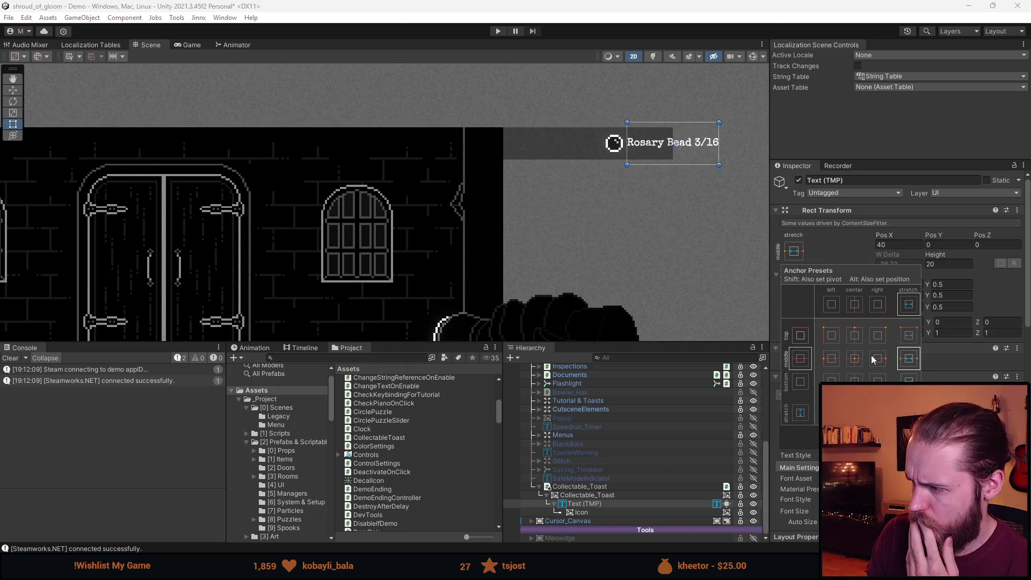
click(909, 413)
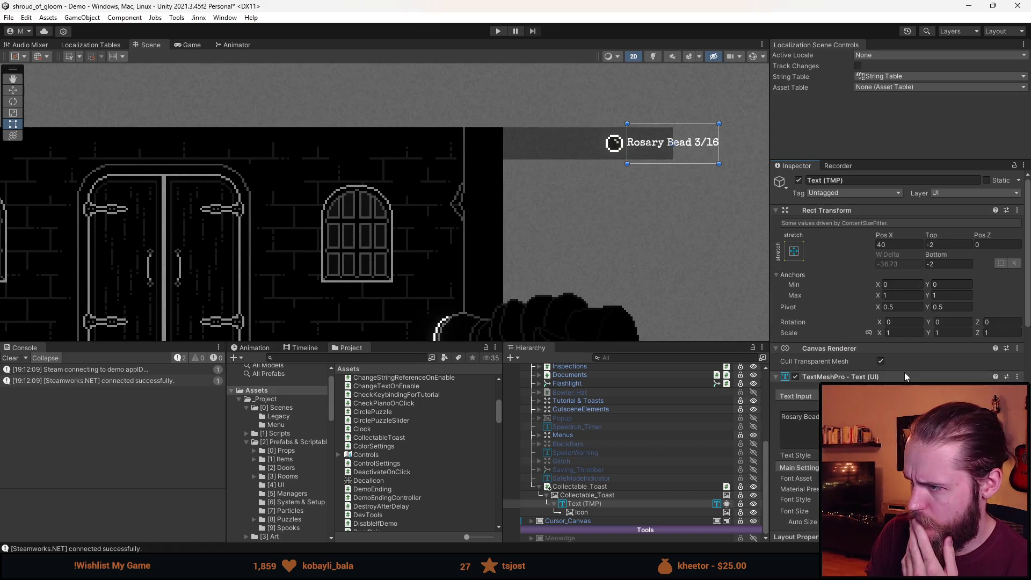
text(fghfghfghfgh)
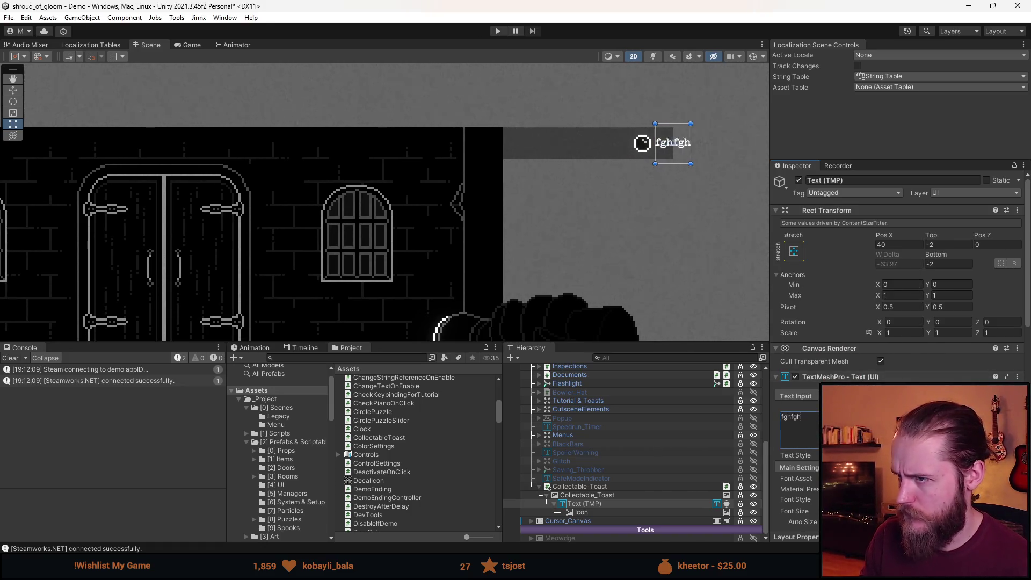
key(ctrl+z)
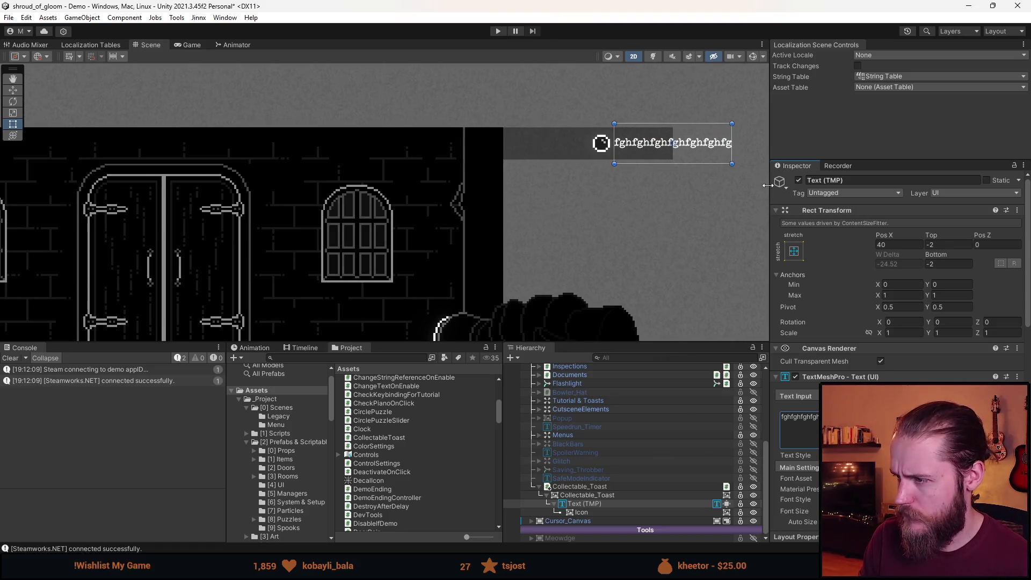
Anchor the text back to middle-right and reselect Text (TMP)
click(794, 251)
click(883, 360)
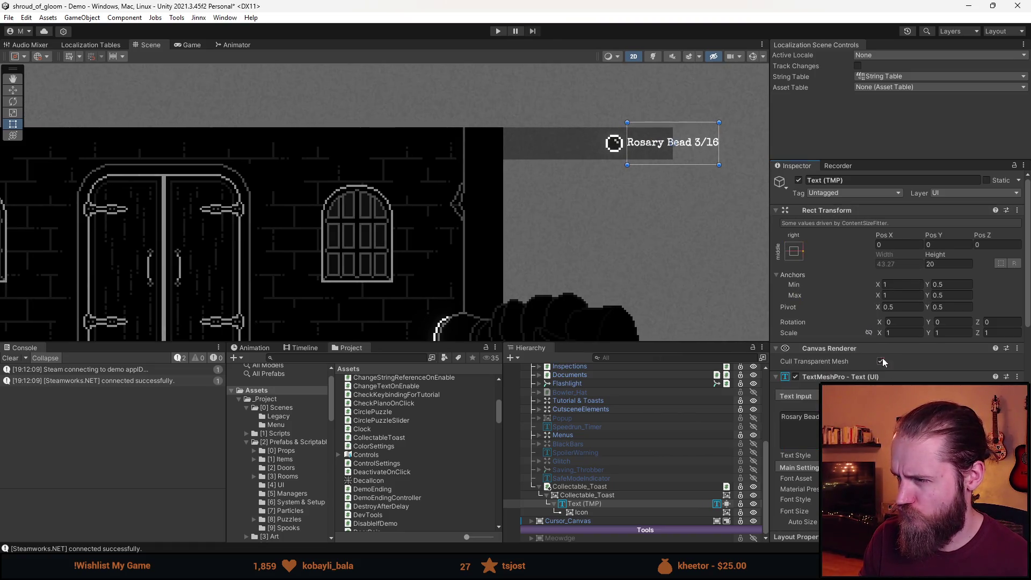
drag(769, 287, 750, 287)
click(777, 252)
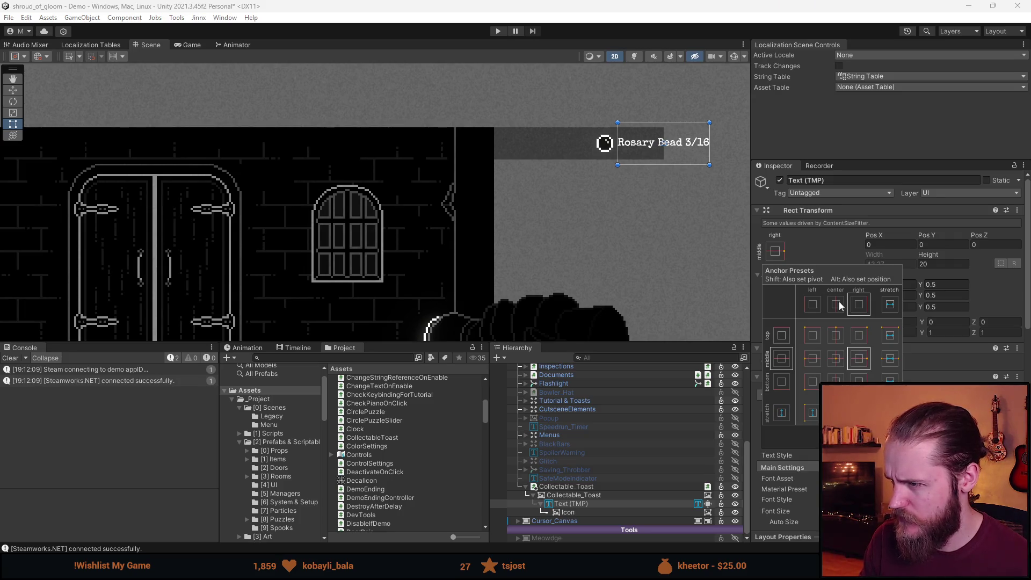
click(820, 252)
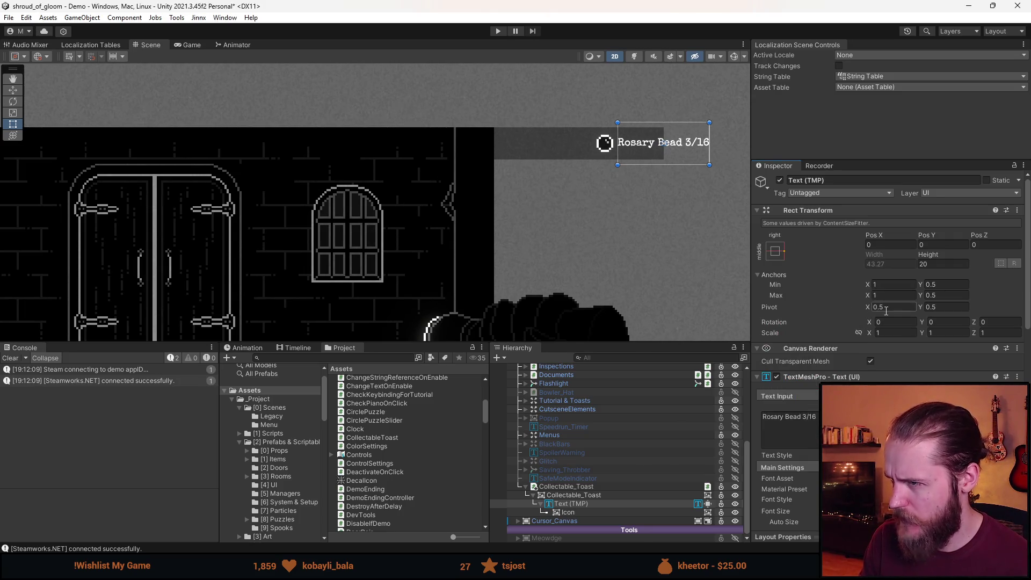
scroll(673, 161, up, 6)
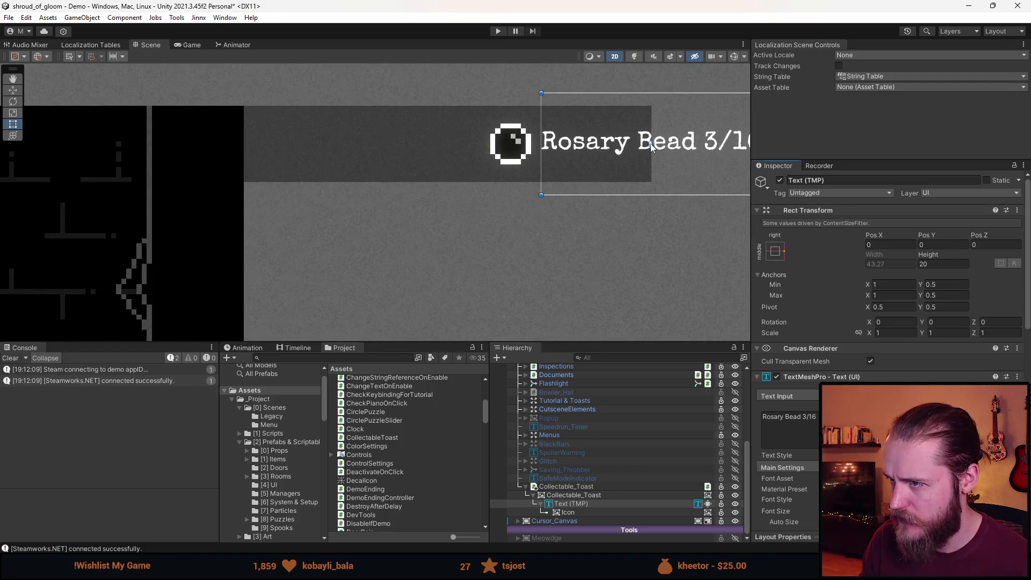
drag(650, 144, 550, 227)
click(581, 505)
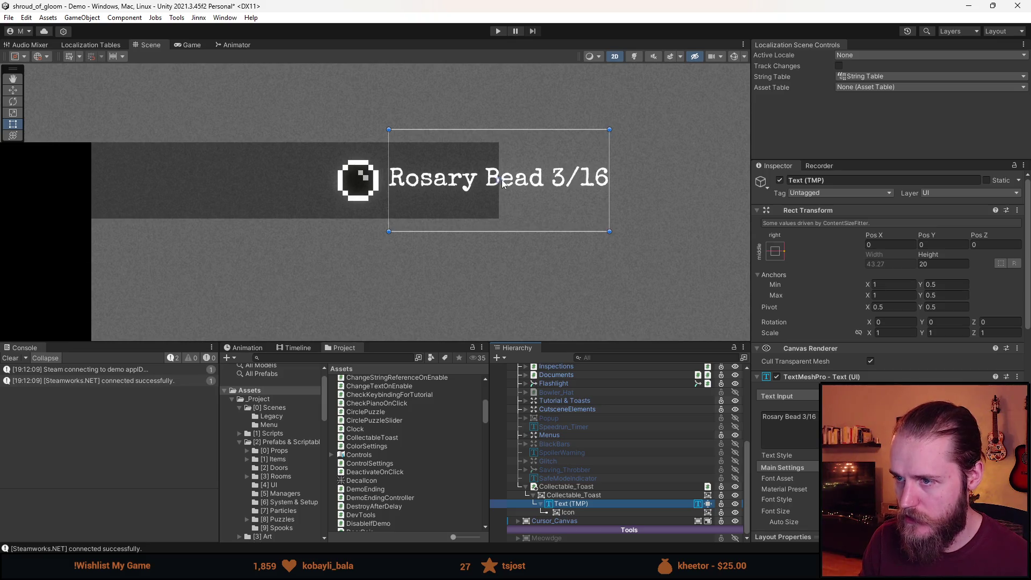
drag(499, 179, 528, 180)
key(ctrl+z)
Set Pivot X to 1 and Pos X to 0, checking that longer text grows leftward
click(875, 297)
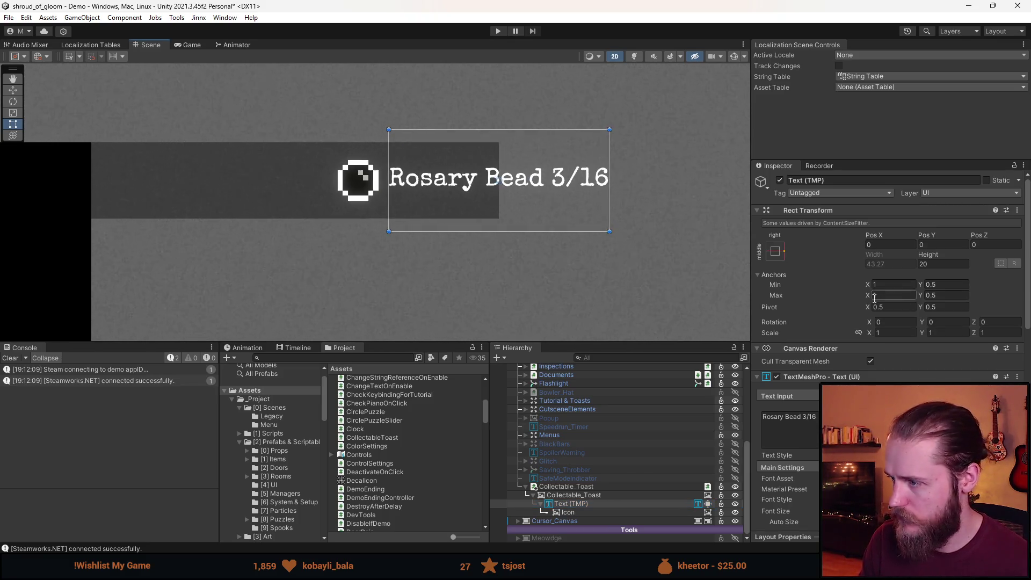
click(894, 307)
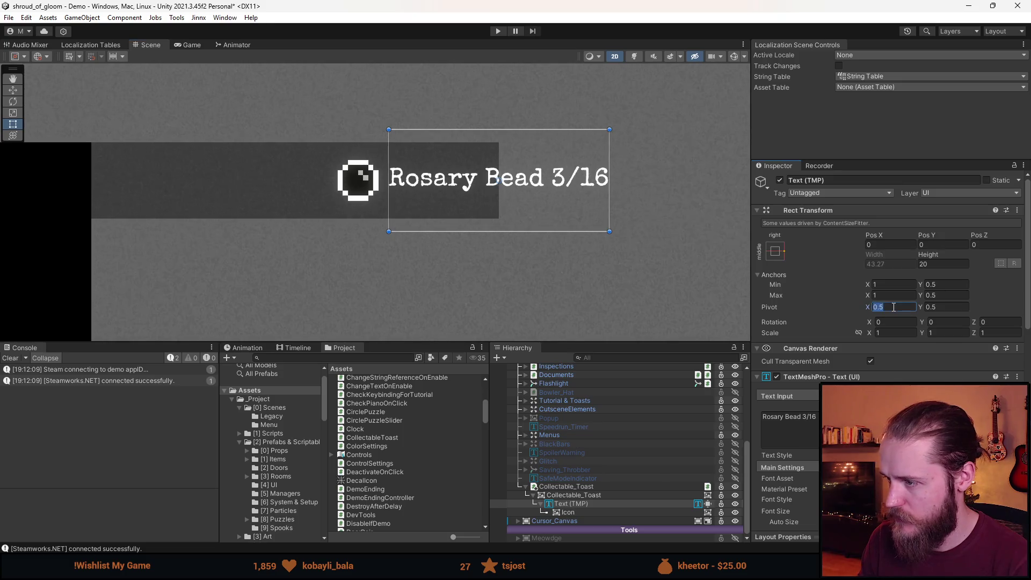
text(1)
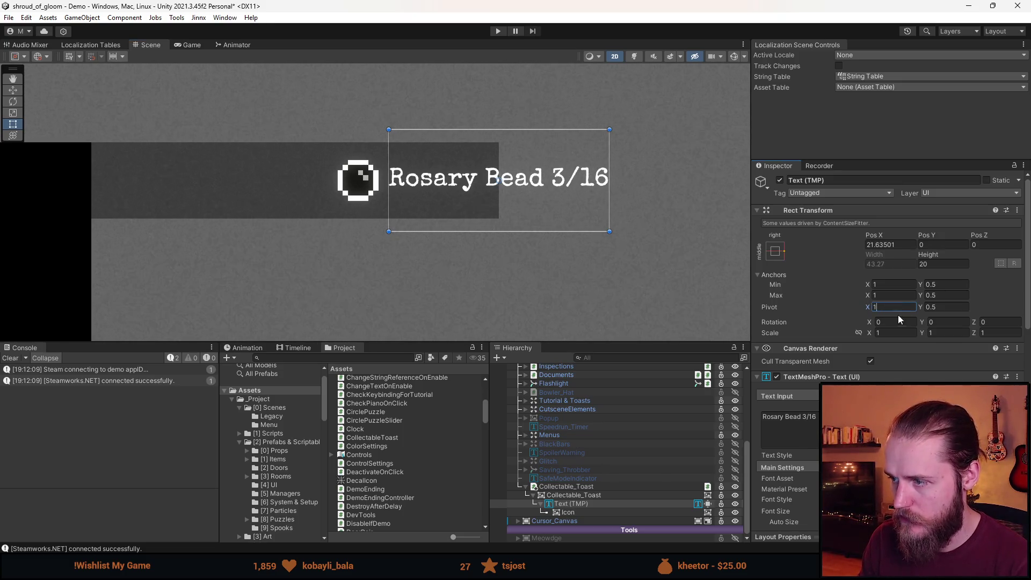
click(896, 296)
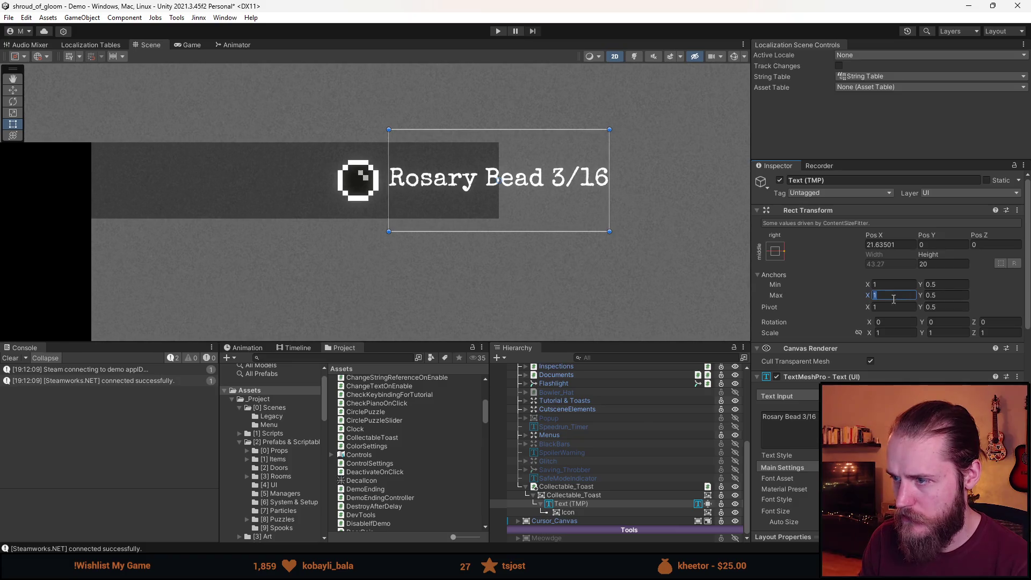
click(888, 244)
text(0)
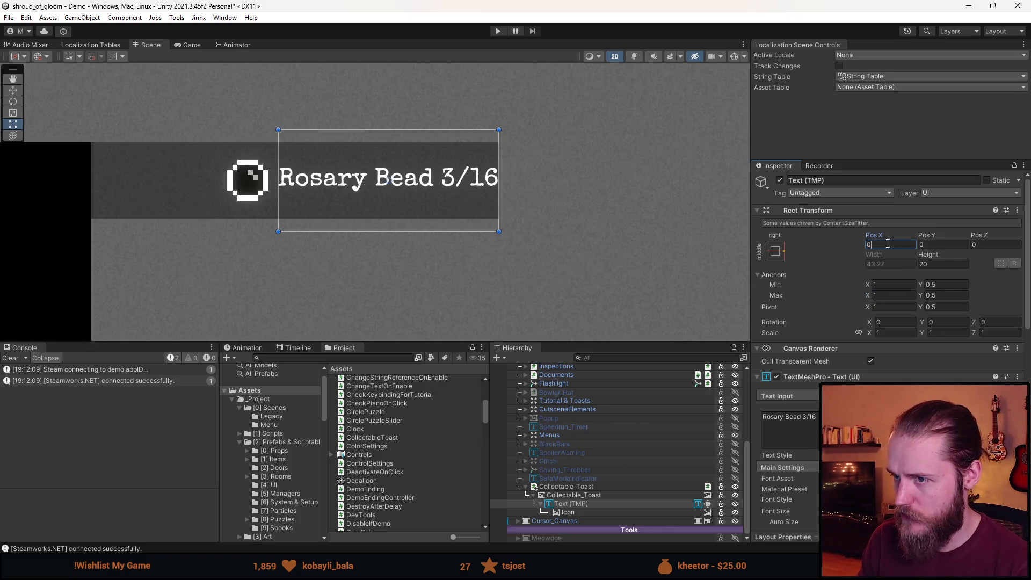
click(788, 430)
text(asdasdasdasdasdsad)
scroll(469, 236, down, 5)
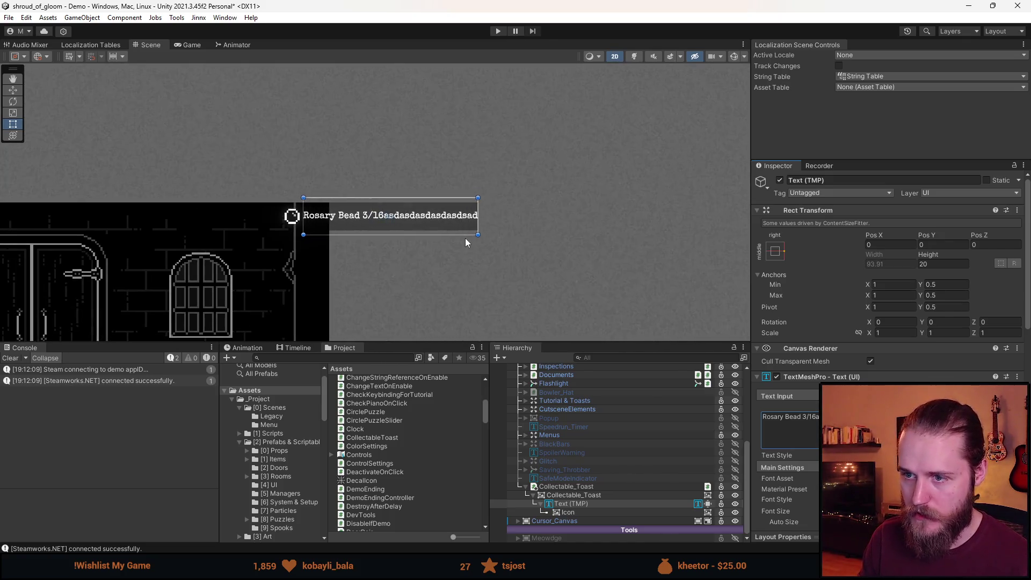
key(ctrl+z)
Set the text's Pos X to -3.5
click(888, 242)
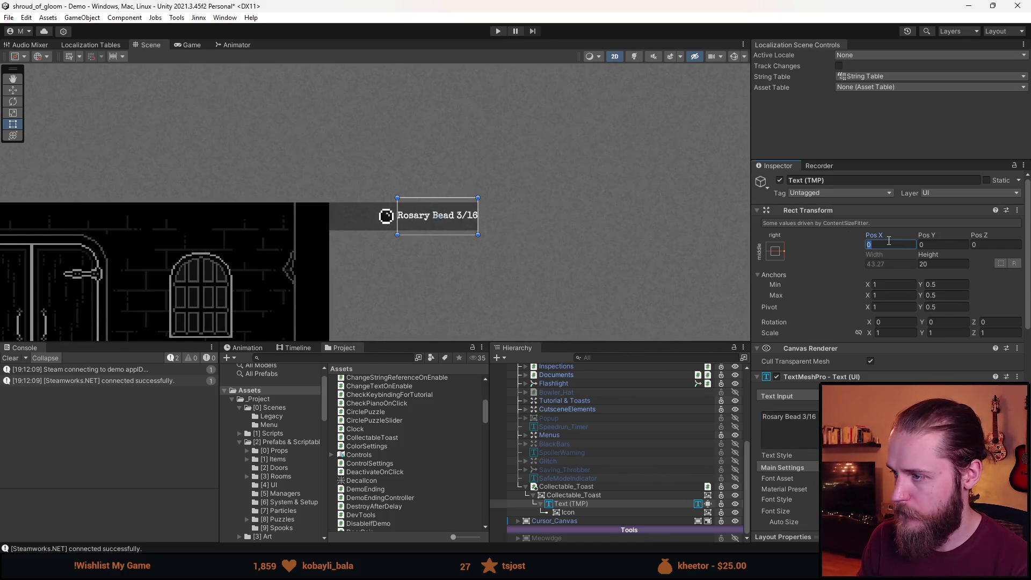
text(3)
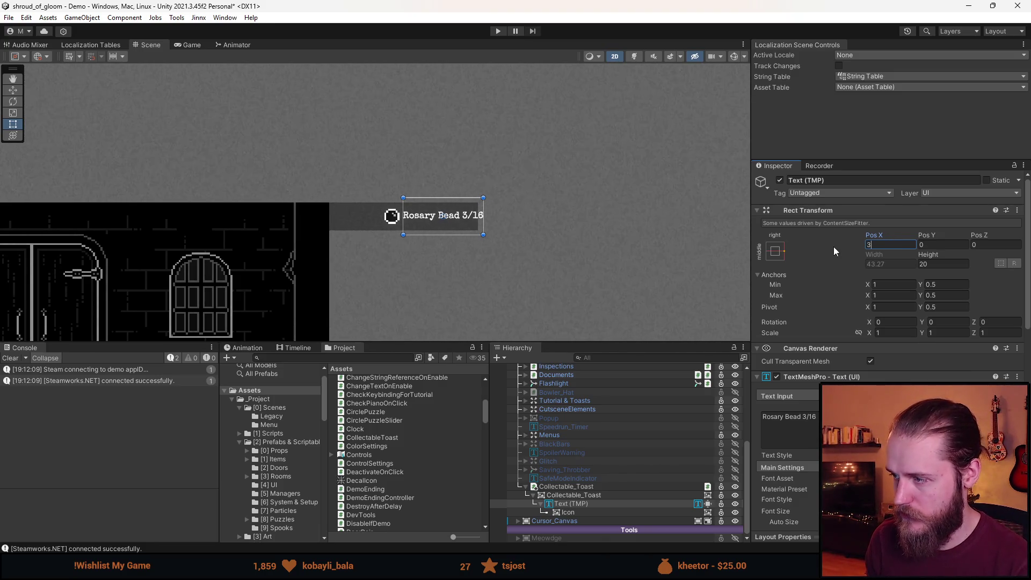
key(Home)
text(-3)
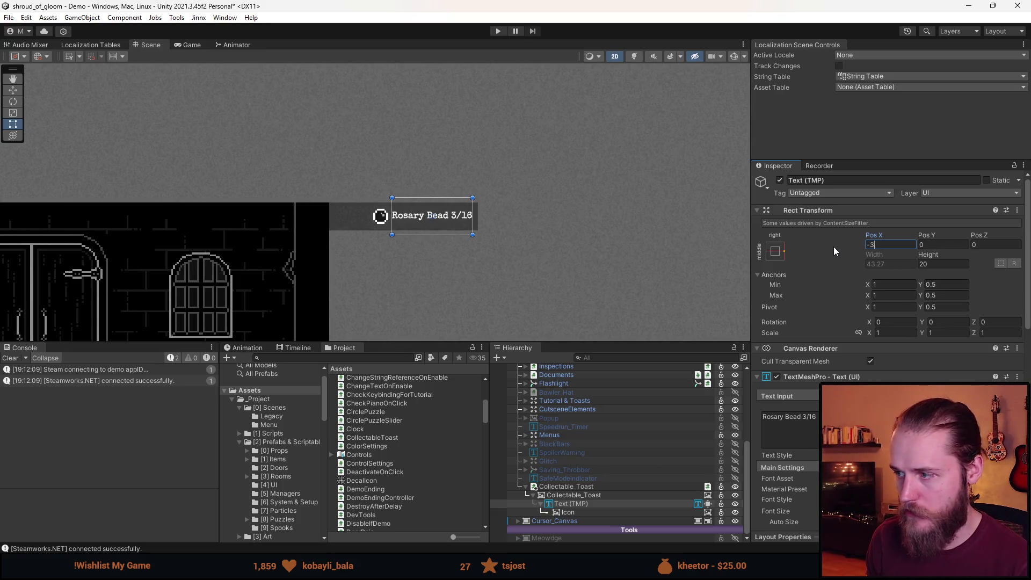
text(,5)
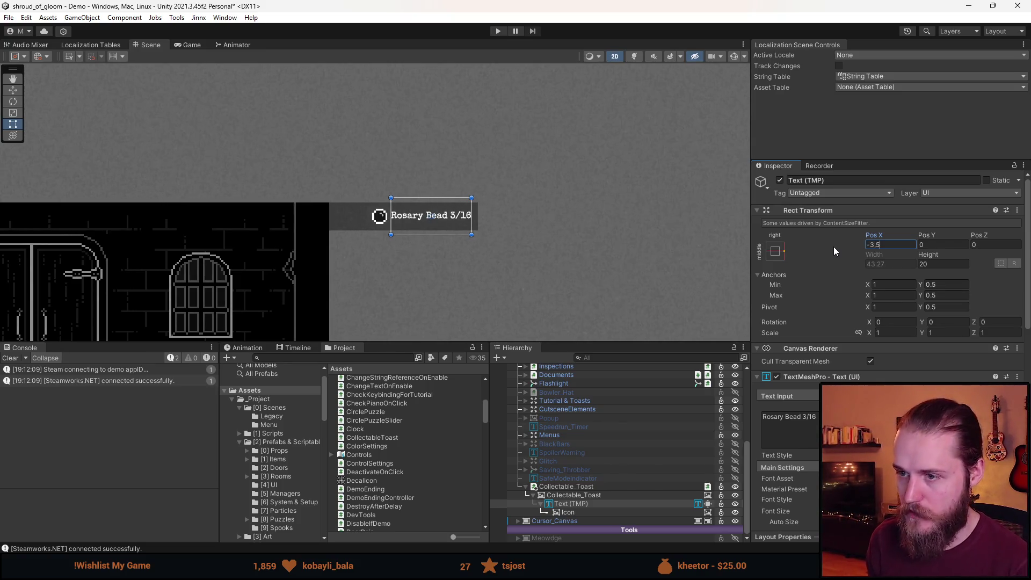
key(Return)
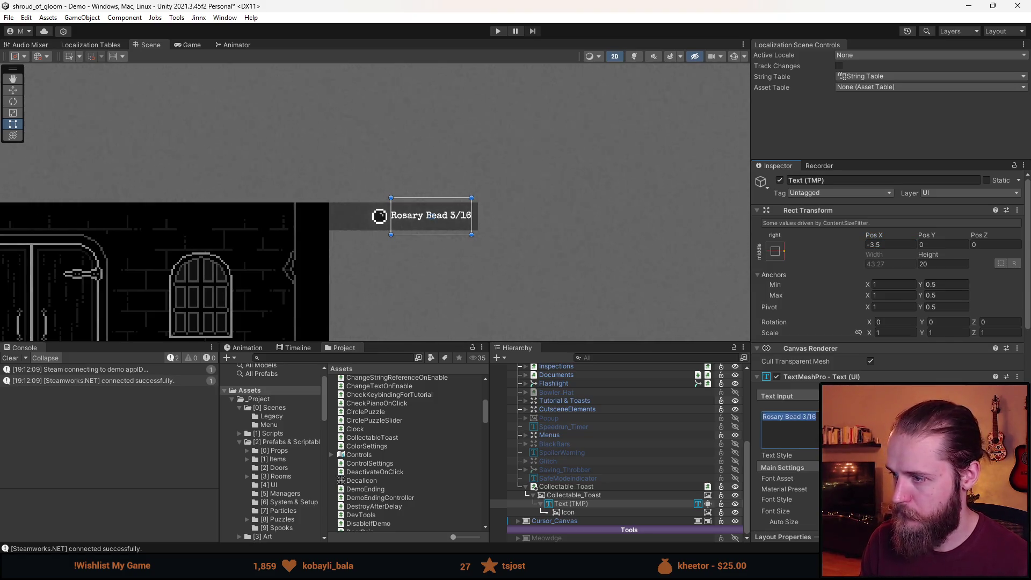
drag(458, 257, 559, 250)
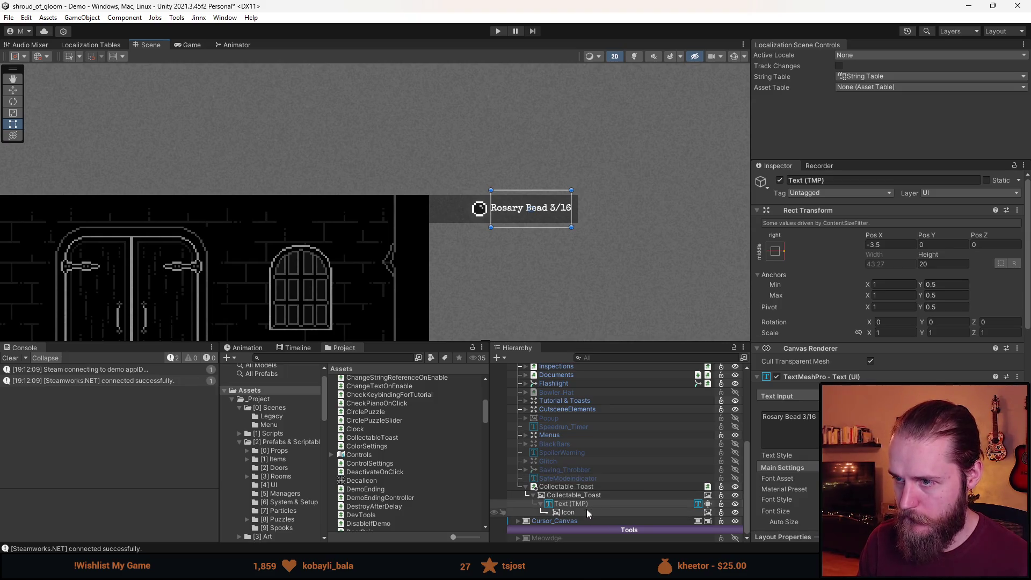
scroll(491, 206, up, 5)
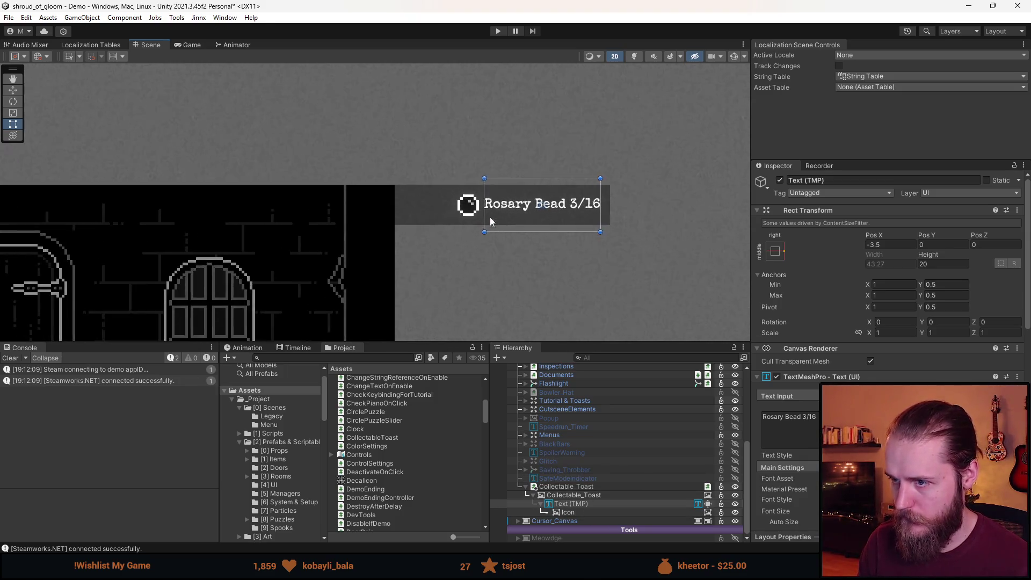
Select Collectable_Toast and drag its left edge right to fit around the Rosary Bead 3/16 label
scroll(492, 206, up, 2)
scroll(525, 237, down, 2)
scroll(889, 269, down, 5)
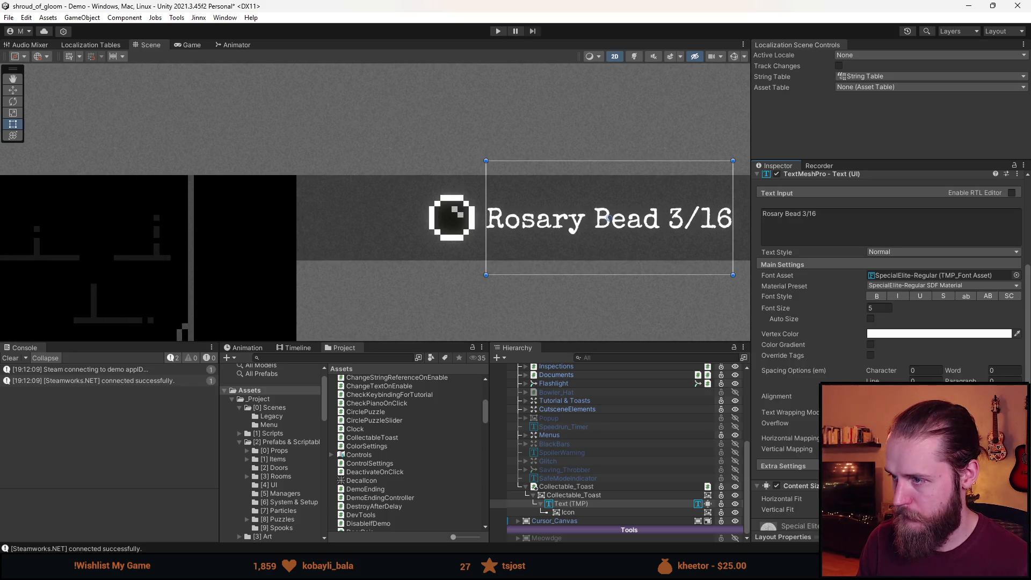
scroll(416, 274, down, 5)
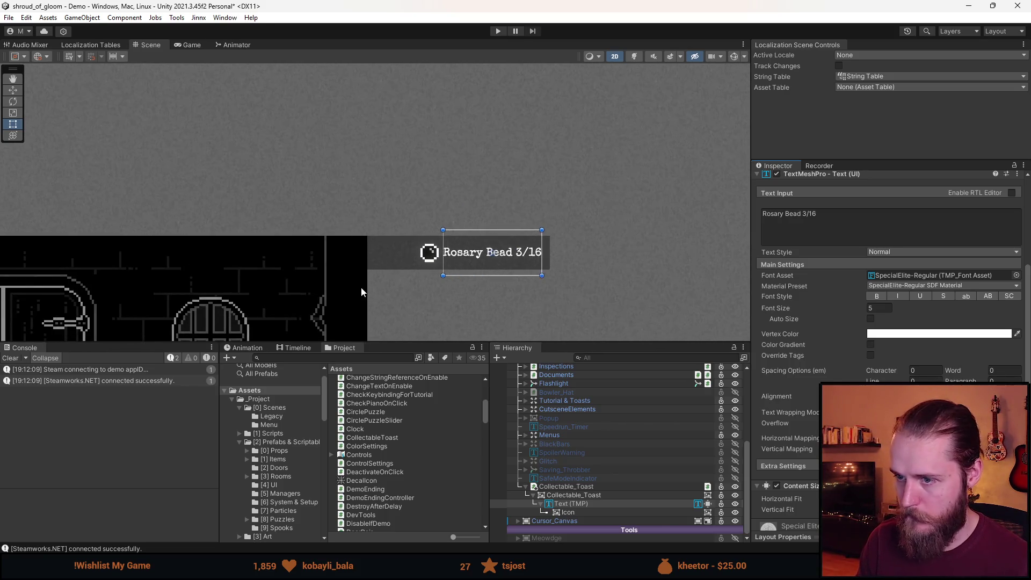
click(599, 246)
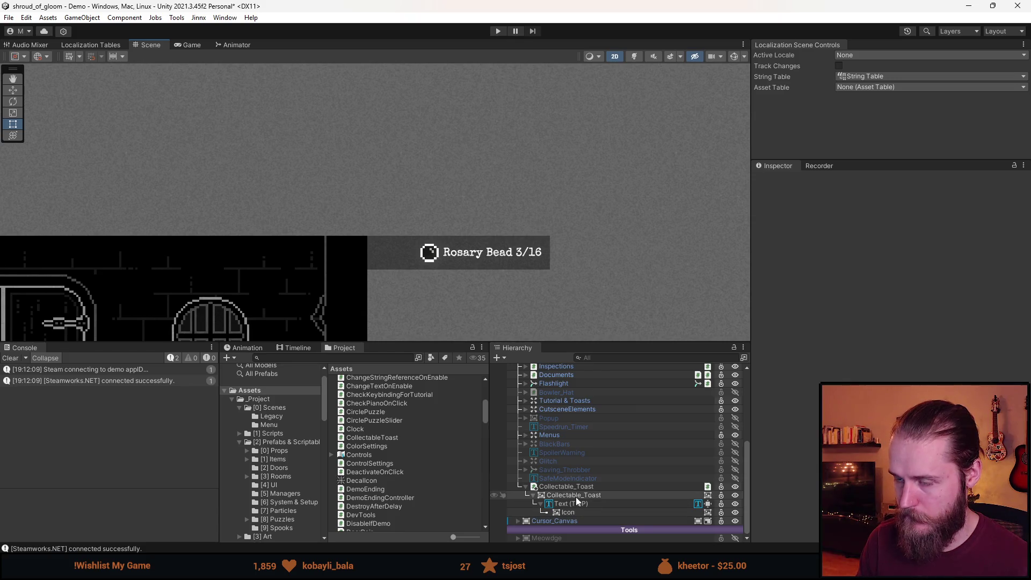
click(576, 496)
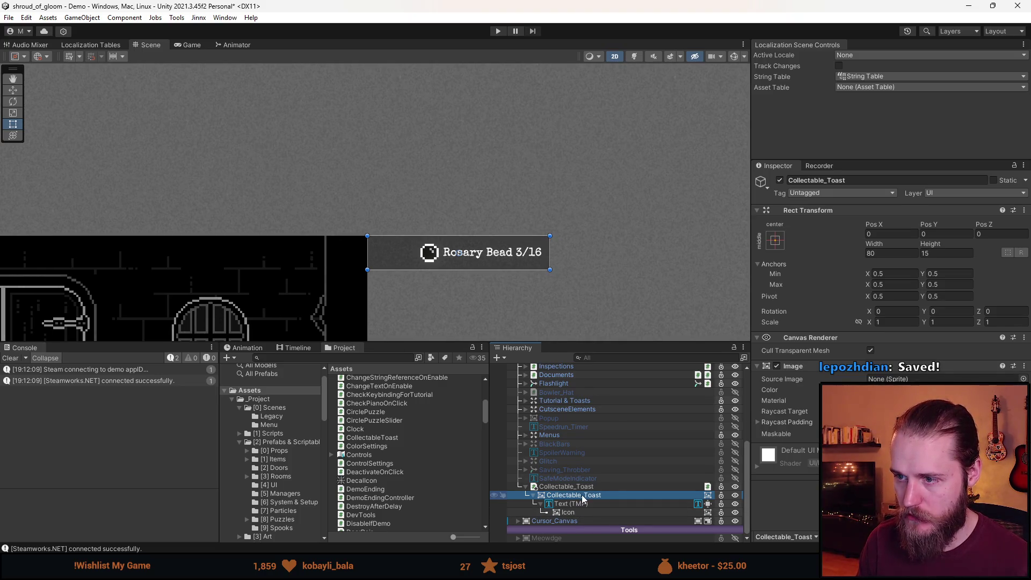
mouse_move(368, 252)
mouse_down()
mouse_move(422, 254)
mouse_move(344, 260)
mouse_move(414, 271)
mouse_move(331, 268)
mouse_move(410, 267)
mouse_up()
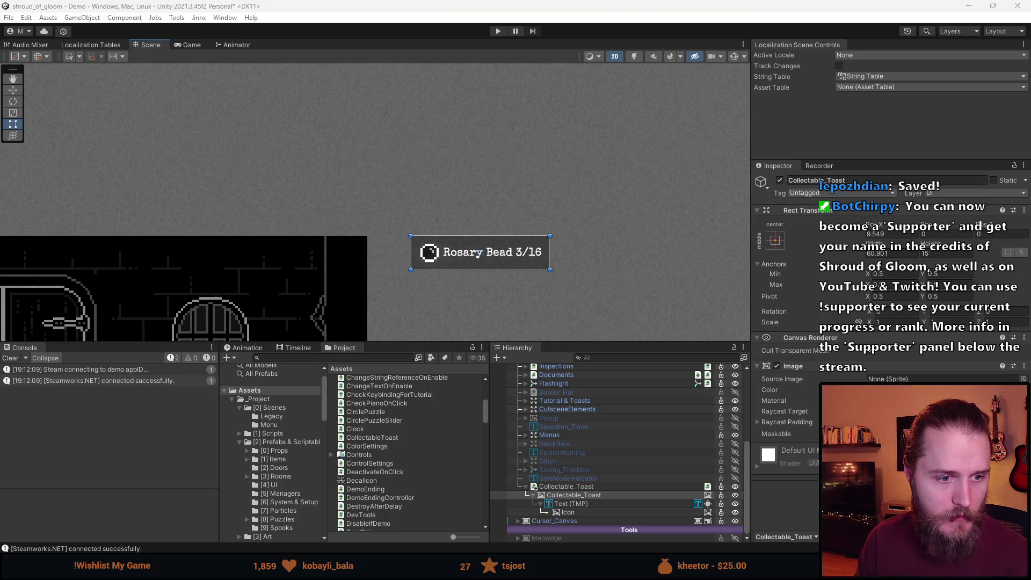
key(alt+Tab)
Scroll #general back to the 30/09 message and view its layout-settings screenshot full size
scroll(457, 380, down, 5)
scroll(462, 387, up, 15)
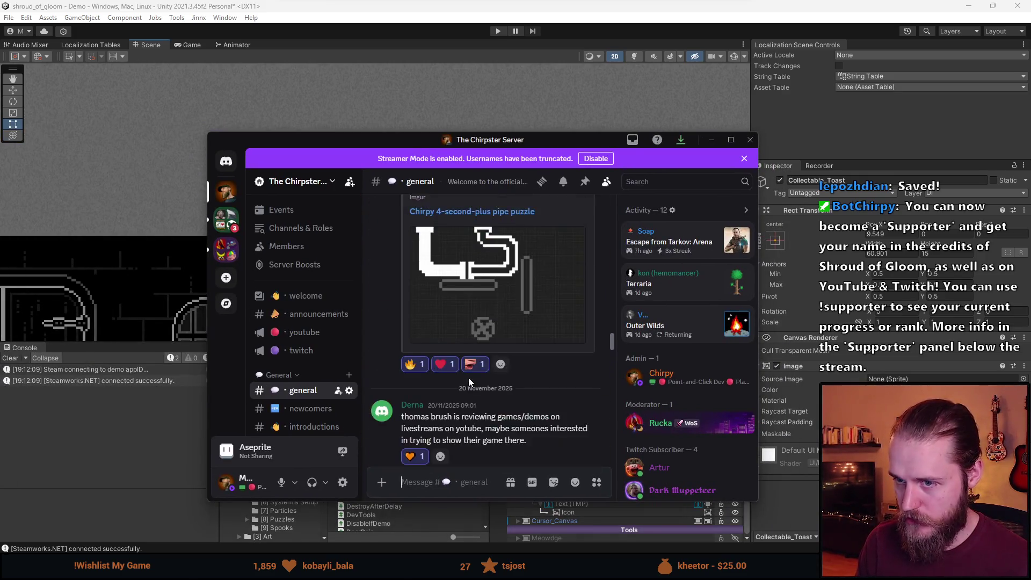
scroll(483, 357, up, 20)
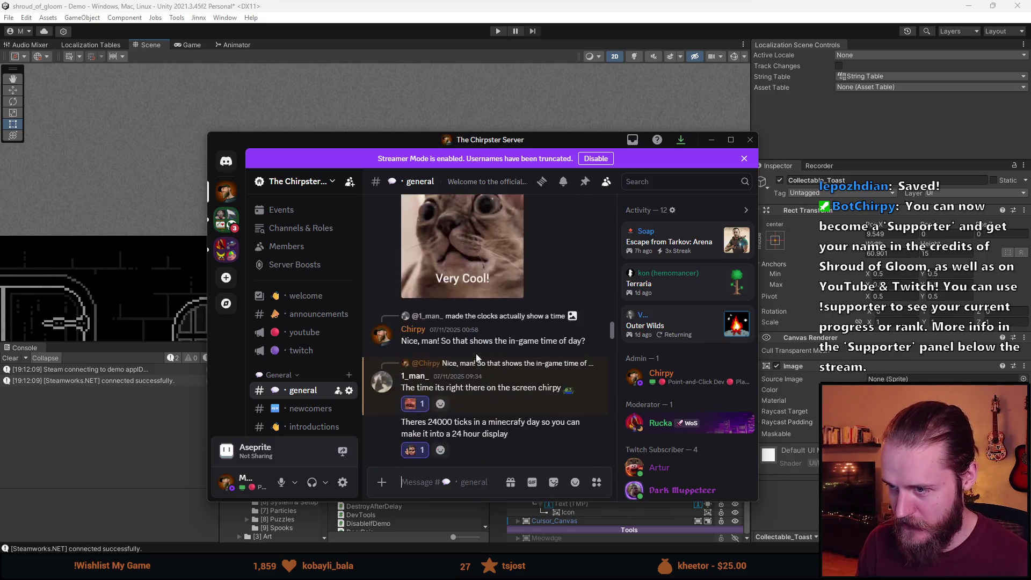
scroll(513, 367, up, 20)
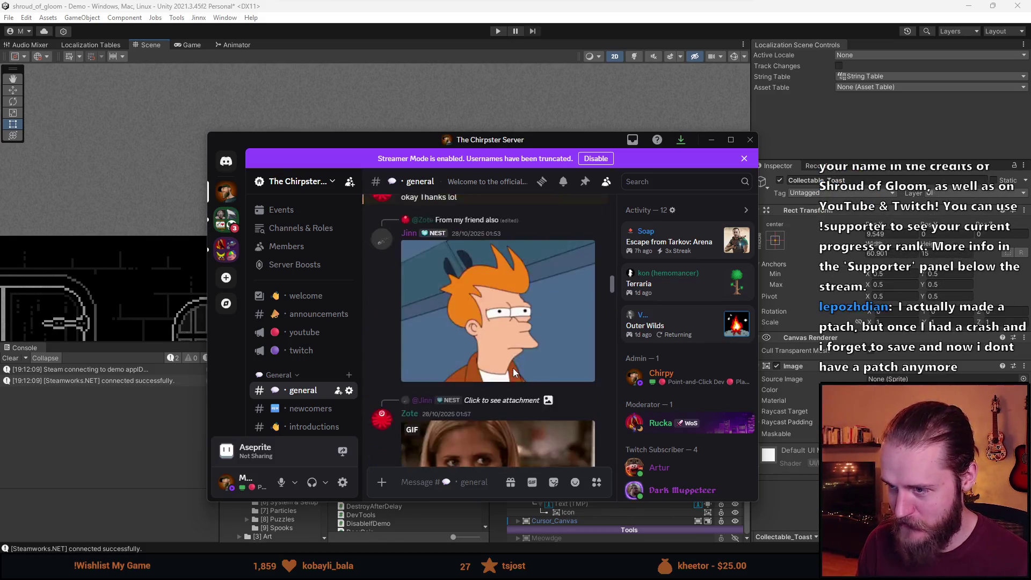
scroll(517, 386, up, 20)
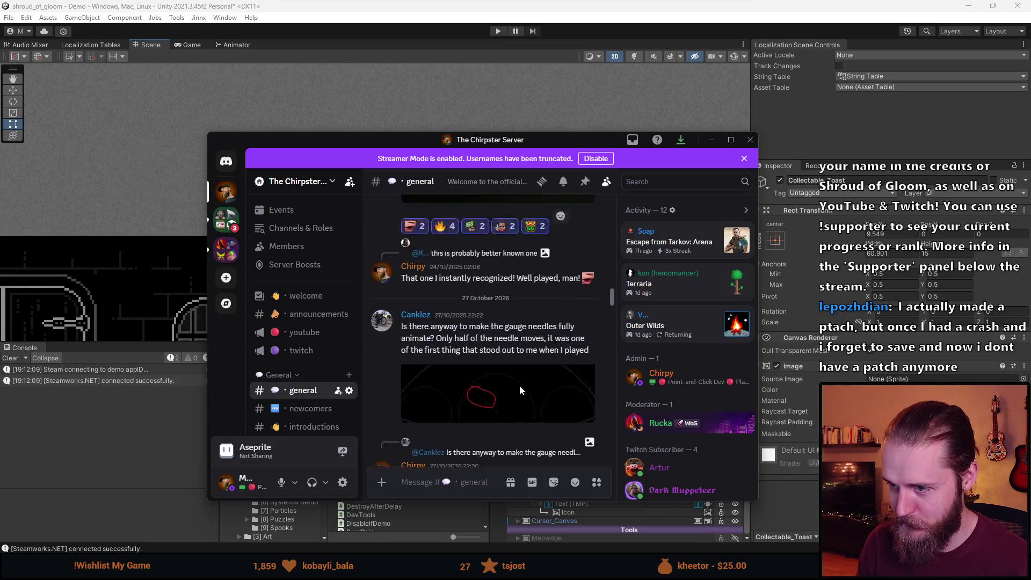
scroll(520, 387, up, 20)
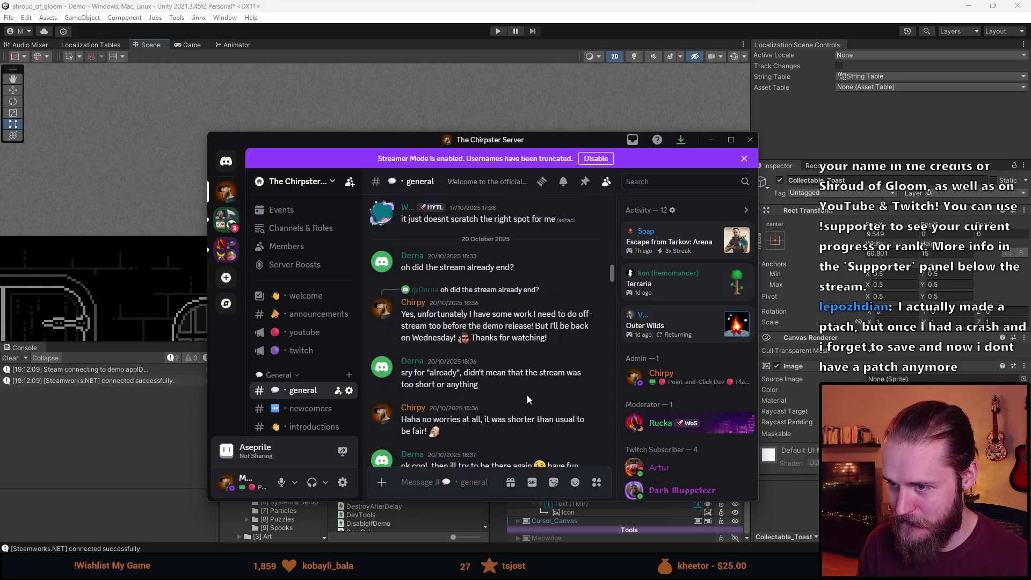
scroll(527, 402, up, 20)
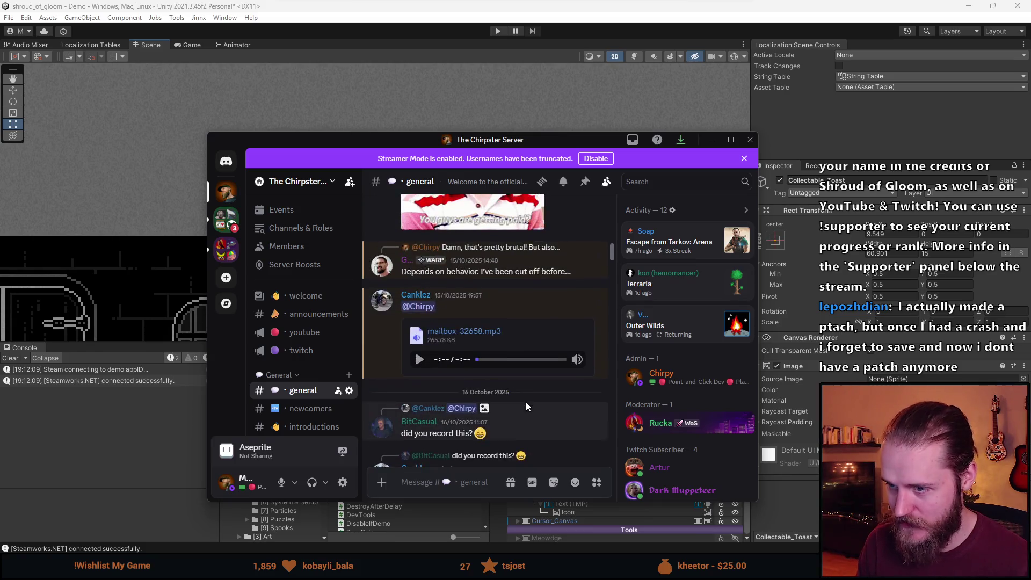
scroll(529, 409, up, 20)
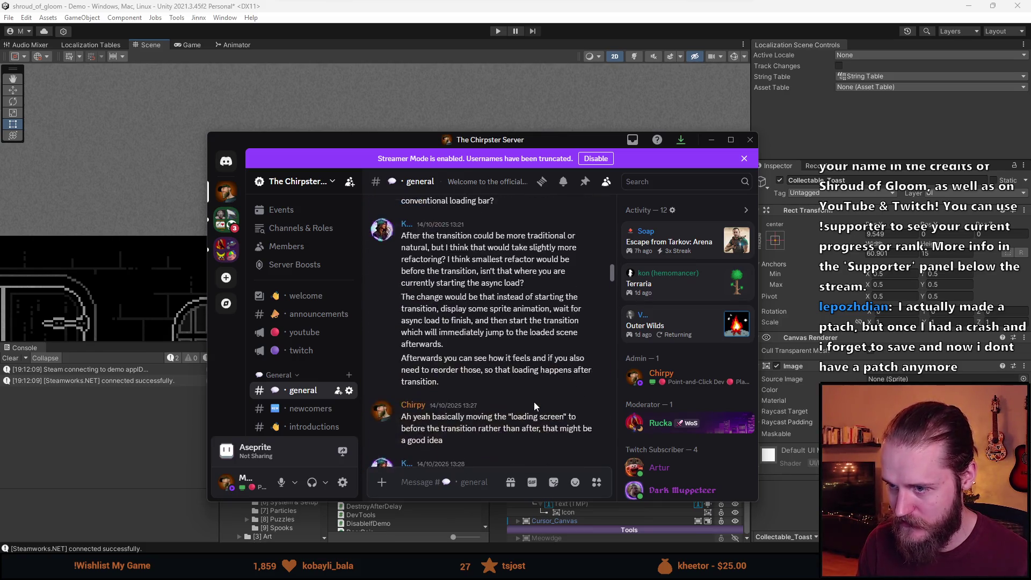
scroll(515, 400, up, 20)
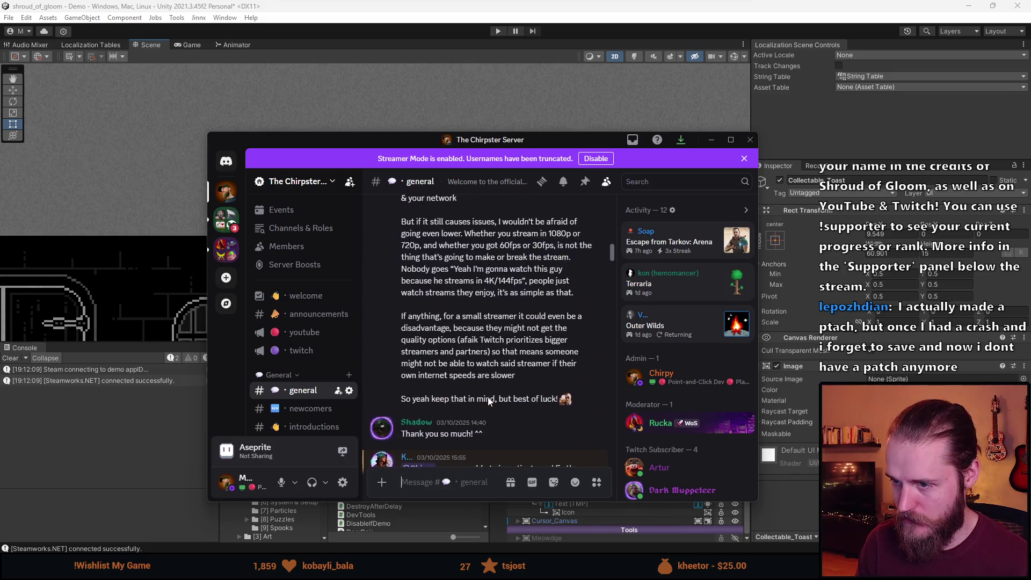
scroll(507, 399, up, 20)
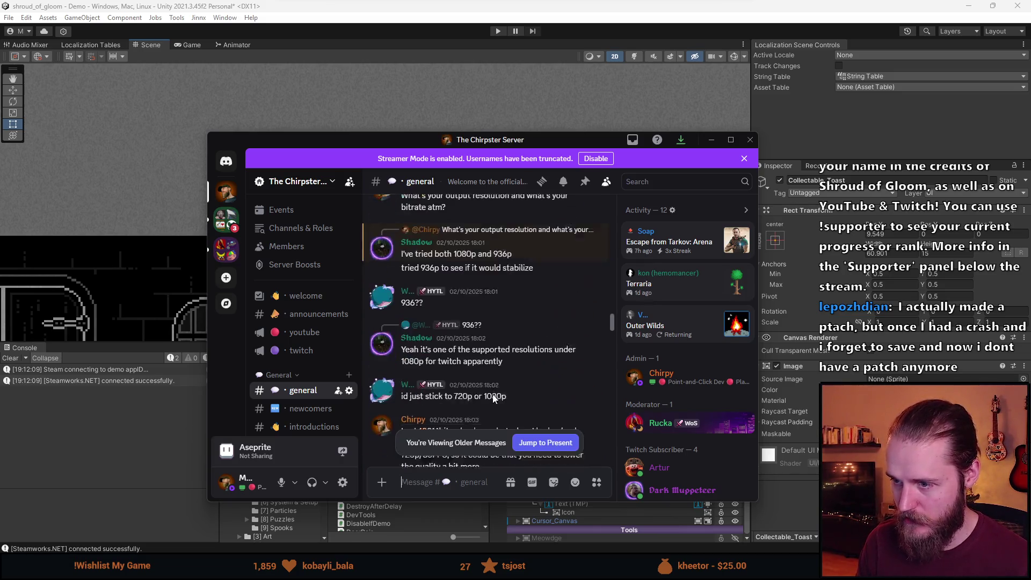
scroll(486, 398, up, 10)
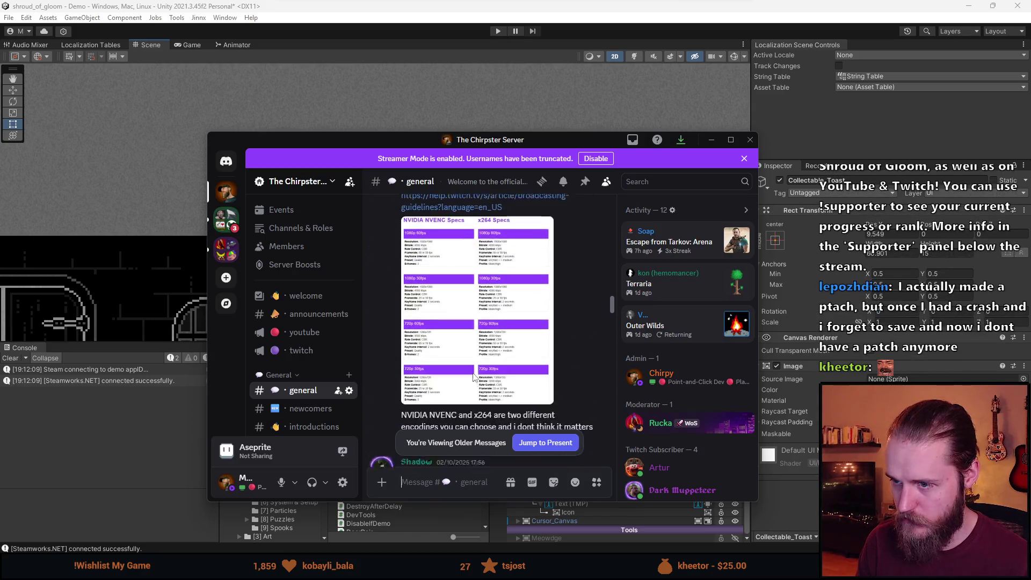
scroll(493, 365, up, 15)
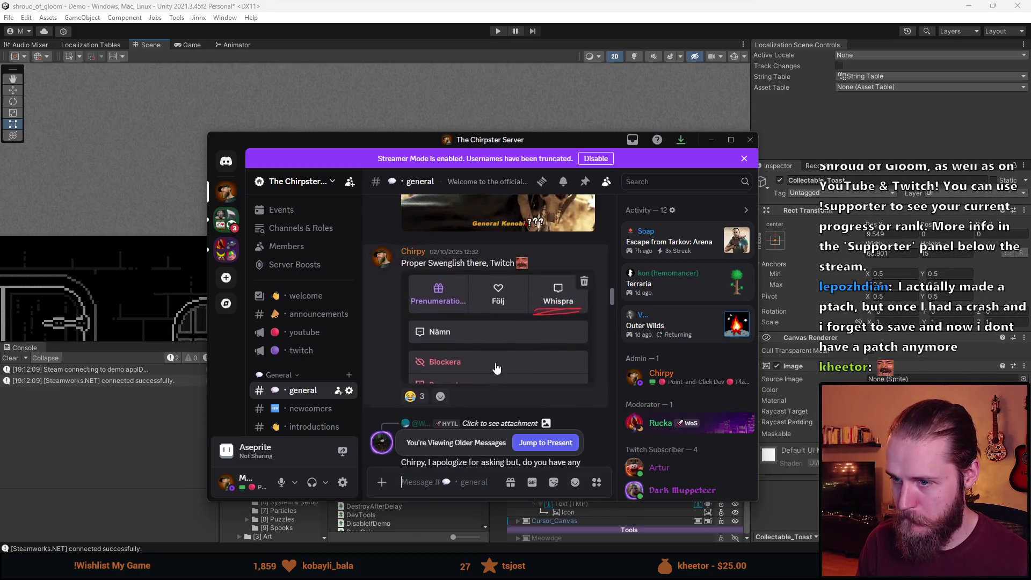
scroll(497, 371, up, 15)
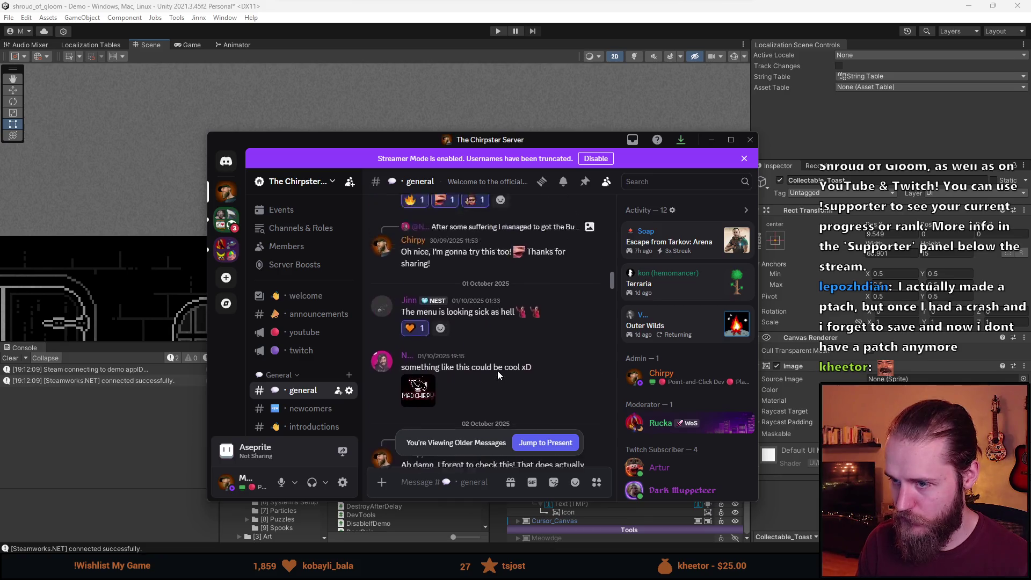
click(444, 335)
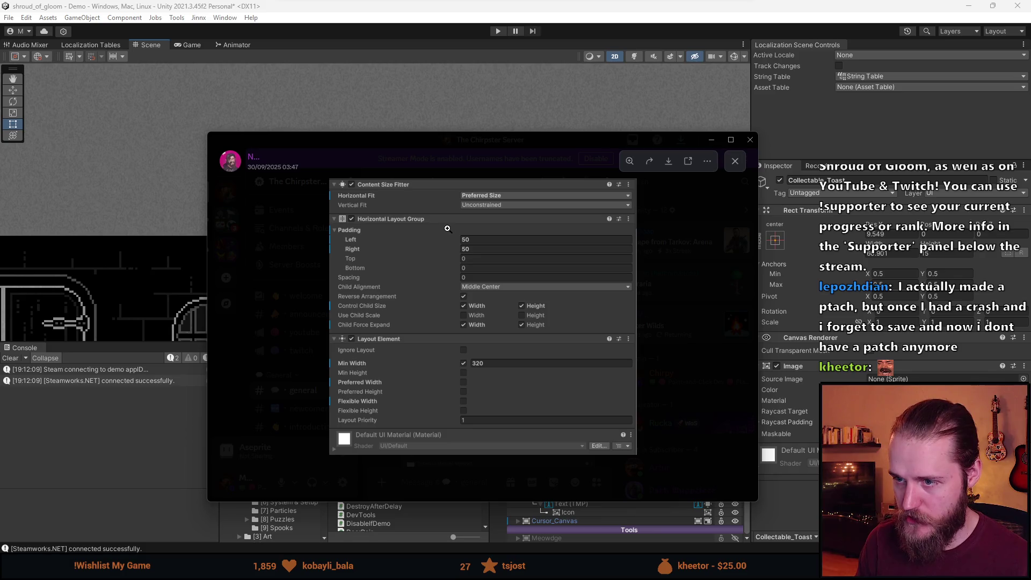
Leave the screenshot, return to Unity and select the Collectable_Toast panel
key(alt+Tab)
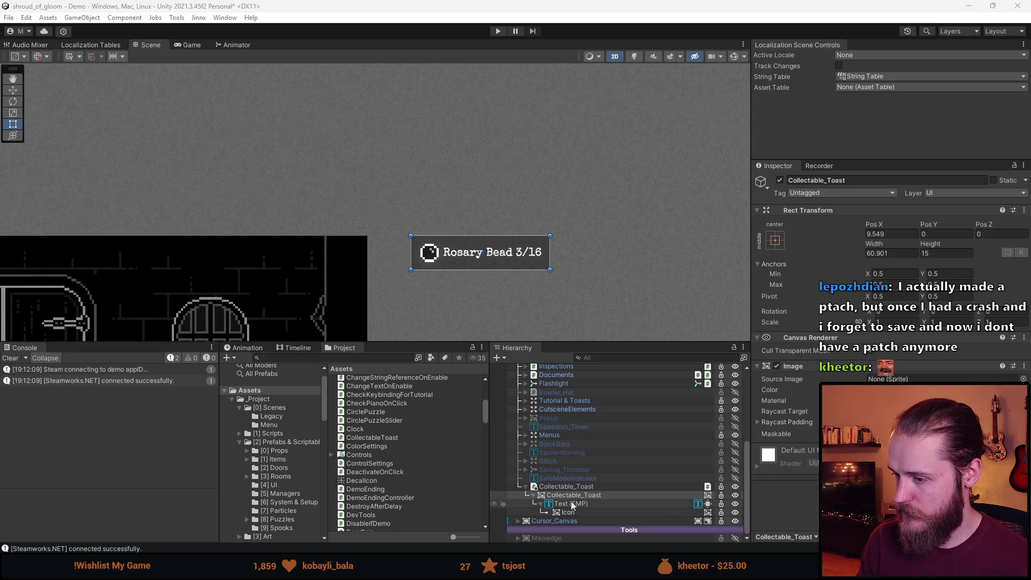
click(601, 495)
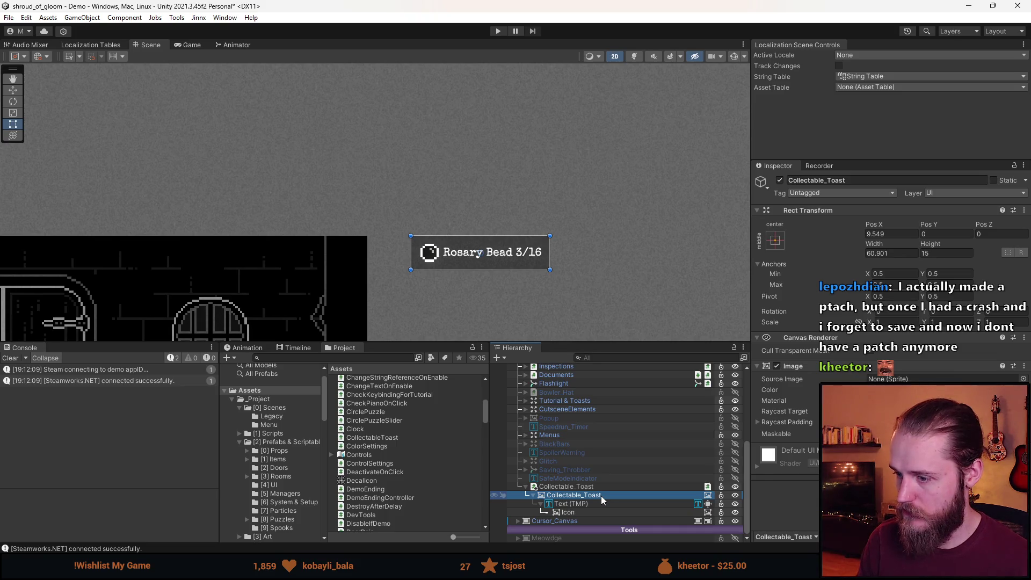
Select the child Collectable_Toast and nudge its left edge to a width of about 60.43
click(596, 488)
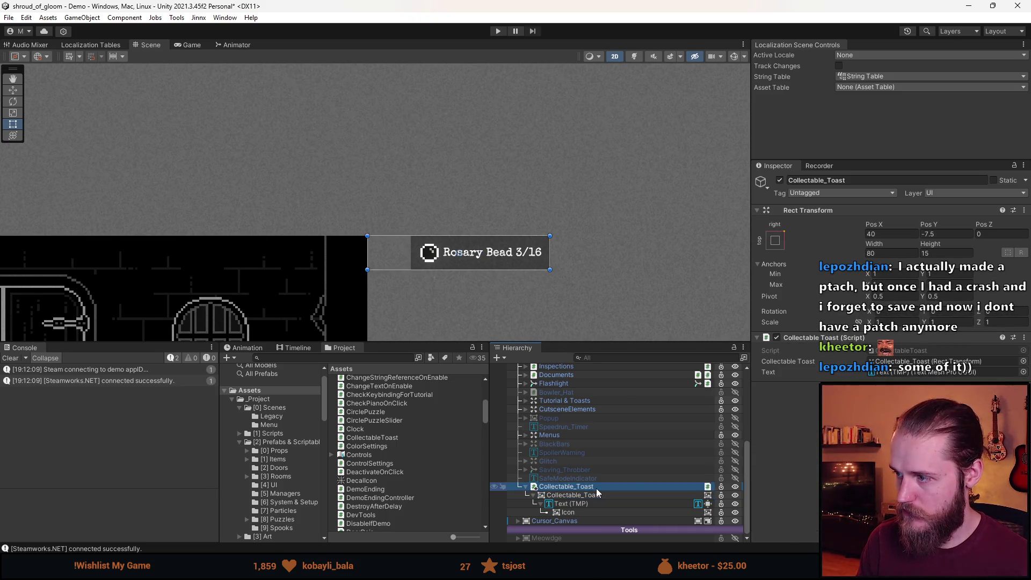
click(596, 495)
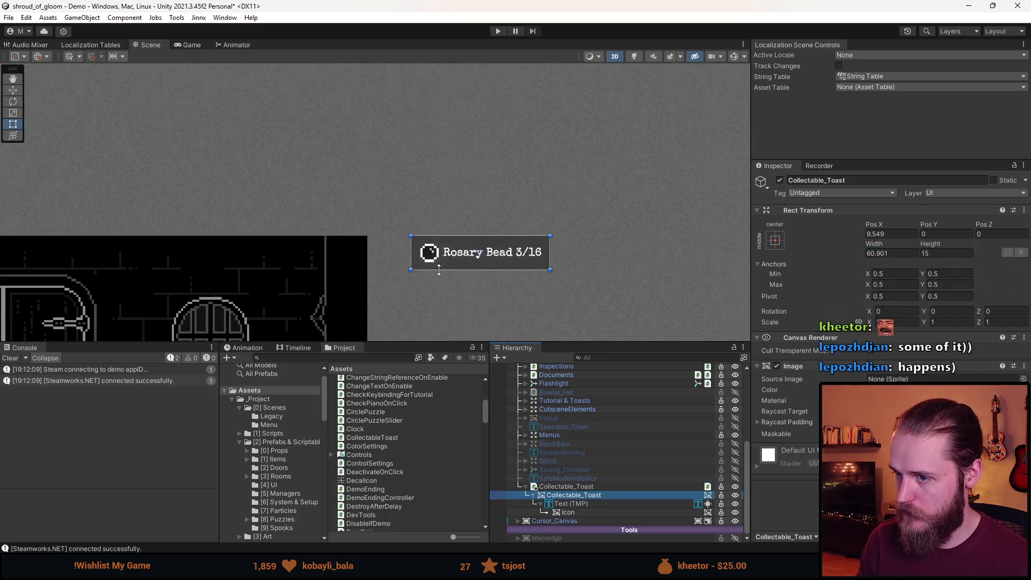
mouse_move(411, 253)
mouse_down()
mouse_move(376, 258)
mouse_move(414, 264)
mouse_move(363, 264)
mouse_move(392, 266)
mouse_move(396, 253)
mouse_move(409, 253)
mouse_up()
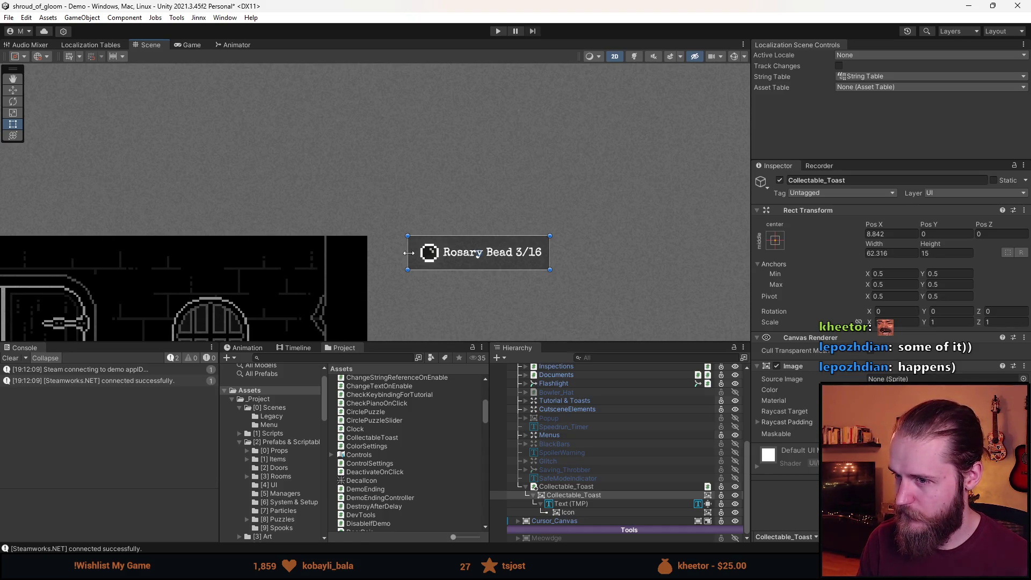
drag(409, 253, 413, 256)
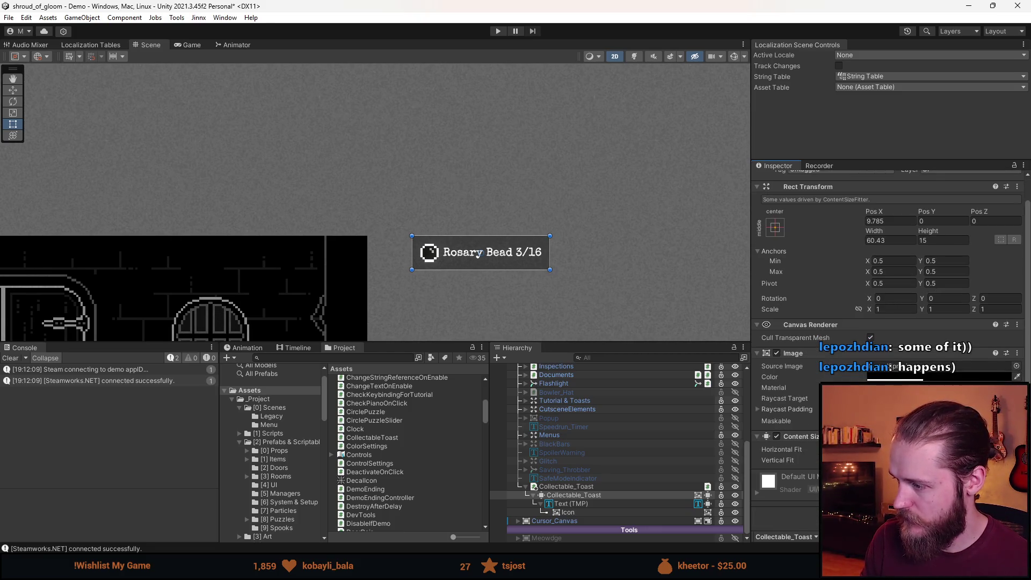
Set the panel's fit to Preferred Size and adjust the icon and text alignment
click(913, 468)
key(alt+Tab)
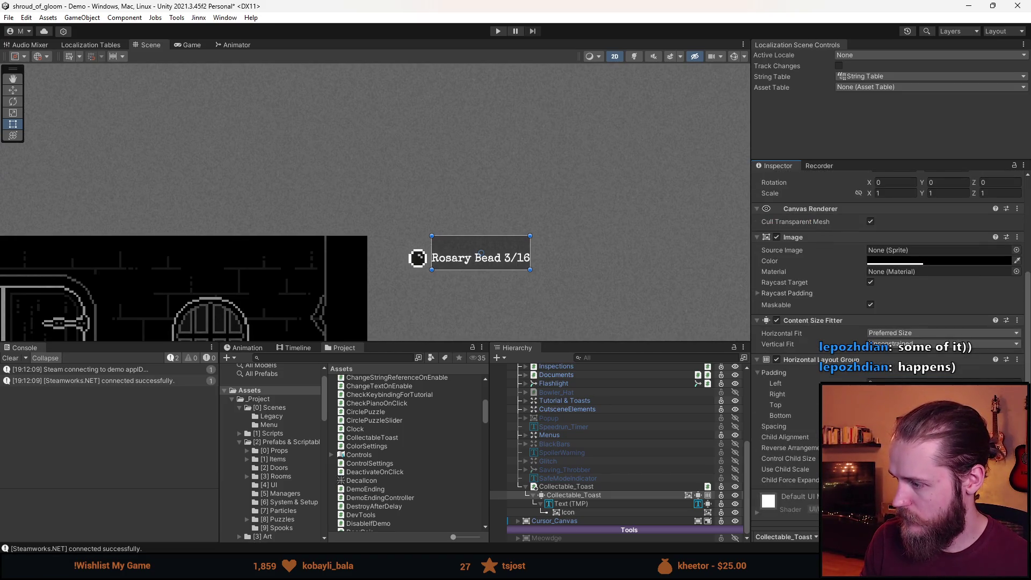
click(913, 437)
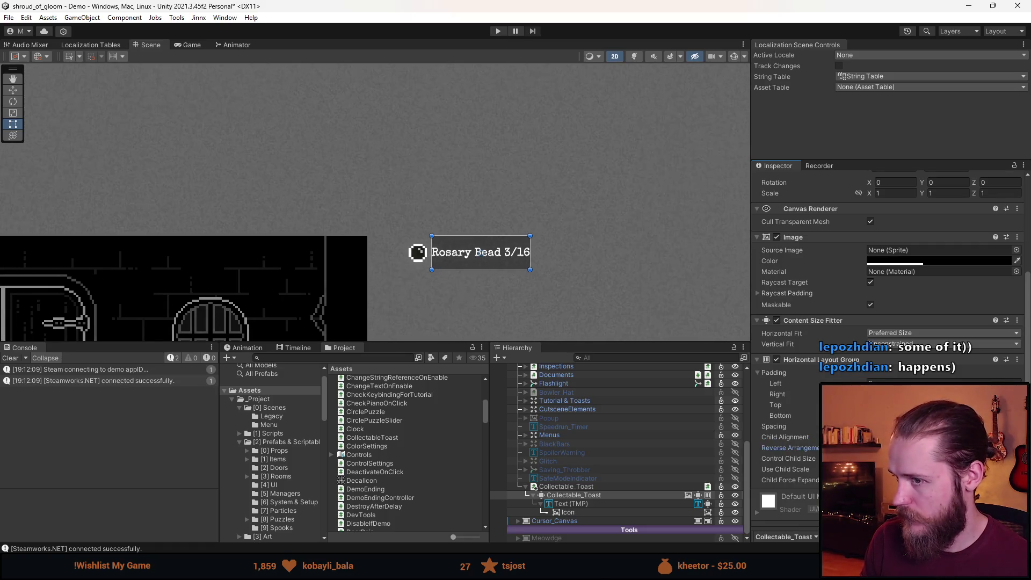
scroll(886, 268, down, 1)
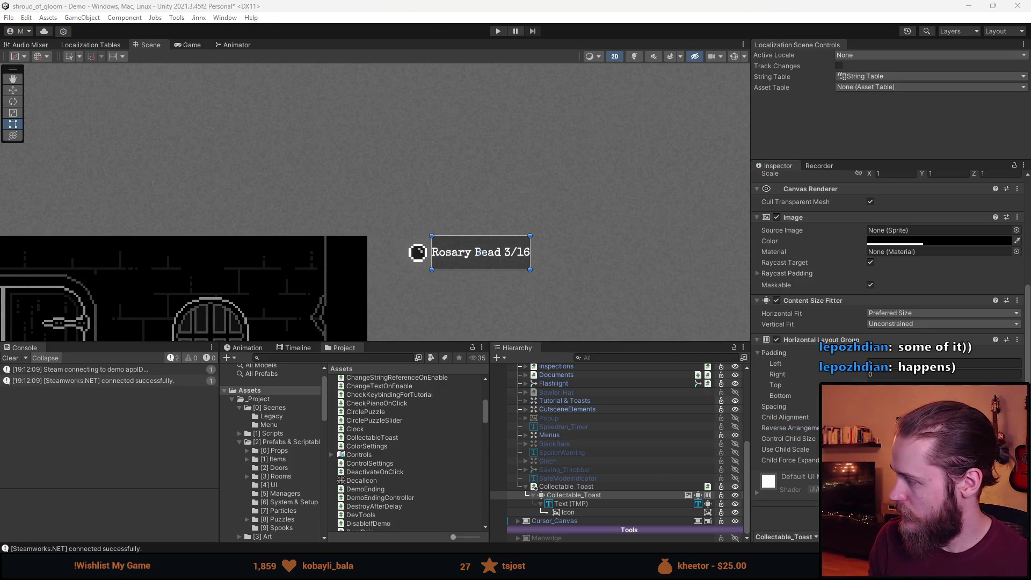
scroll(886, 322, down, 5)
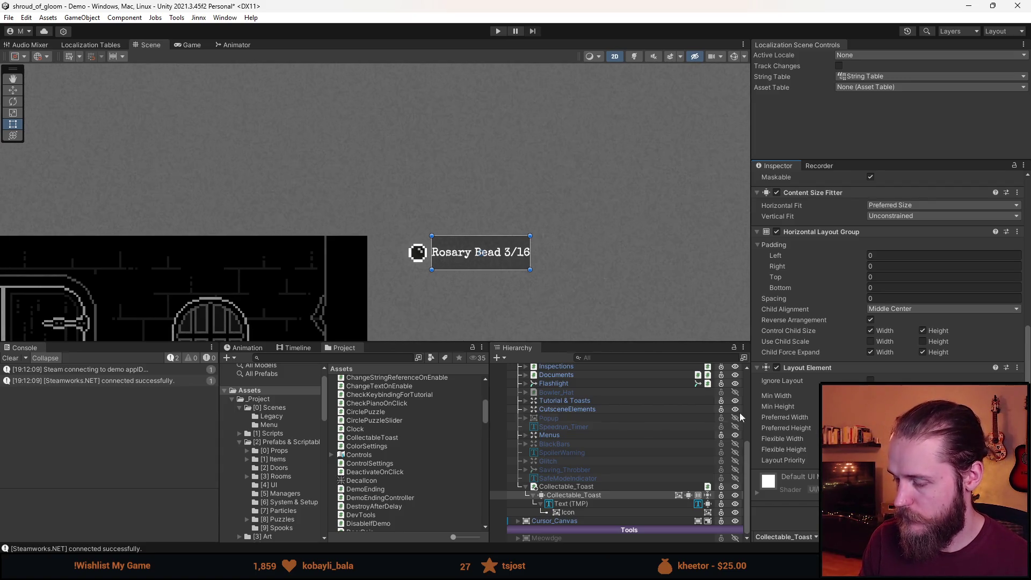
click(582, 506)
click(569, 513)
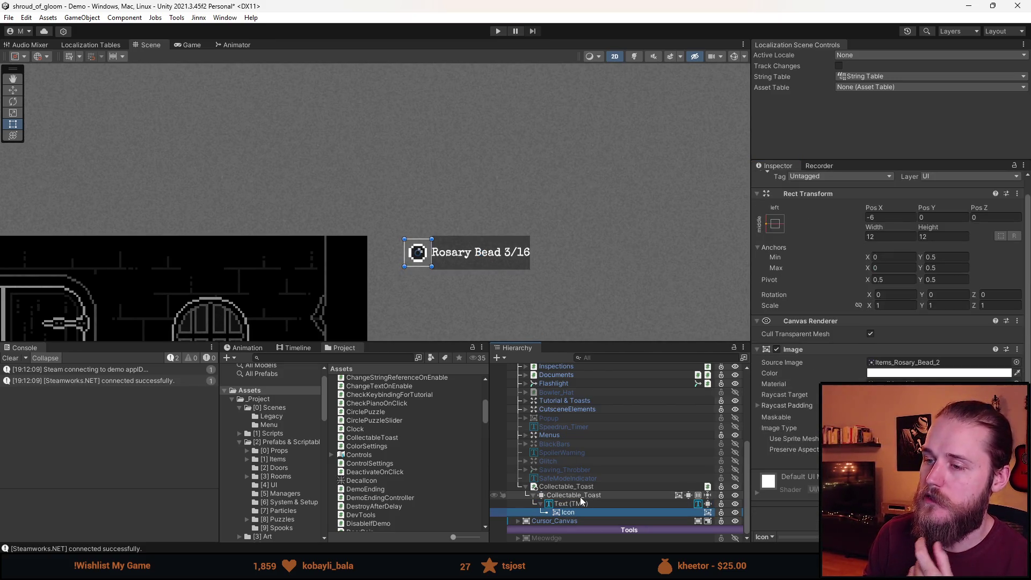
click(580, 497)
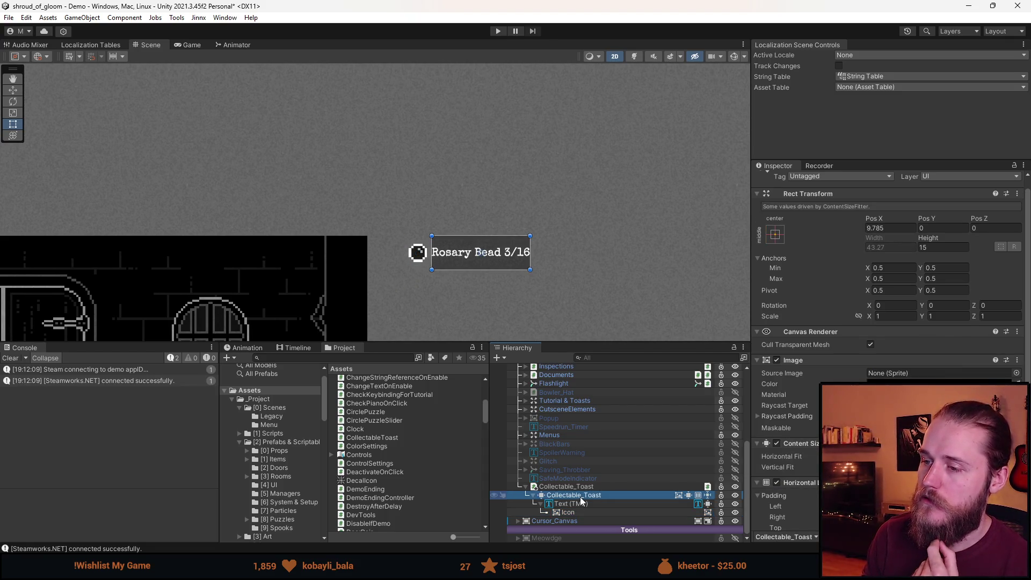
Set the Horizontal Layout Group's right padding and a left padding of 14
scroll(793, 481, down, 4)
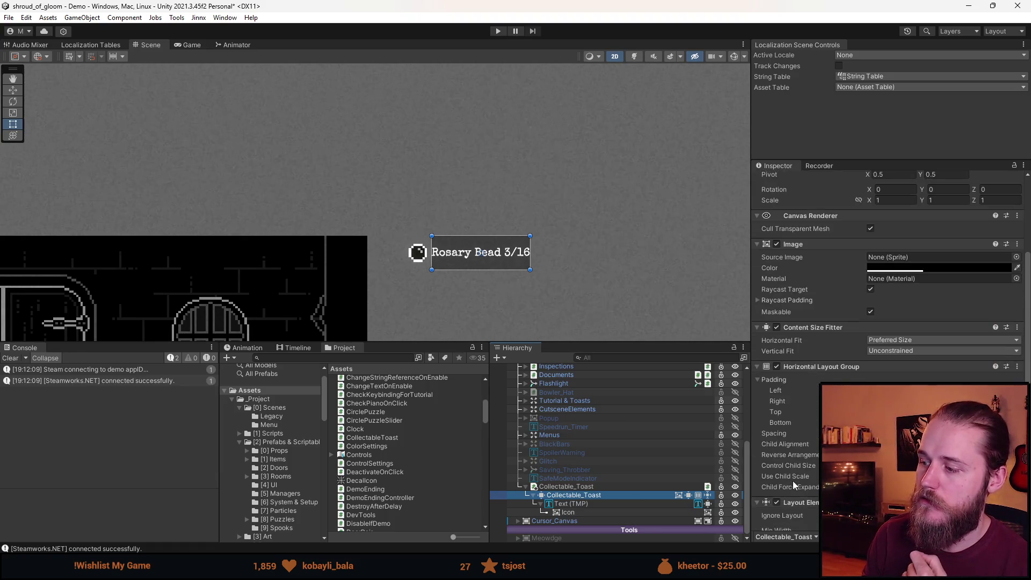
click(913, 401)
text(20)
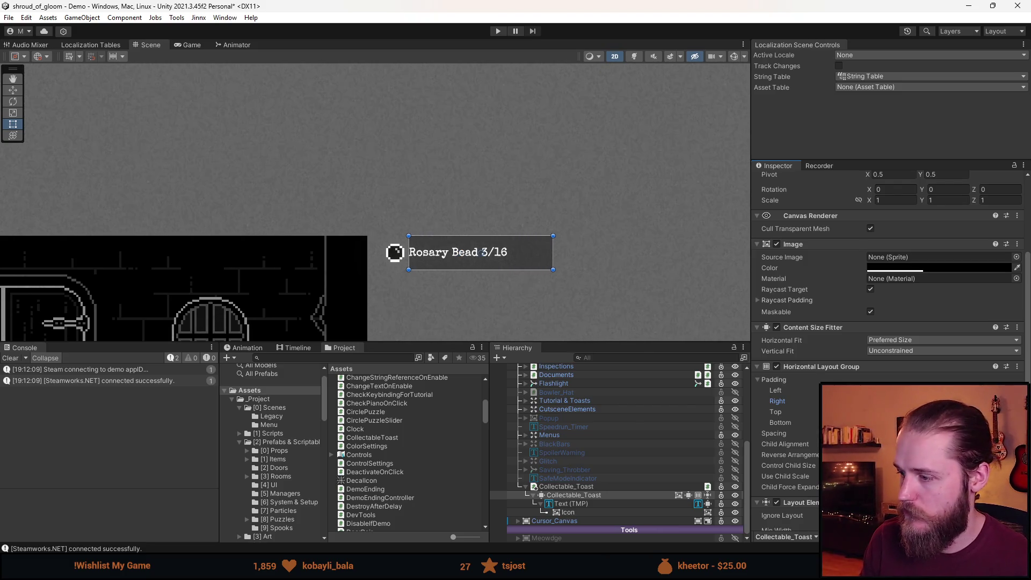
key(BackSpace)
text(20)
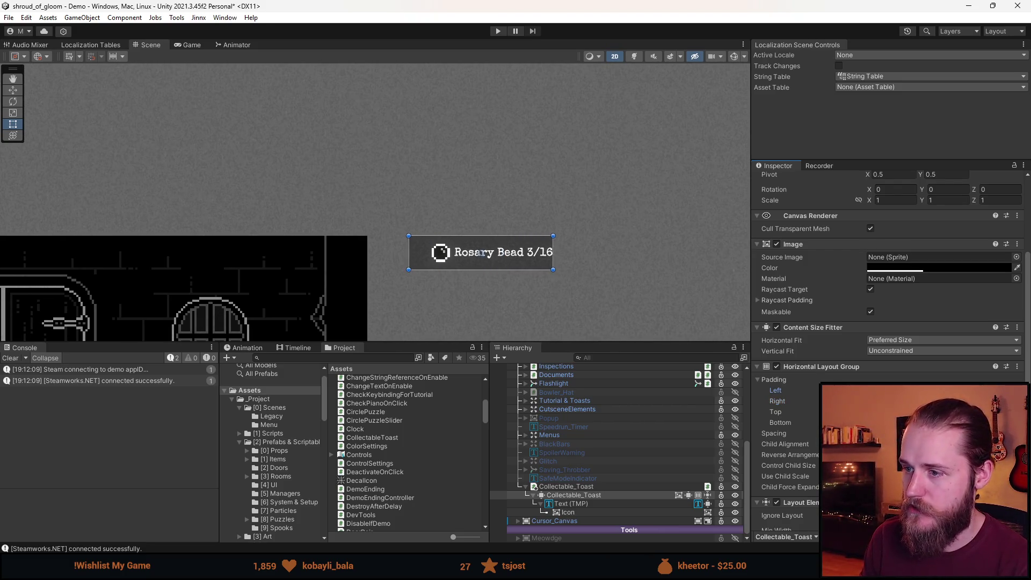
text(10)
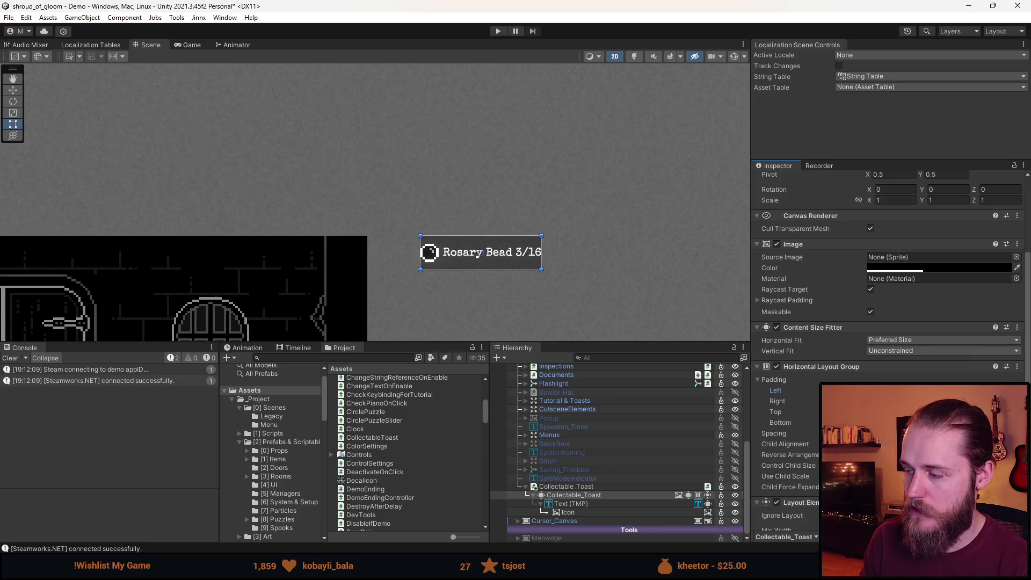
text(13)
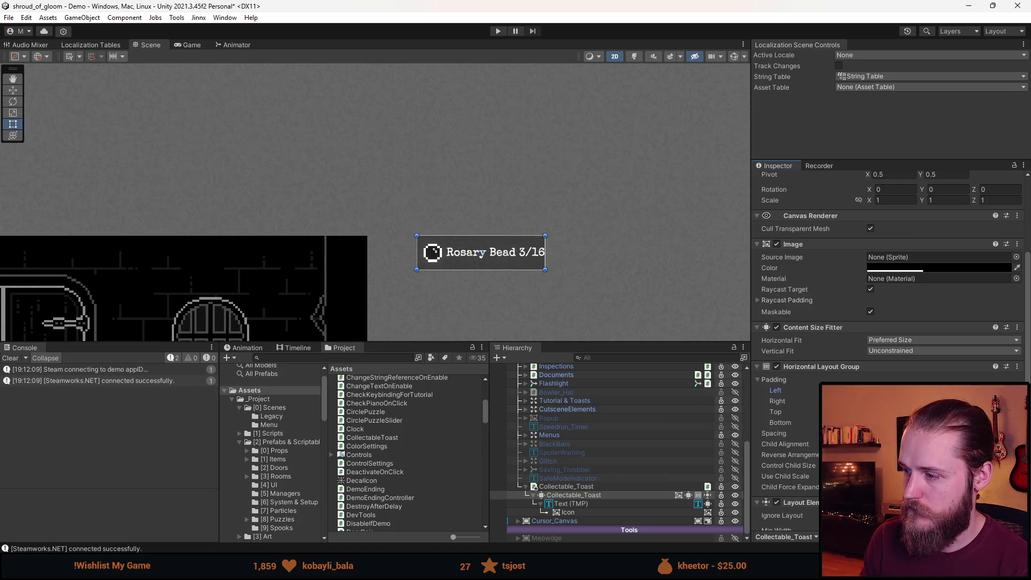
text(13)
scroll(886, 322, down, 5)
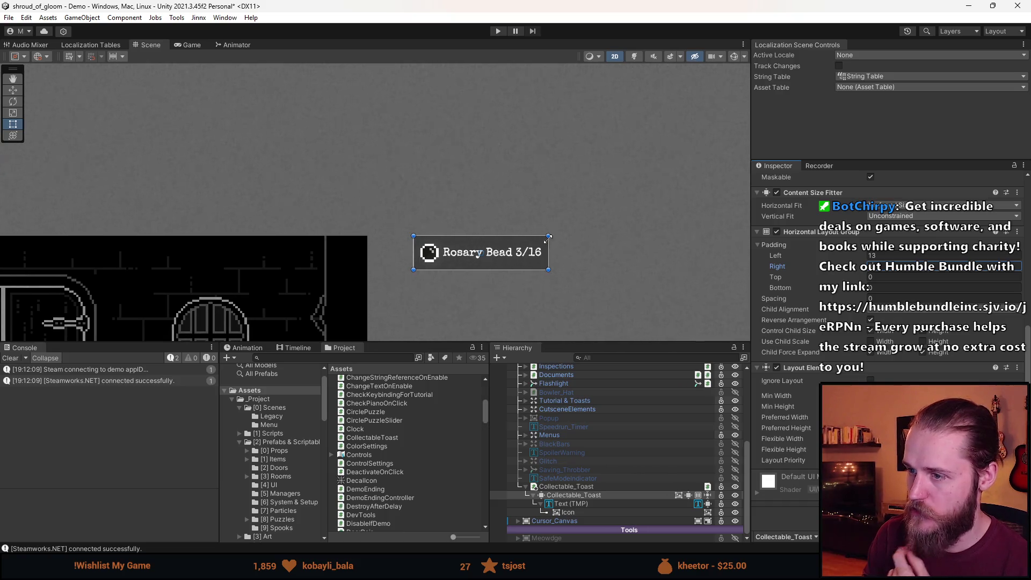
key(Return)
click(876, 258)
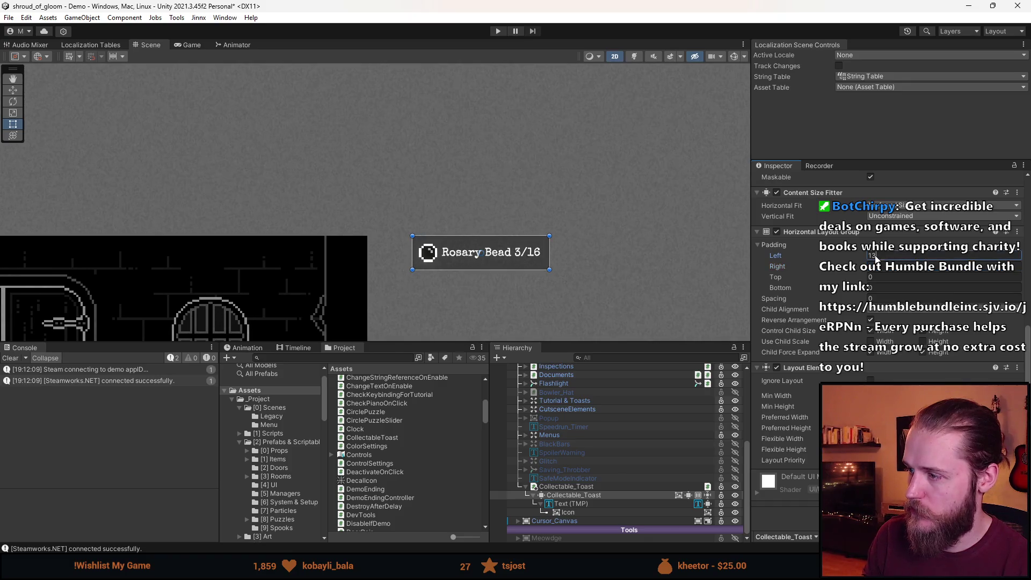
text(14)
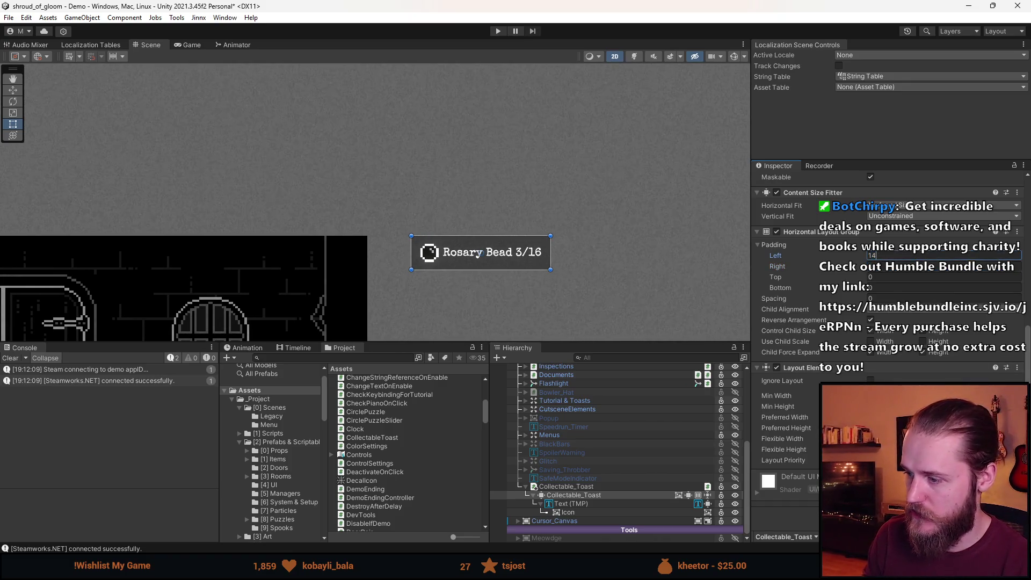
Move the Collectable_Toast to the left with the Move tool
click(574, 495)
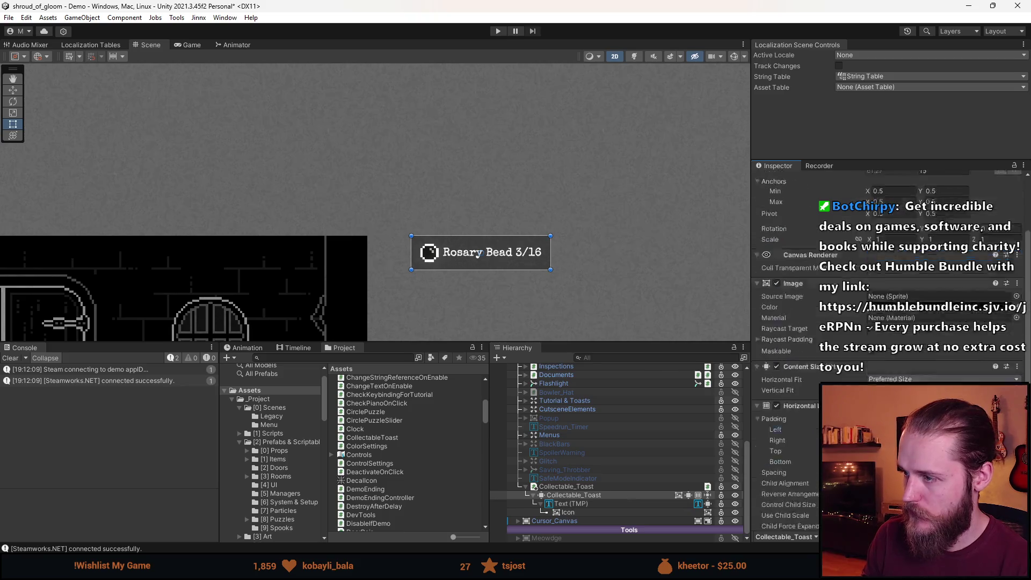
scroll(422, 209, up, 2)
click(577, 495)
key(w)
drag(543, 272, 491, 268)
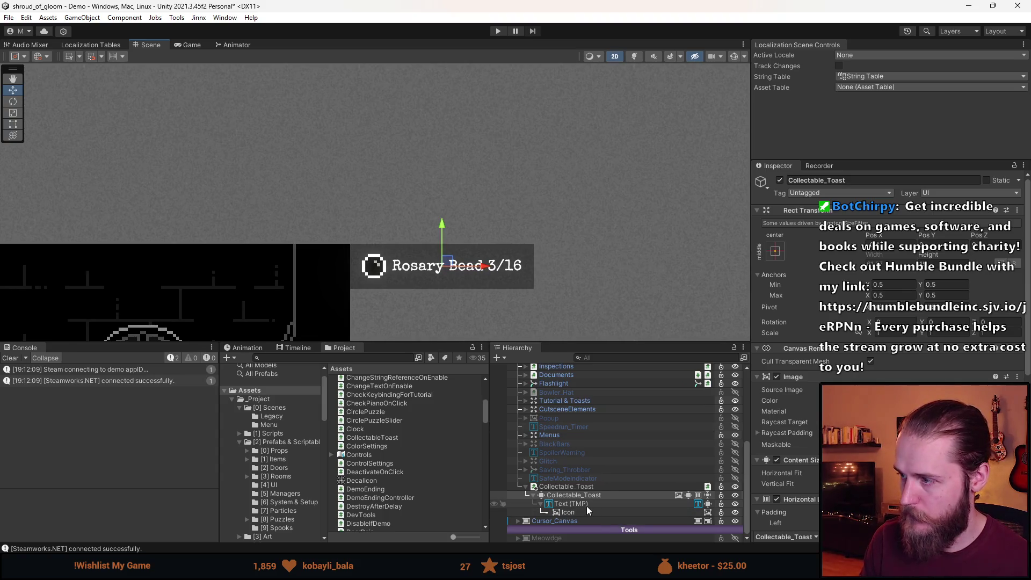
click(582, 505)
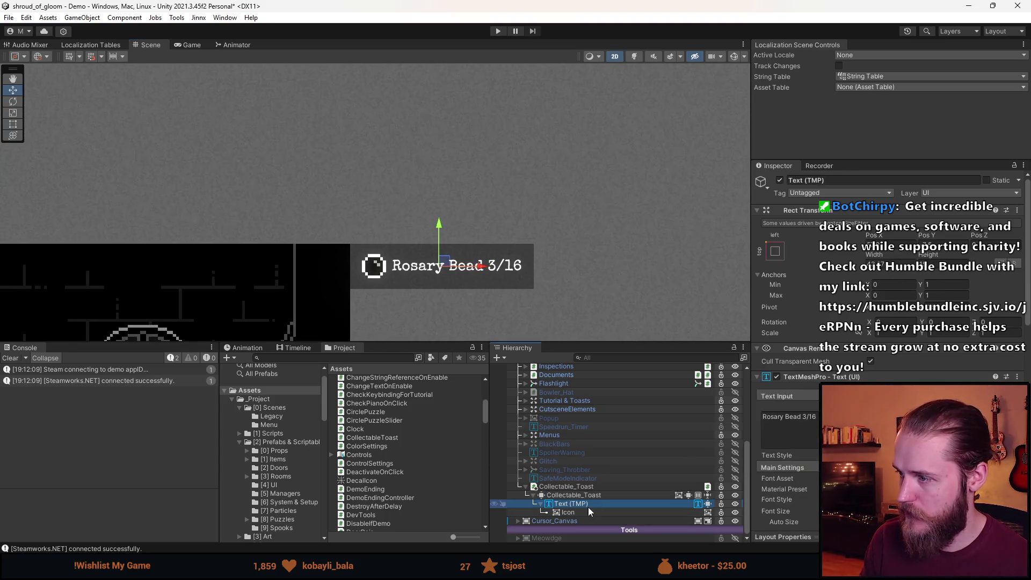
text(asdasdasd)
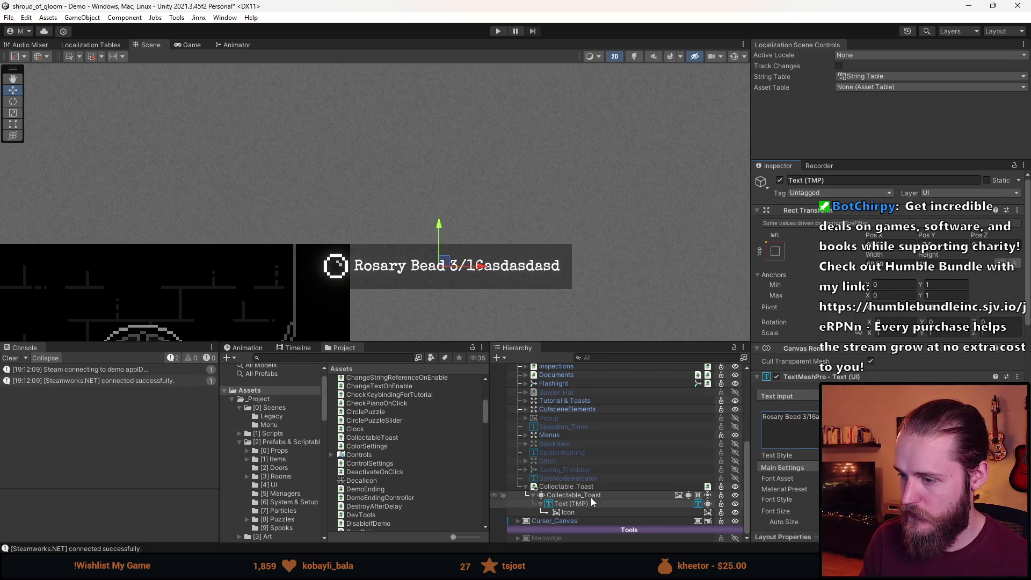
click(588, 496)
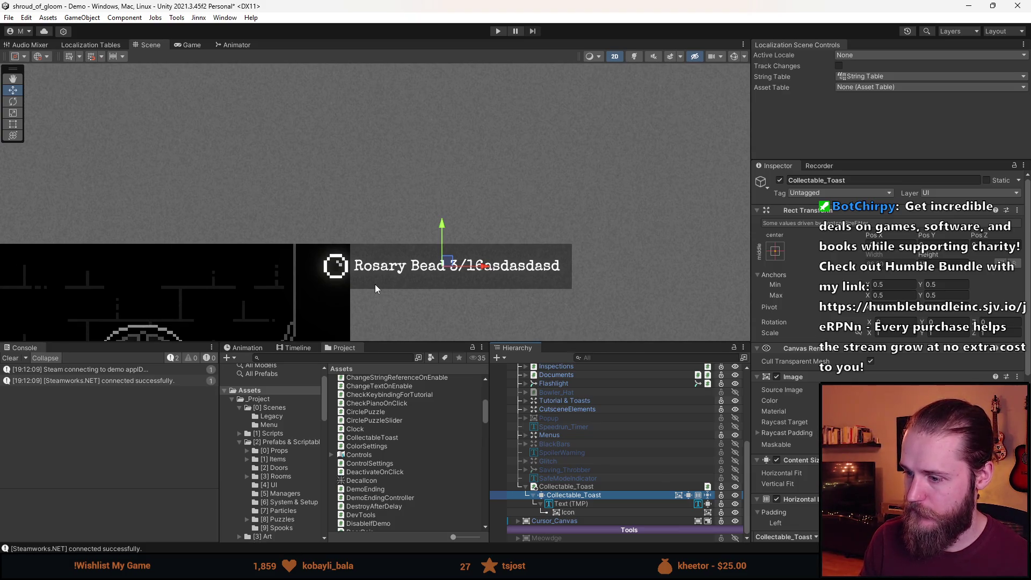
key(ctrl+z)
key(ctrl+z)
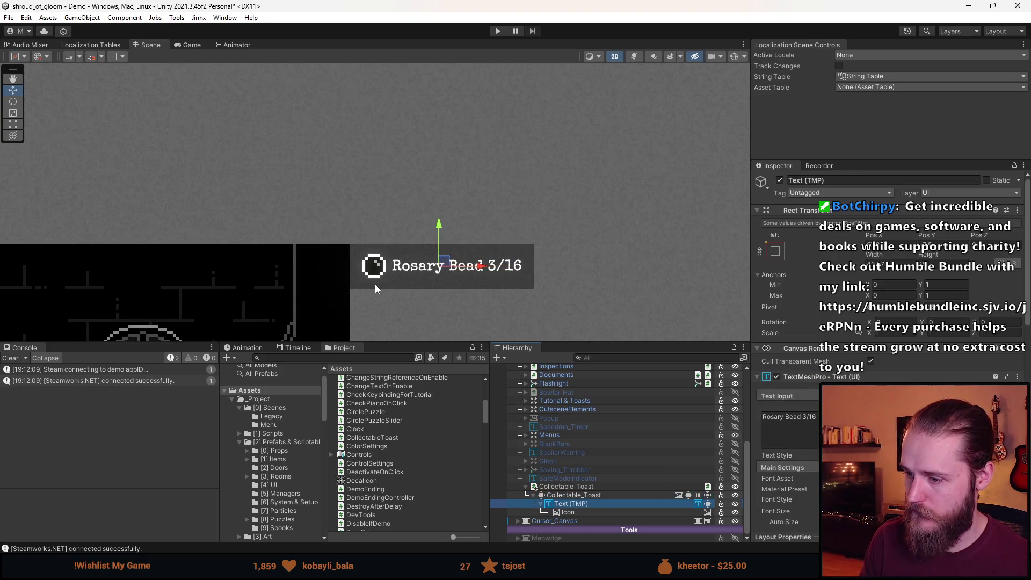
click(564, 495)
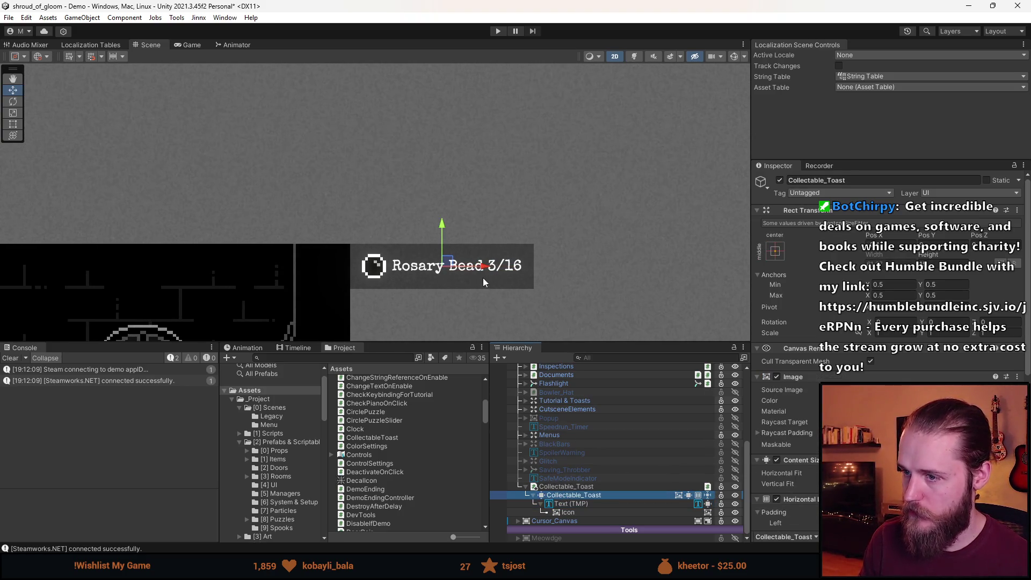
drag(482, 268, 485, 269)
click(778, 251)
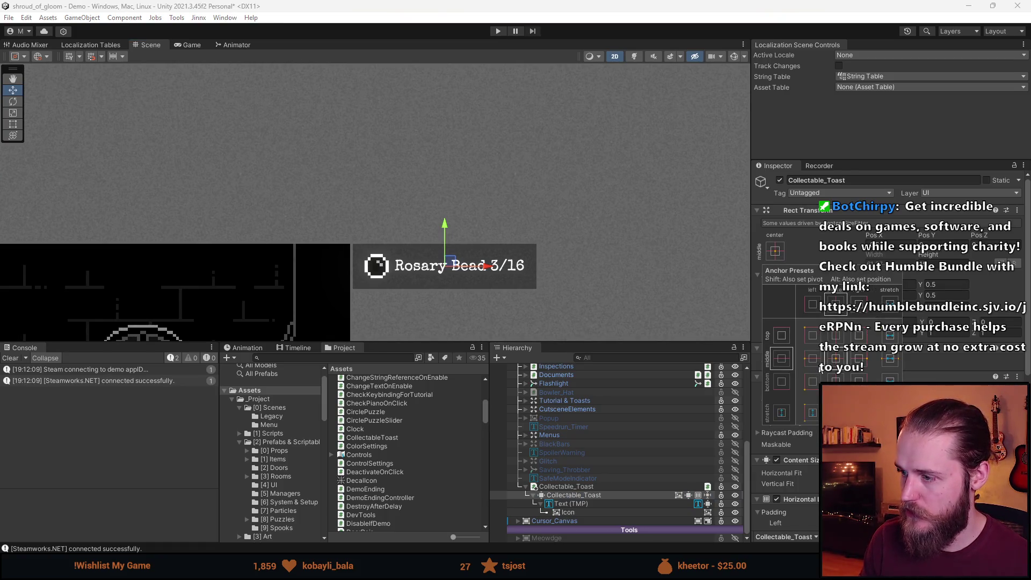
Anchor the toast background to middle-right and the parent Collectable_Toast to middle-centre
click(860, 363)
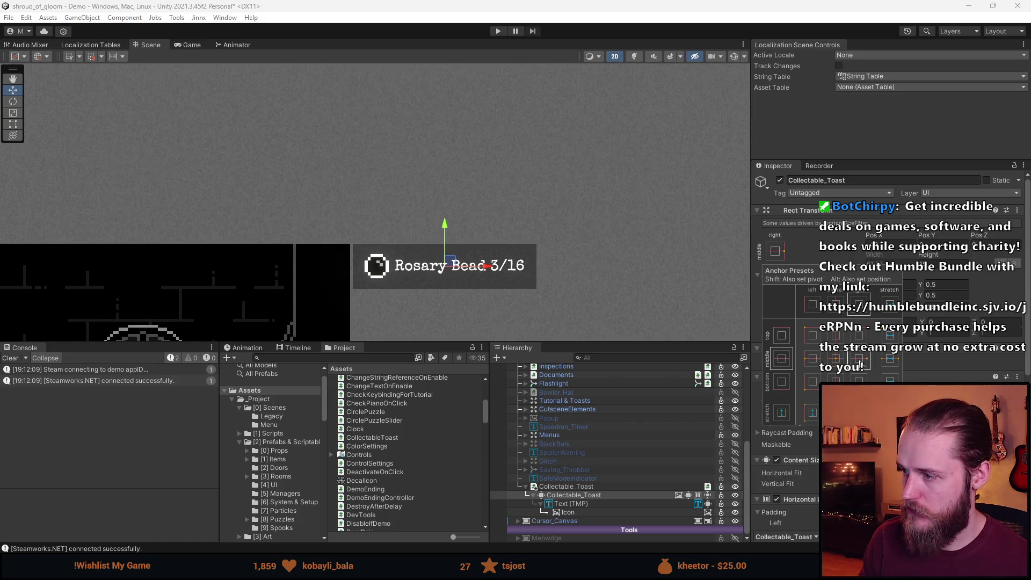
click(769, 235)
click(557, 487)
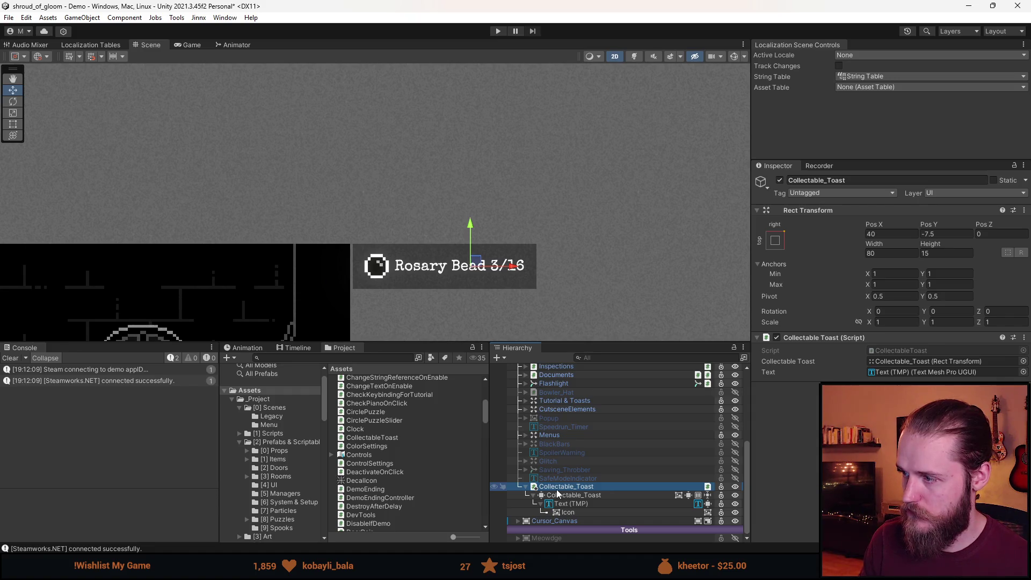
click(775, 241)
click(840, 347)
scroll(552, 286, down, 4)
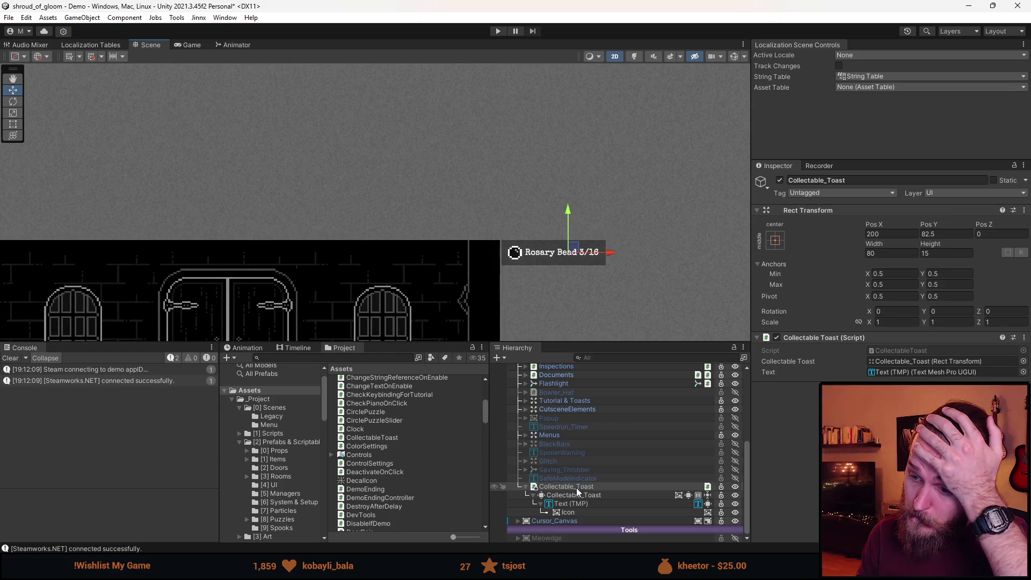
Switch to the Rect Tool, clear the Console and step through the toast's child objects
click(16, 125)
scroll(475, 244, up, 5)
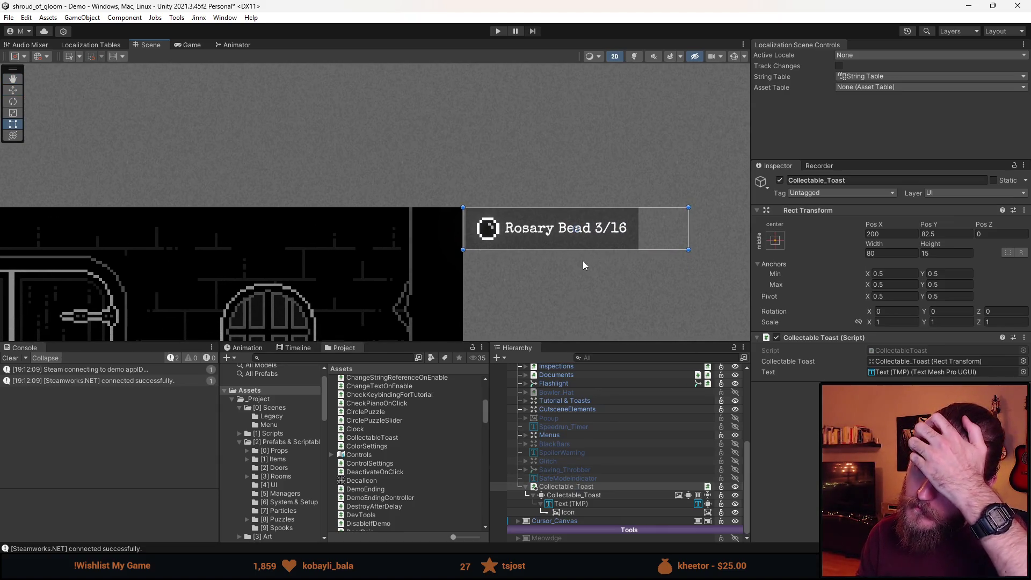
click(585, 495)
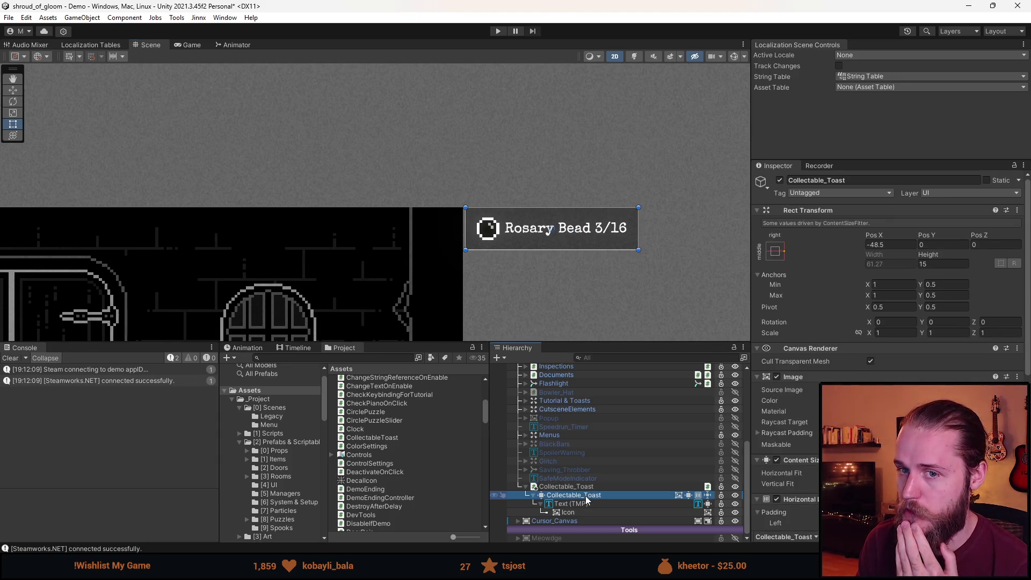
click(10, 358)
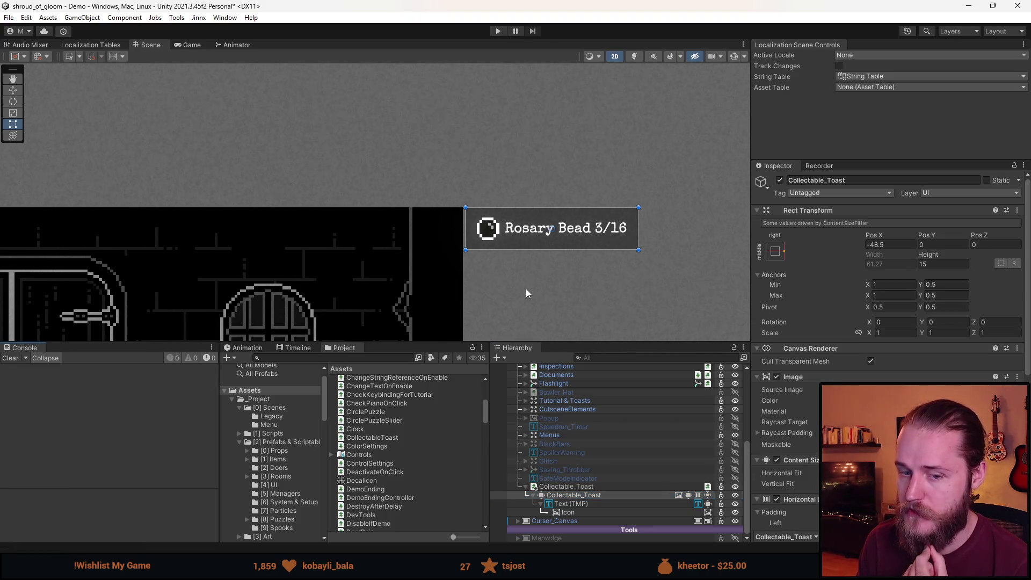
click(587, 504)
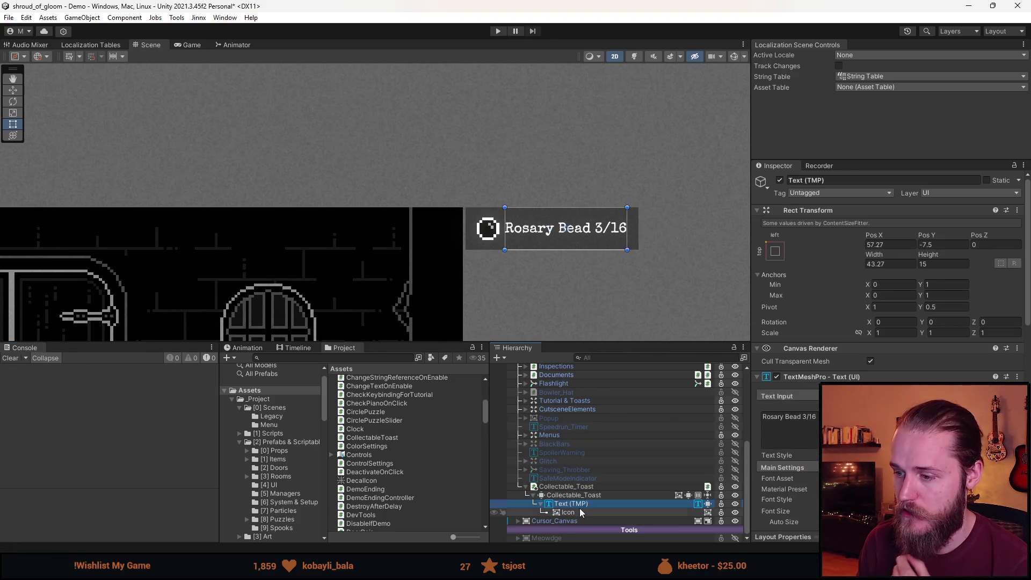
click(577, 511)
click(583, 496)
click(585, 487)
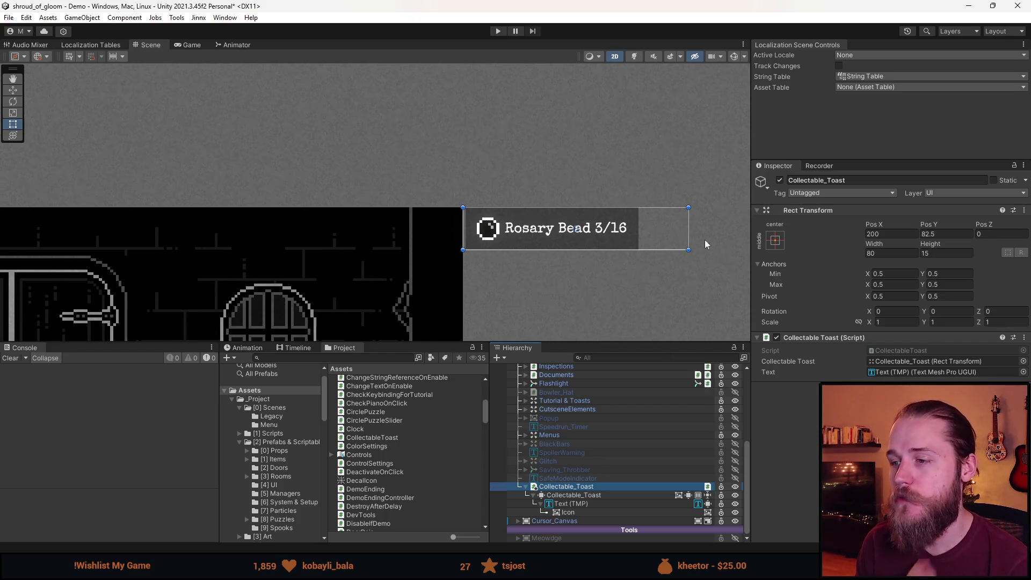
Move the toast up and to the left, and dock the Game view beside the Scene view
key(w)
drag(582, 225, 406, 184)
mouse_move(399, 148)
mouse_down()
mouse_move(407, 191)
mouse_move(410, 142)
mouse_move(411, 192)
mouse_move(411, 159)
mouse_up()
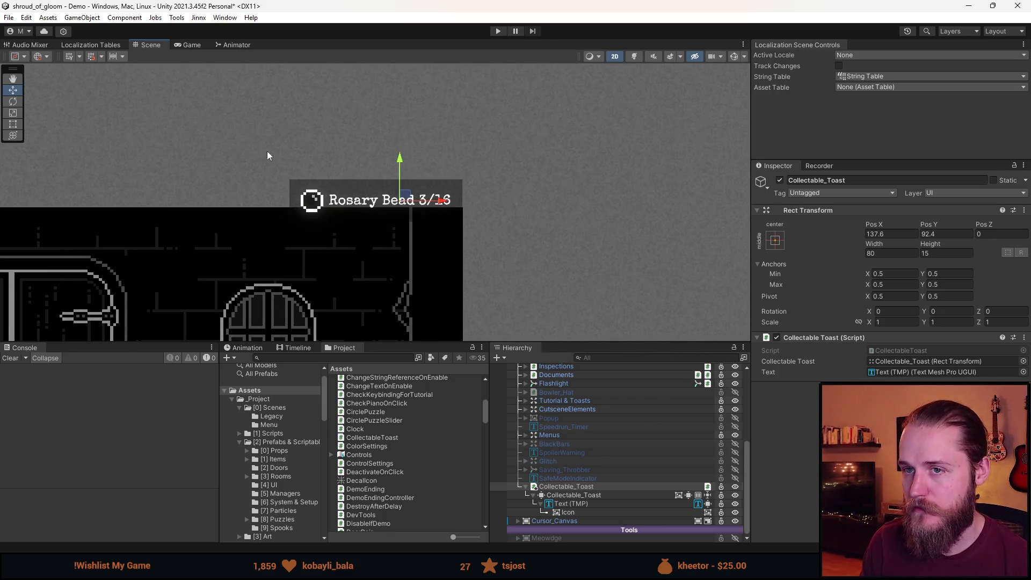
drag(192, 45, 131, 156)
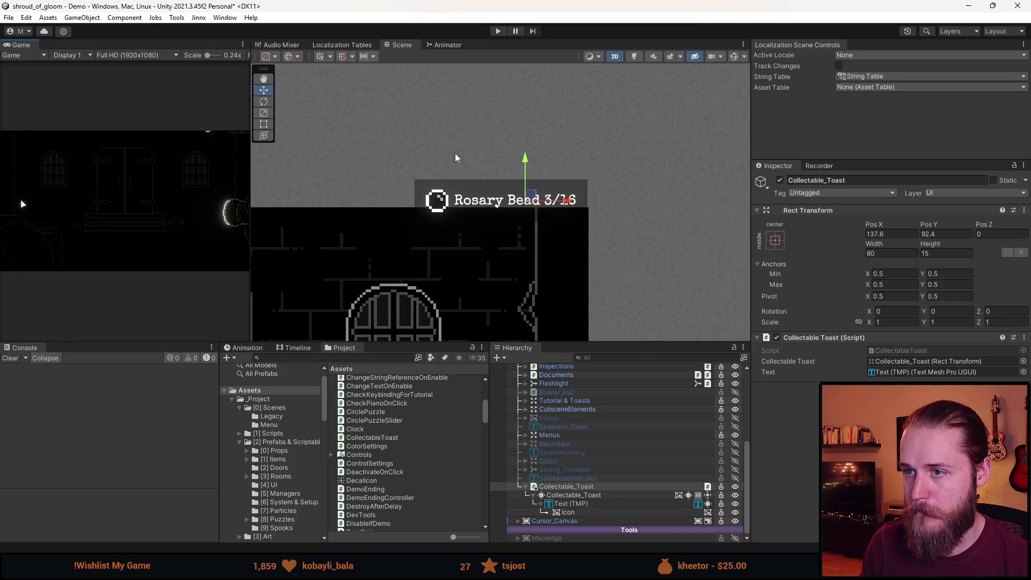
Fine-tune the toast to Pos X 137.9, Y 97 and open CollectableToast.cs in Visual Studio
mouse_move(524, 162)
mouse_down()
mouse_move(525, 146)
mouse_move(525, 192)
mouse_move(525, 147)
mouse_up()
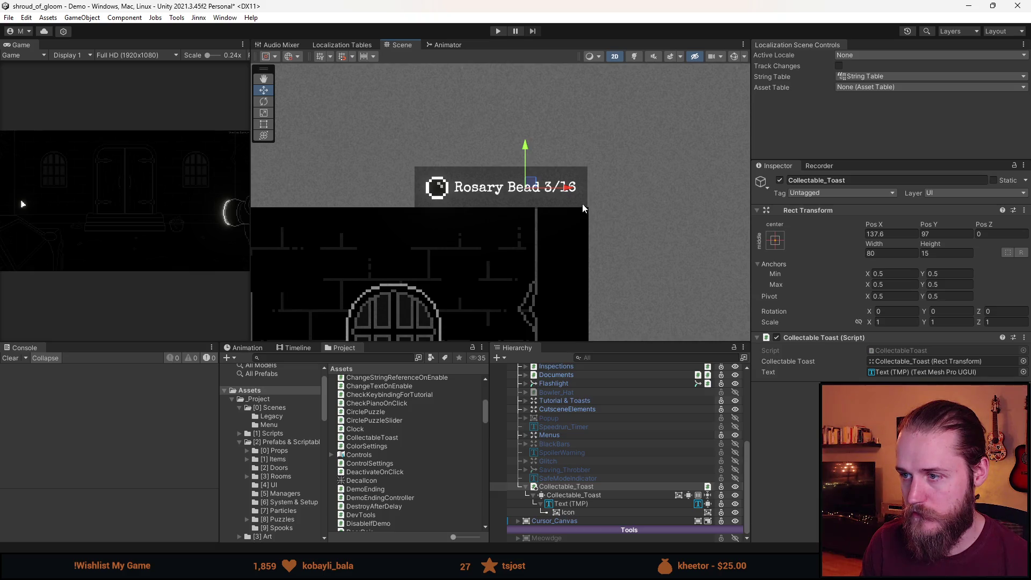
drag(526, 146, 506, 150)
mouse_move(534, 190)
mouse_down()
mouse_move(709, 229)
mouse_move(585, 253)
mouse_up()
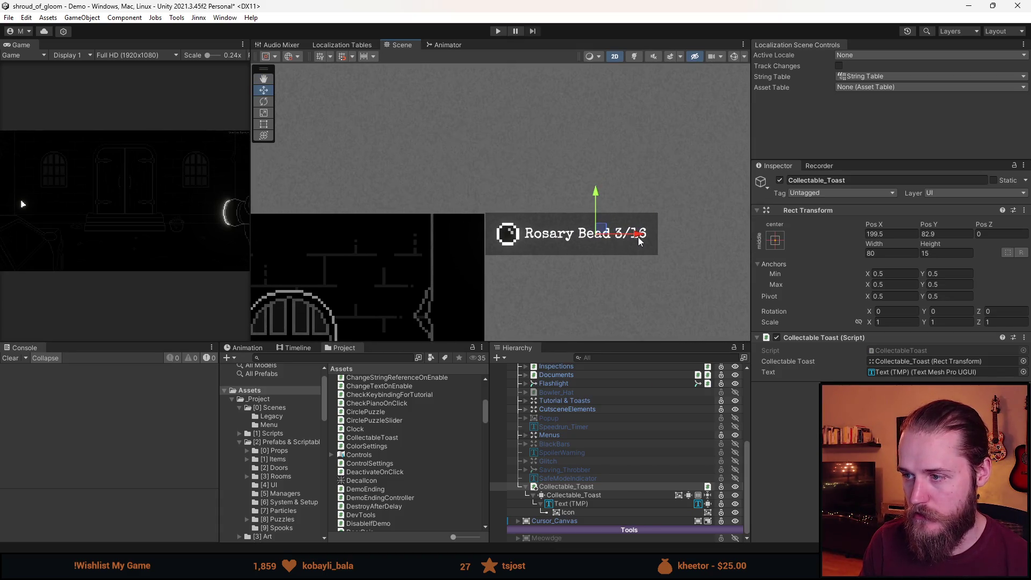
mouse_move(639, 237)
mouse_down()
mouse_move(444, 245)
mouse_move(607, 252)
mouse_move(446, 258)
mouse_up()
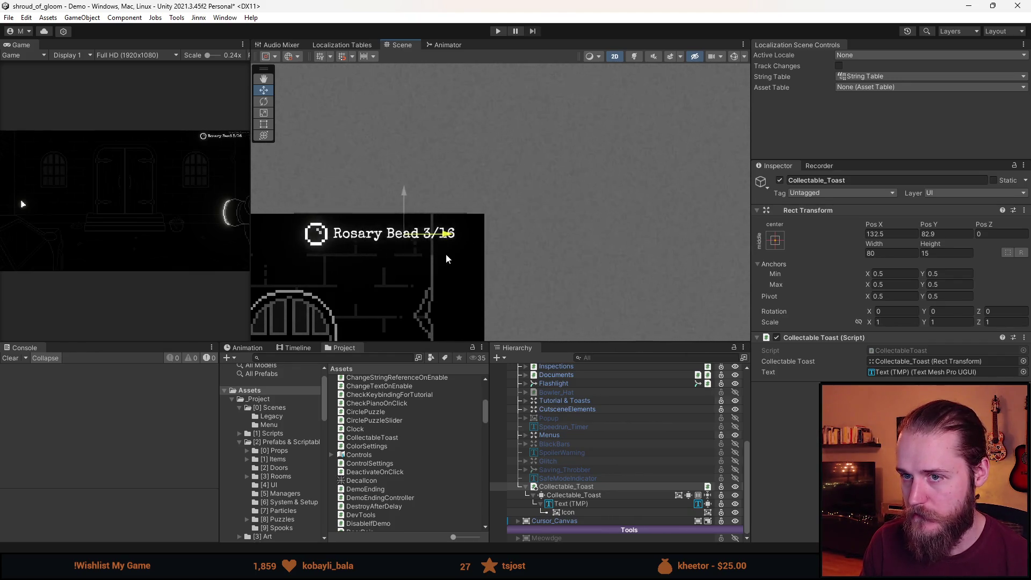
mouse_move(408, 194)
mouse_down()
mouse_move(409, 160)
mouse_move(410, 215)
mouse_move(401, 157)
mouse_up()
drag(447, 199, 465, 202)
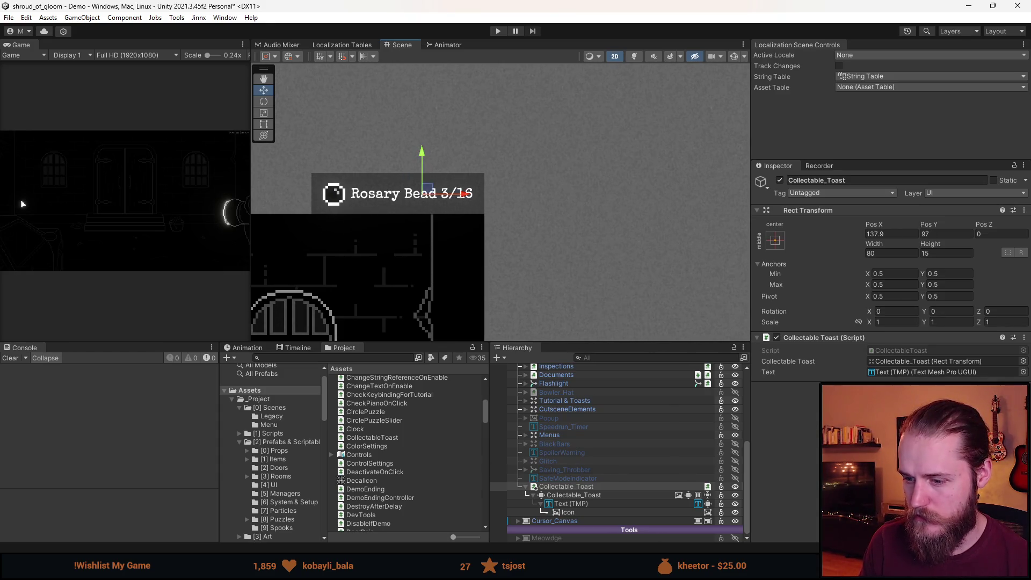
double_click(372, 437)
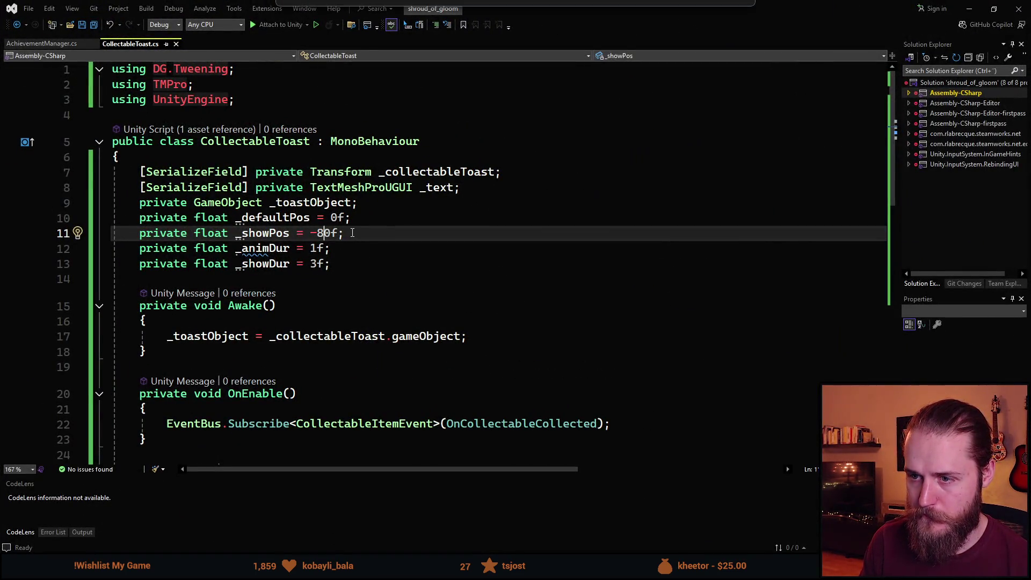
Try a vertical drag of the inner Collectable_Toast in Unity, undo it, and return to the script
key(super+Down)
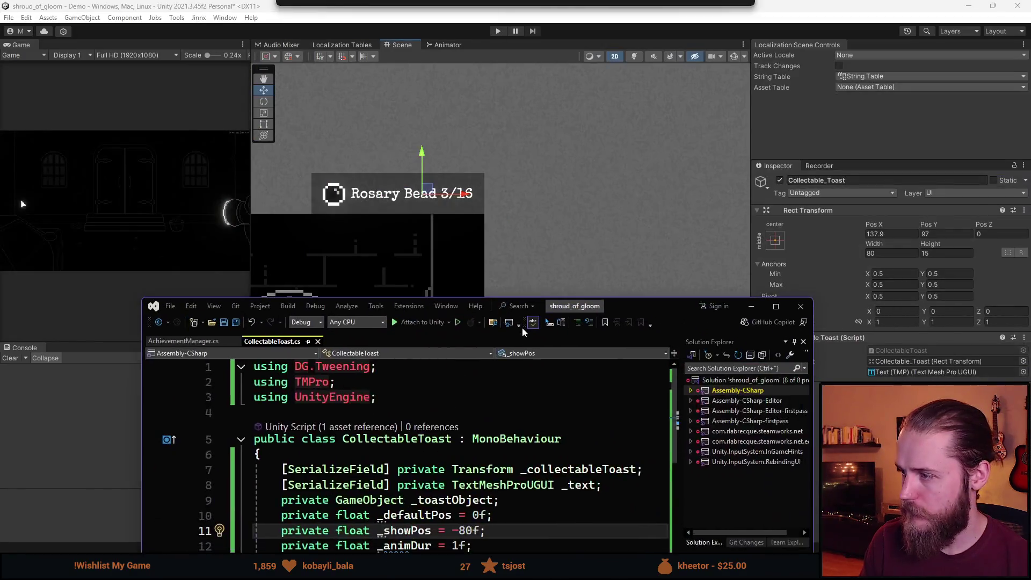
key(super+Down)
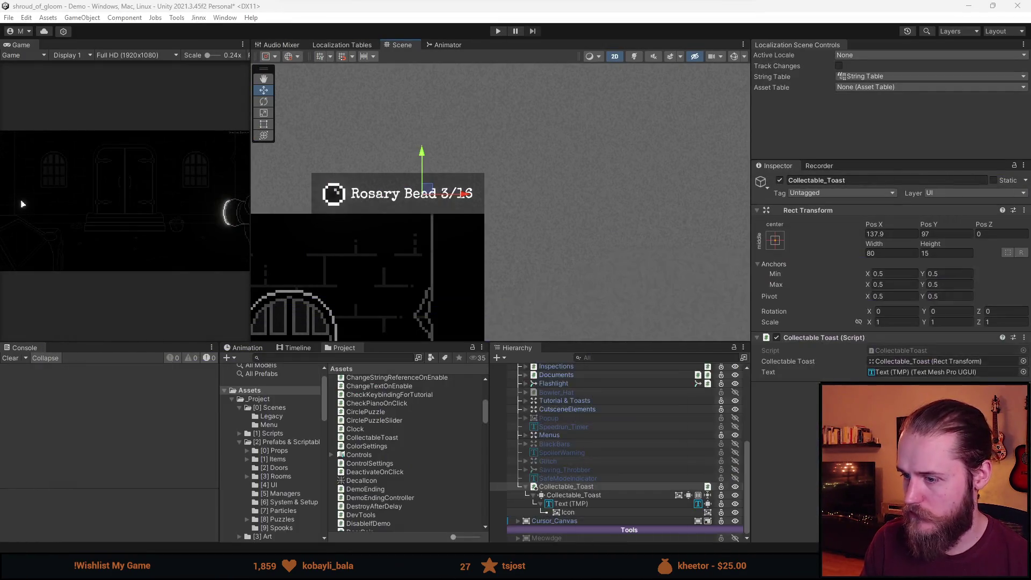
click(601, 497)
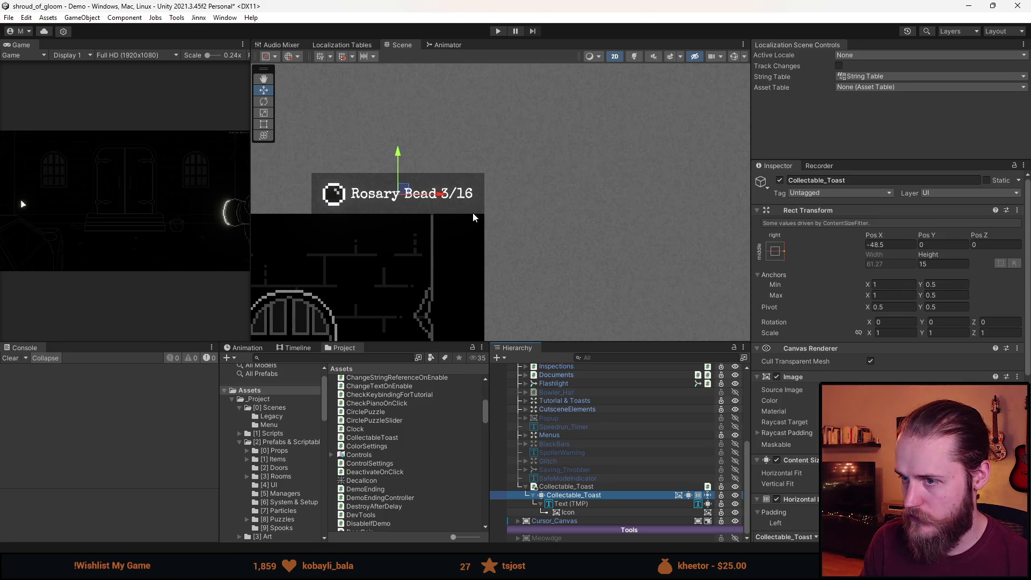
drag(394, 157, 393, 203)
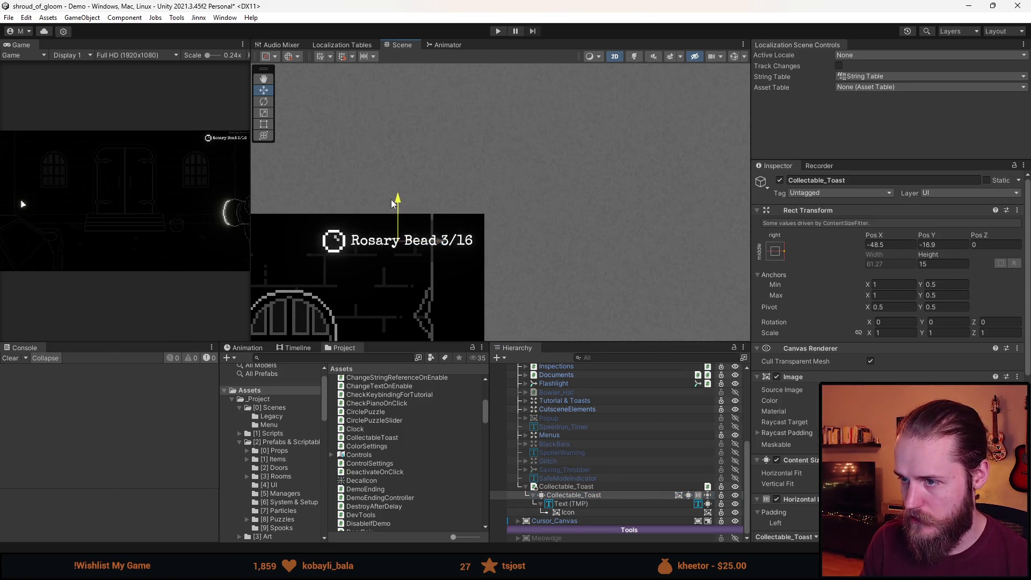
key(ctrl+z)
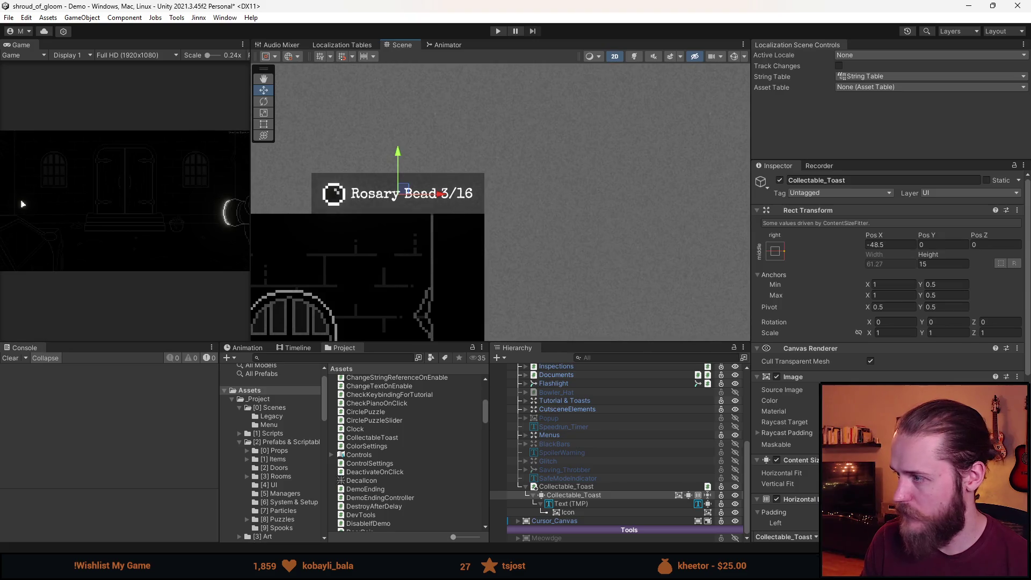
key(alt+Tab)
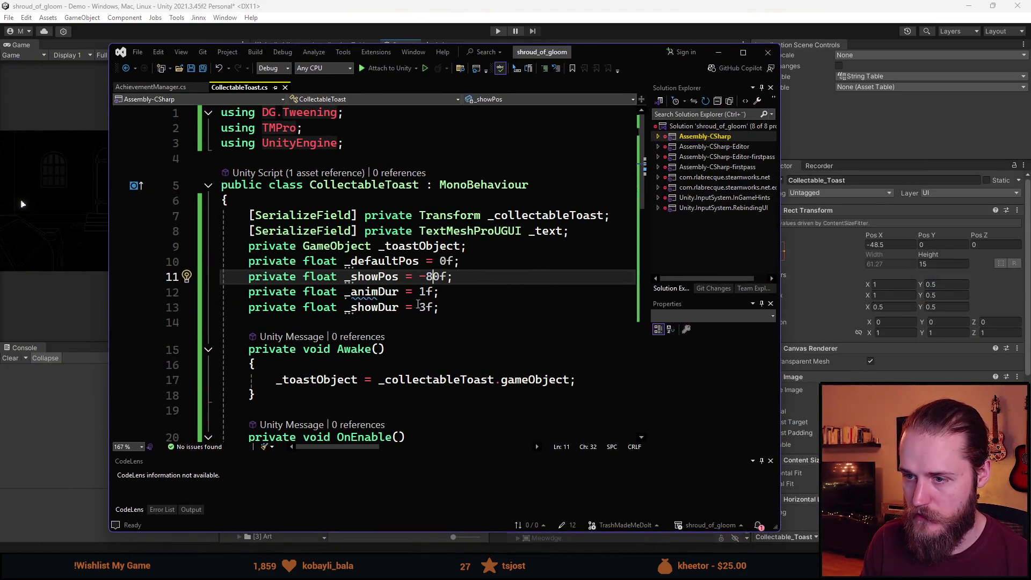
Duplicate the _showPos line, comment out the original, and delete the copy's old 80 value
click(249, 277)
key(ctrl+d)
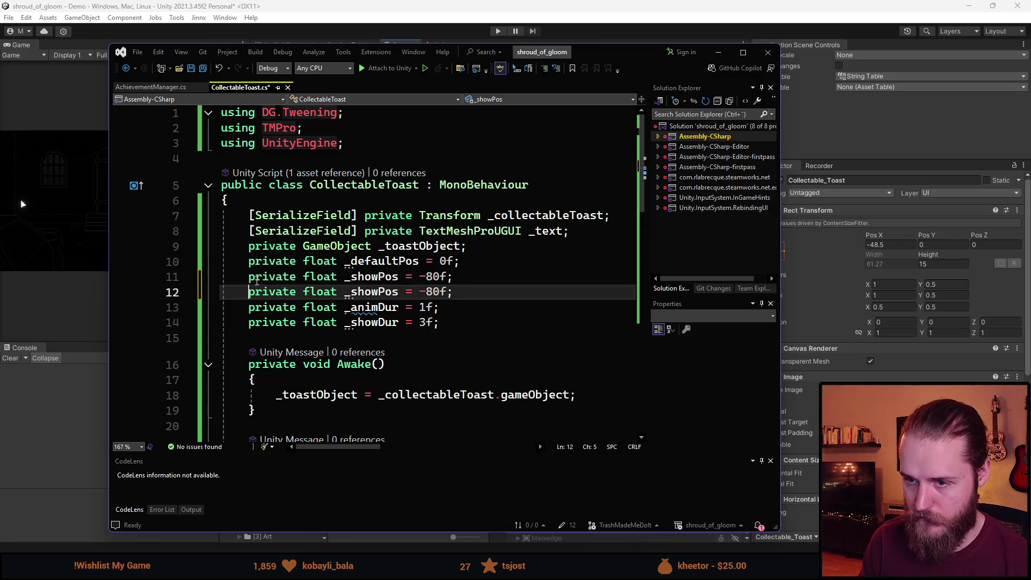
key(shift+End)
key(ctrl+k)
key(ctrl+c)
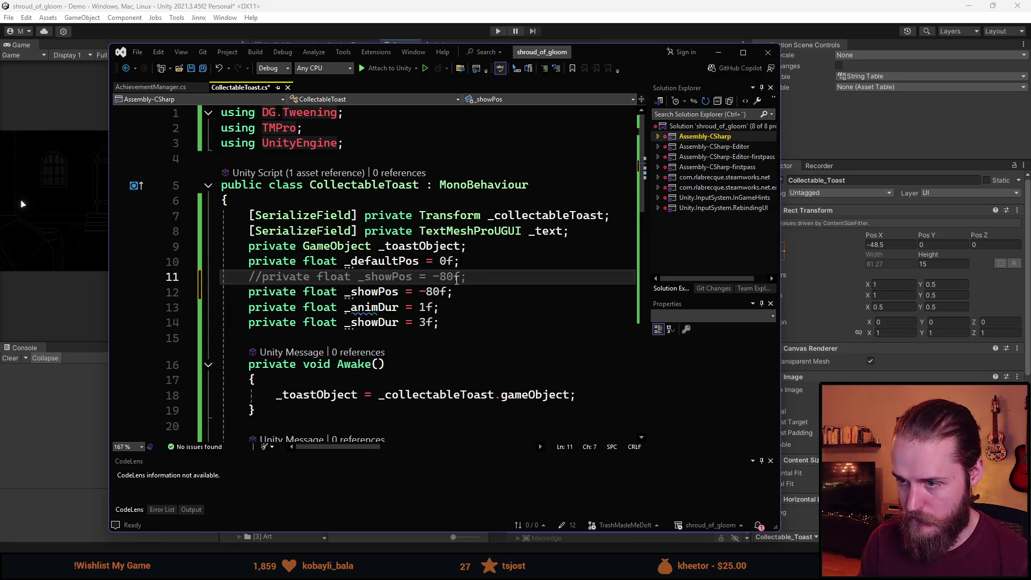
click(438, 292)
key(BackSpace)
key(BackSpace)
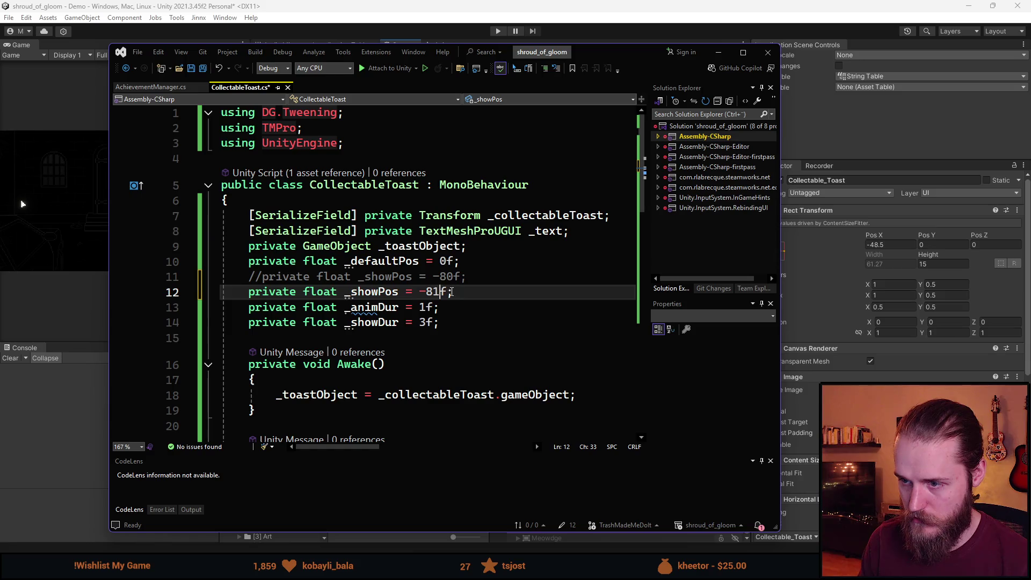
Change the DOLocalMoveX calls on lines 40 and 41 to DOLocalMoveY and save the script
scroll(425, 285, down, 8)
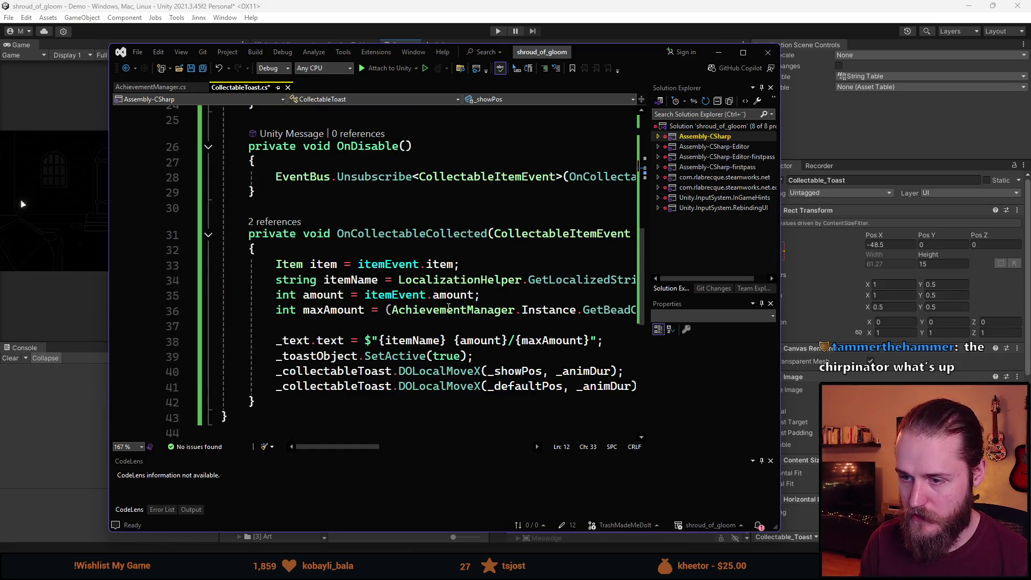
mouse_move(338, 446)
mouse_down()
mouse_move(491, 445)
mouse_move(387, 445)
mouse_up()
scroll(381, 403, down, 2)
scroll(337, 395, down, 1)
scroll(374, 424, up, 2)
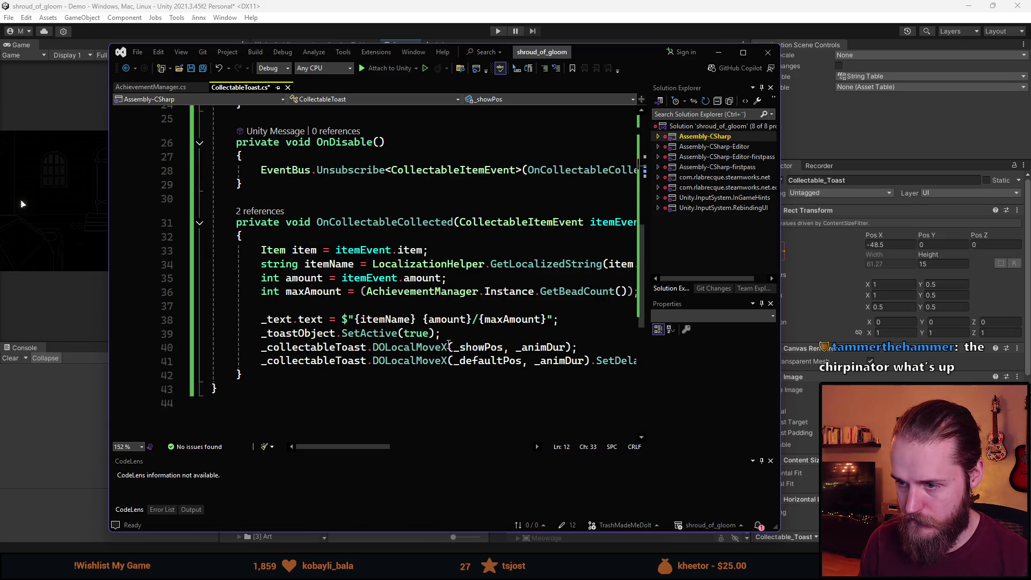
click(444, 348)
key(BackSpace)
text(Y)
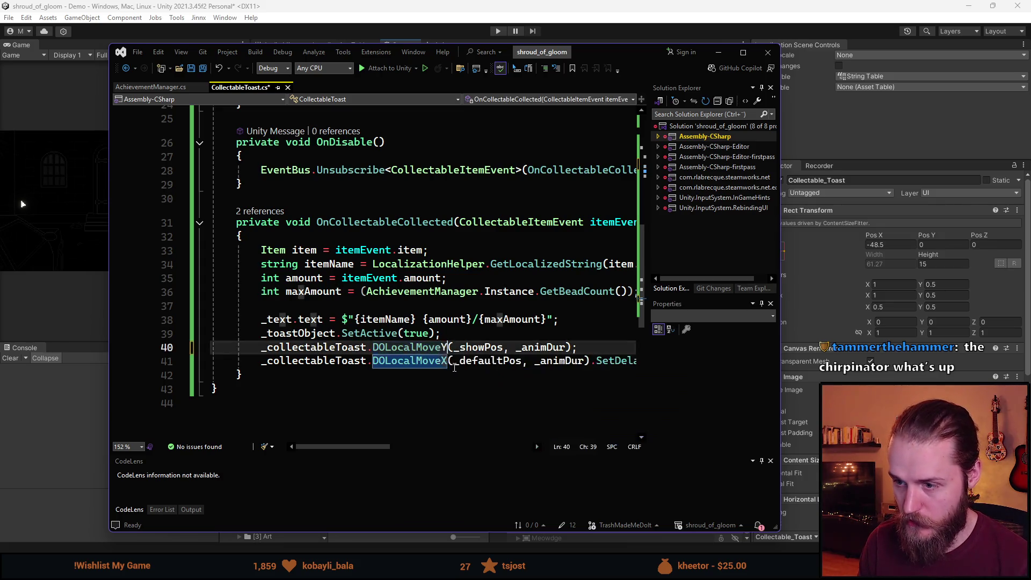
click(450, 361)
key(BackSpace)
text(Y)
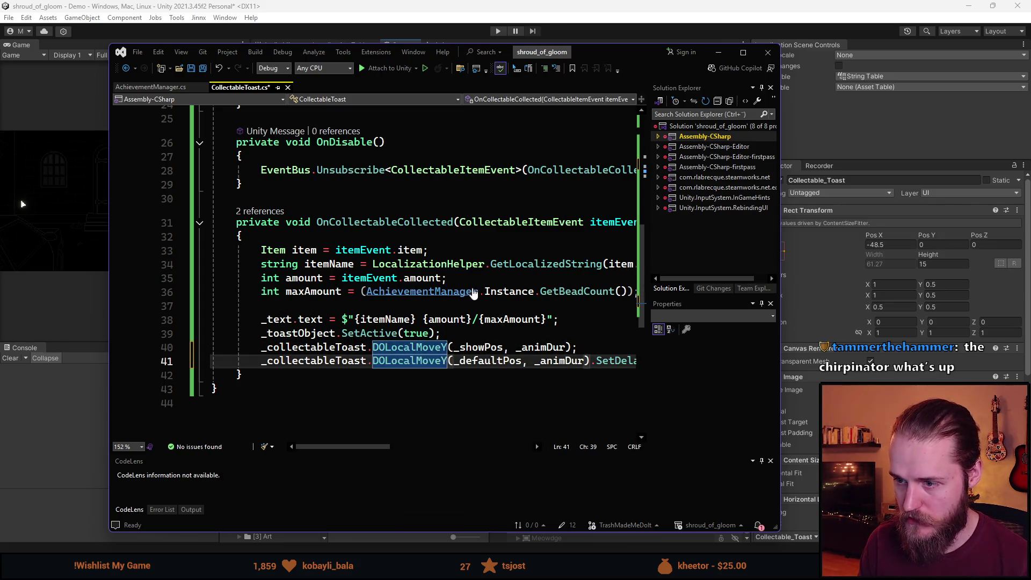
key(ctrl+s)
key(alt+Tab)
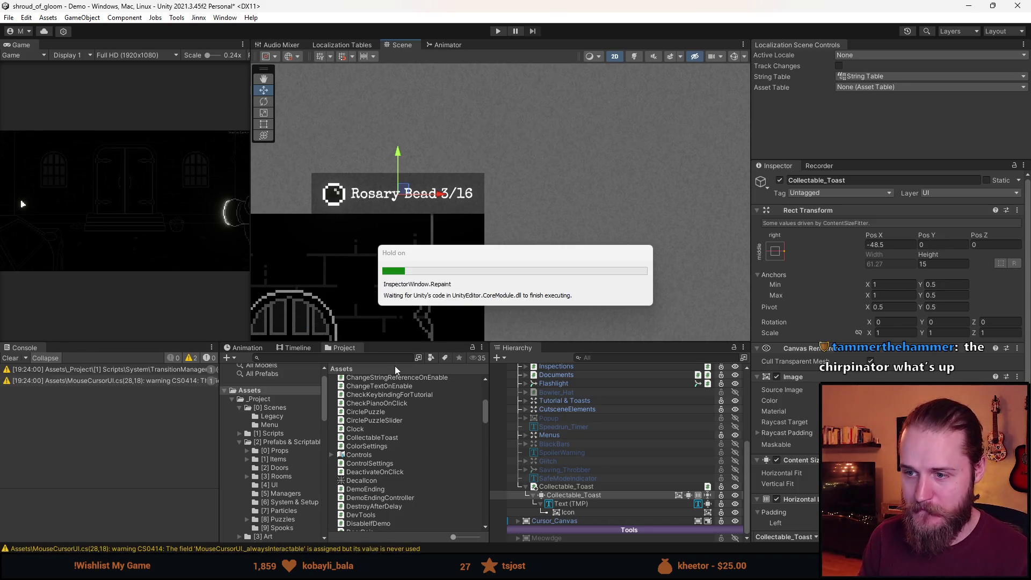
Dock the Game view in the large panel, clear the Console, enlarge it and enter Play mode
scroll(370, 274, down, 2)
drag(24, 48, 417, 44)
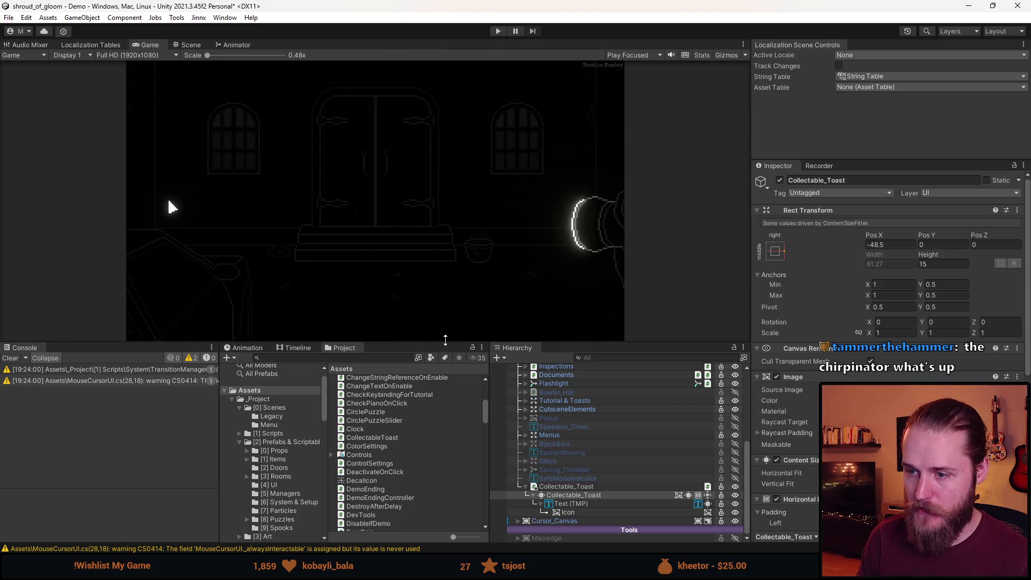
click(11, 357)
drag(403, 342, 402, 490)
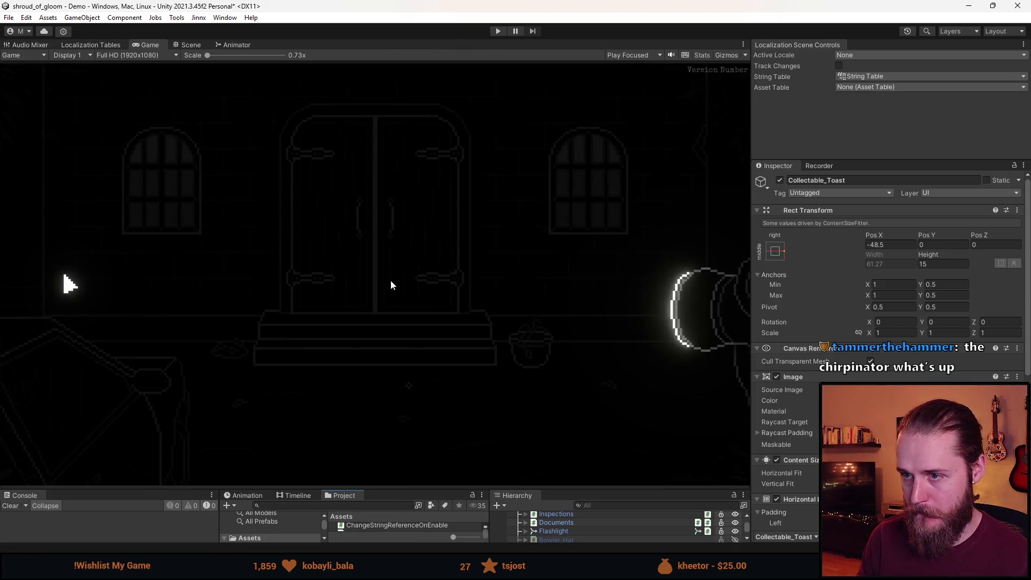
click(497, 33)
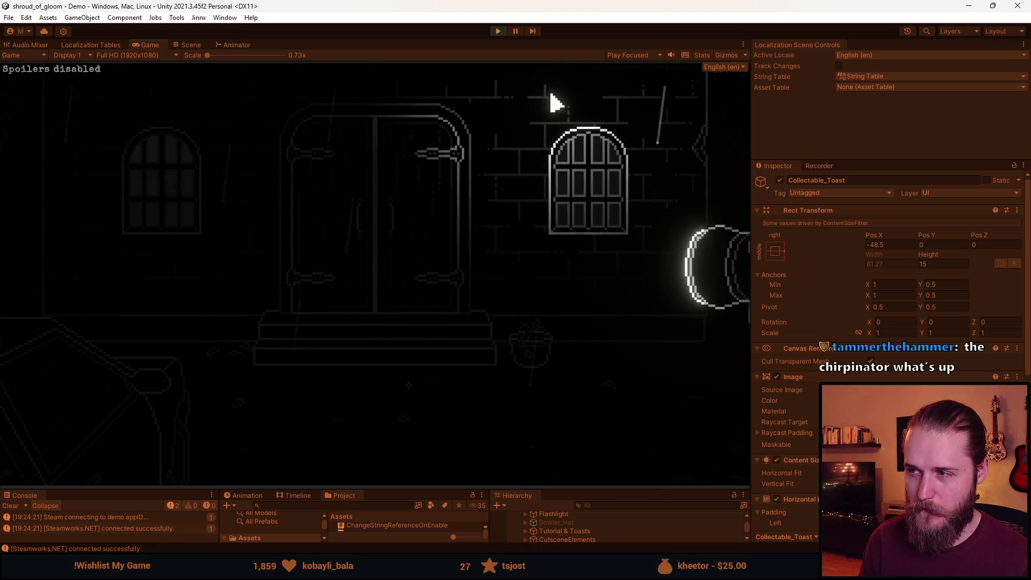
Collect rosary beads while walking through the castle rooms
click(410, 388)
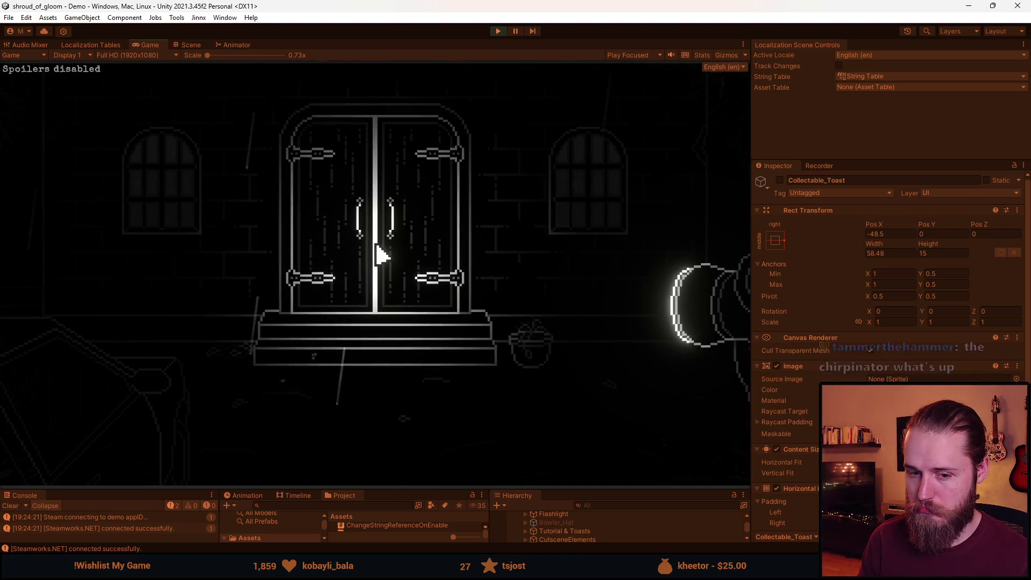
click(386, 264)
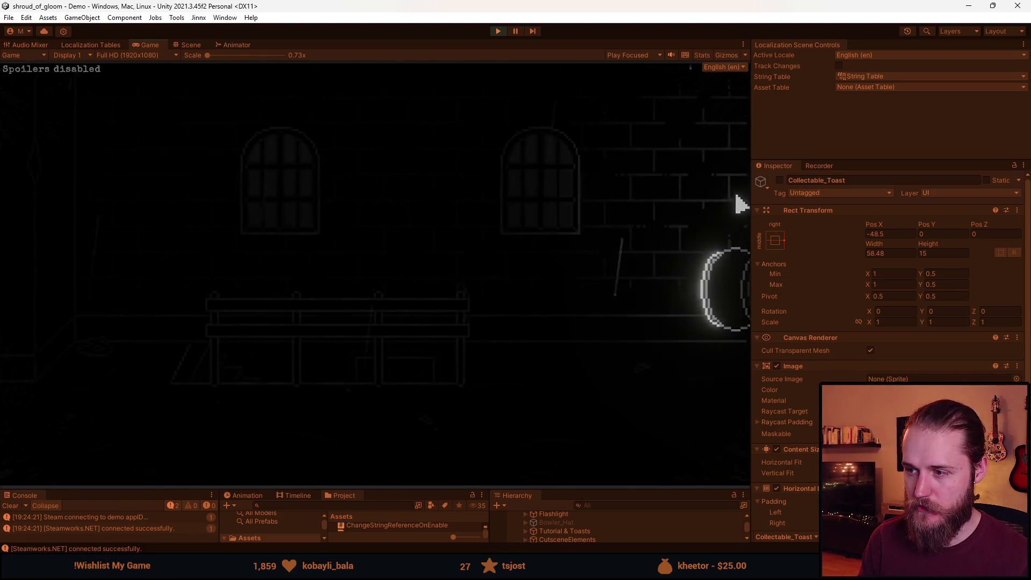
click(644, 413)
click(88, 270)
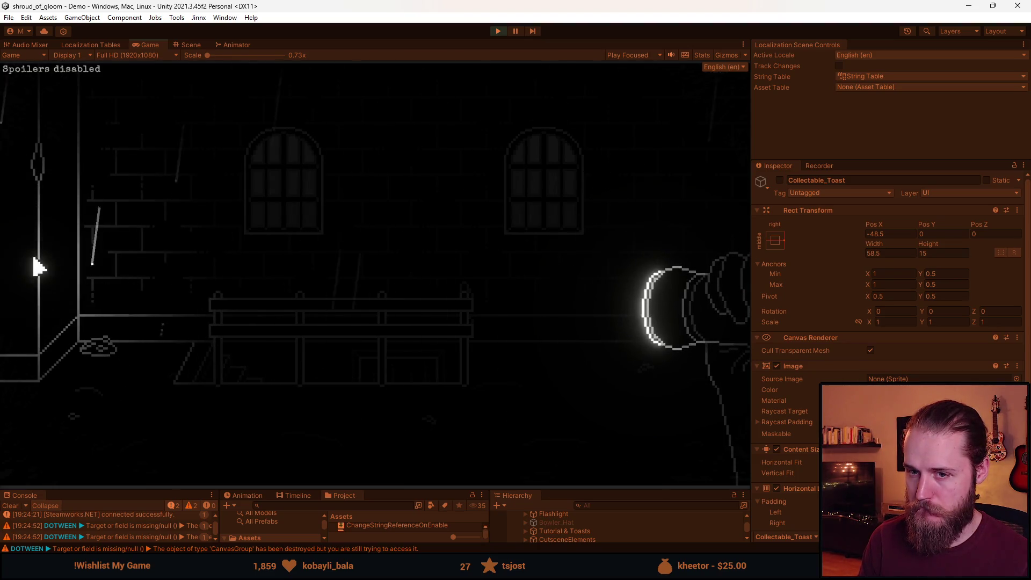
click(47, 259)
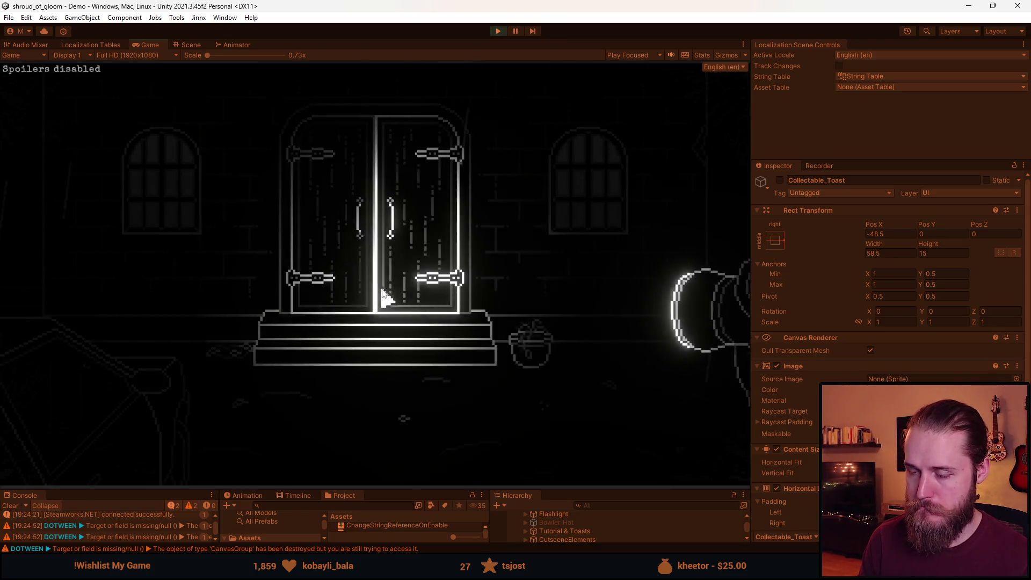
Quit the session to the main menu, look at the Gameplay settings, and resume the game
key(Escape)
click(374, 352)
click(372, 328)
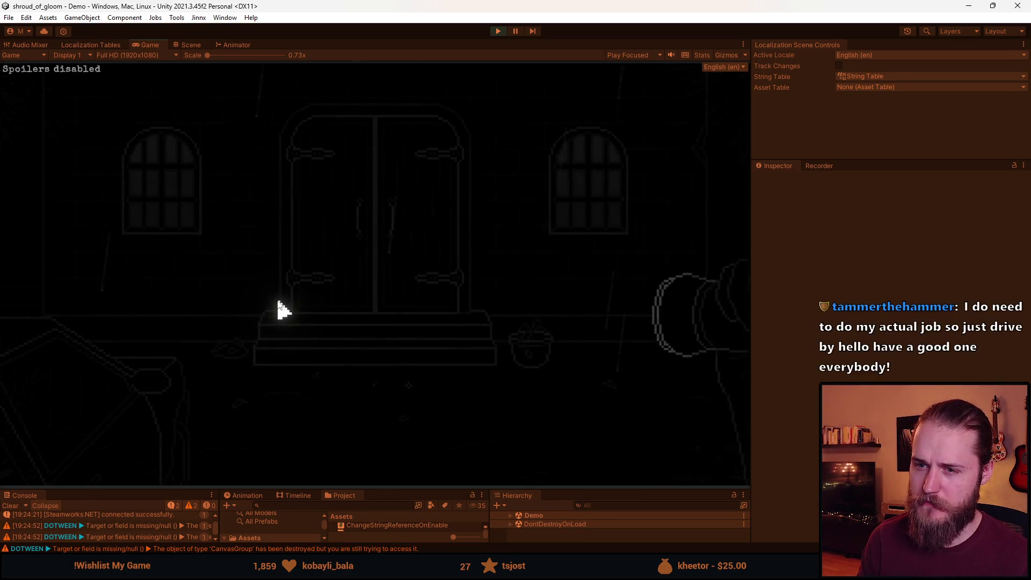
key(Escape)
click(351, 288)
click(375, 290)
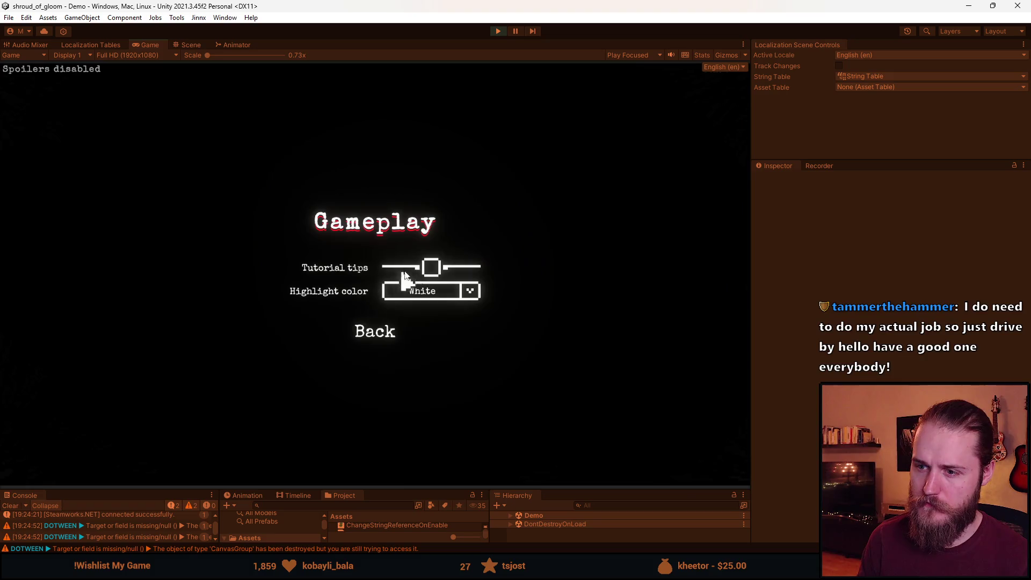
click(385, 325)
click(382, 376)
click(375, 257)
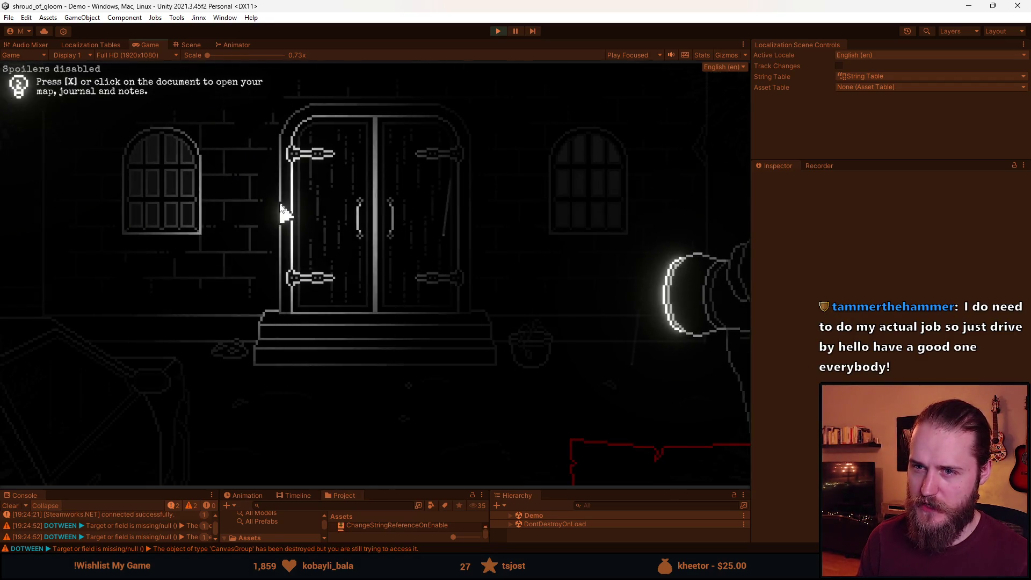
Toggle the map, pick up the rosary bead to show the toast, then exit Play mode
key(x)
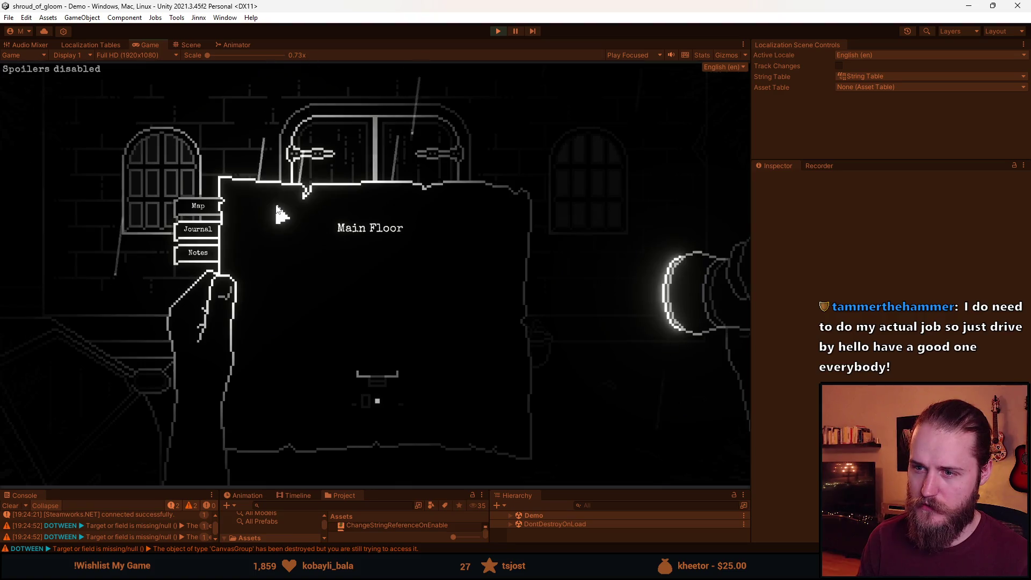
key(x)
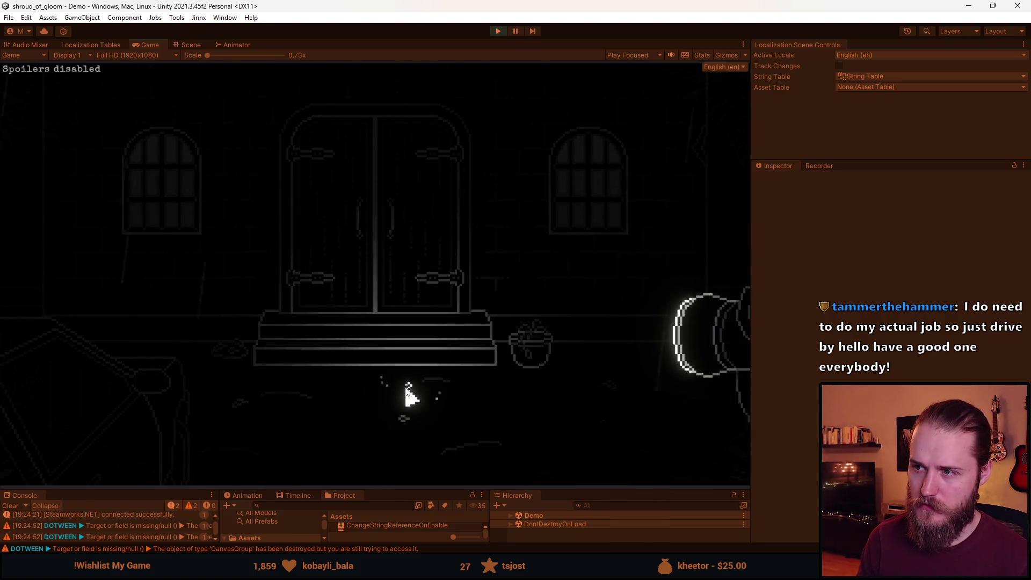
click(406, 389)
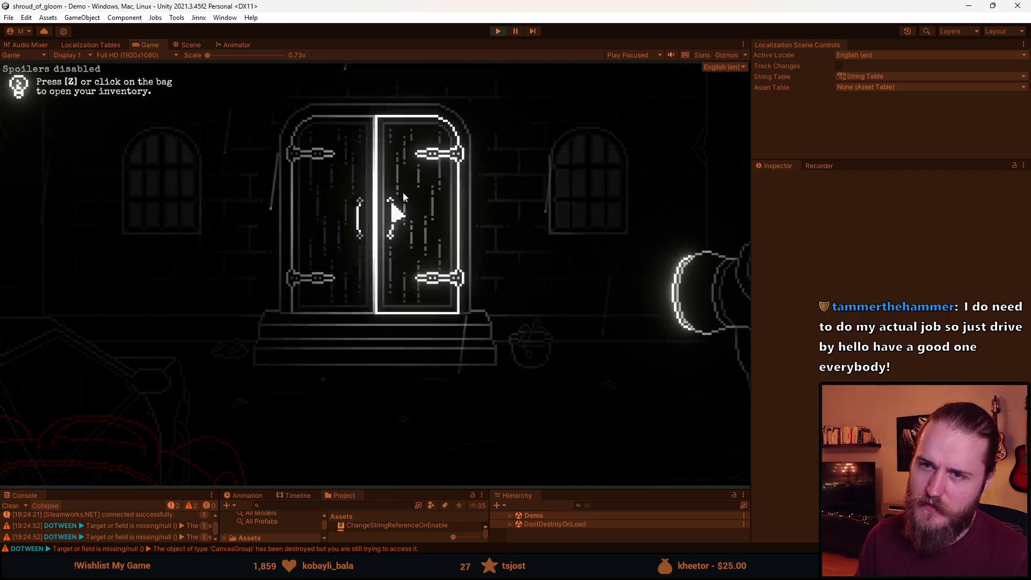
key(Escape)
click(500, 31)
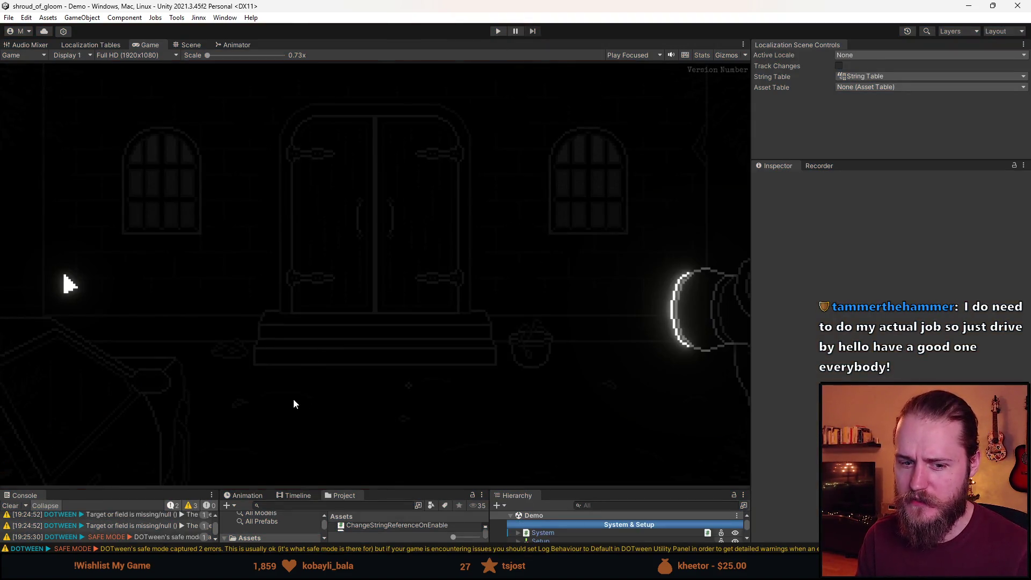
Shrink the Game view, clear the Console and select Collectable_Toast in the Hierarchy
mouse_move(378, 489)
mouse_down()
mouse_move(398, 257)
mouse_move(334, 360)
mouse_up()
click(10, 377)
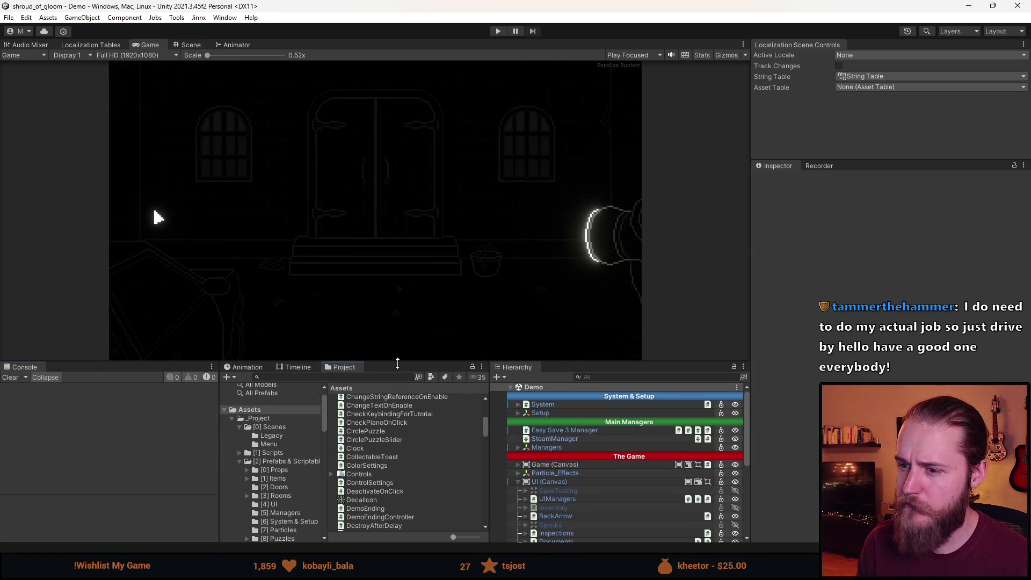
drag(398, 363, 397, 309)
scroll(597, 482, down, 5)
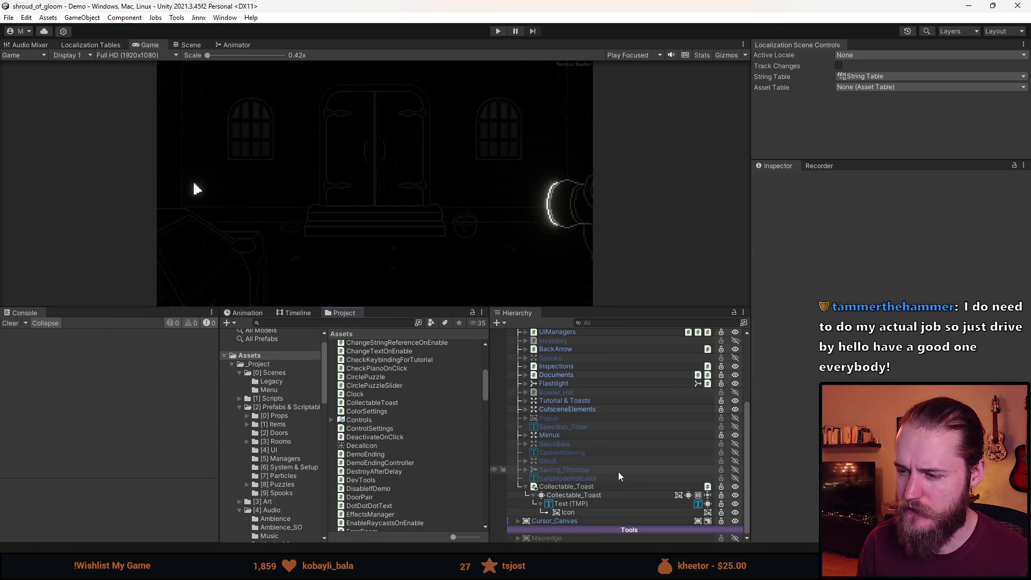
click(586, 502)
click(585, 495)
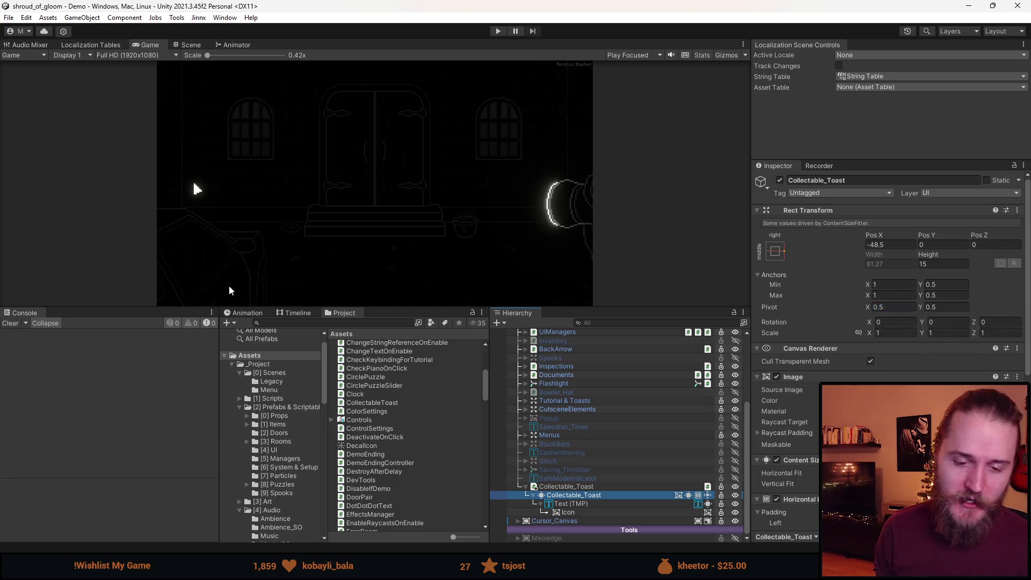
Add a Canvas Group component and bring CollectableToast.cs to the front in Visual Studio
click(100, 320)
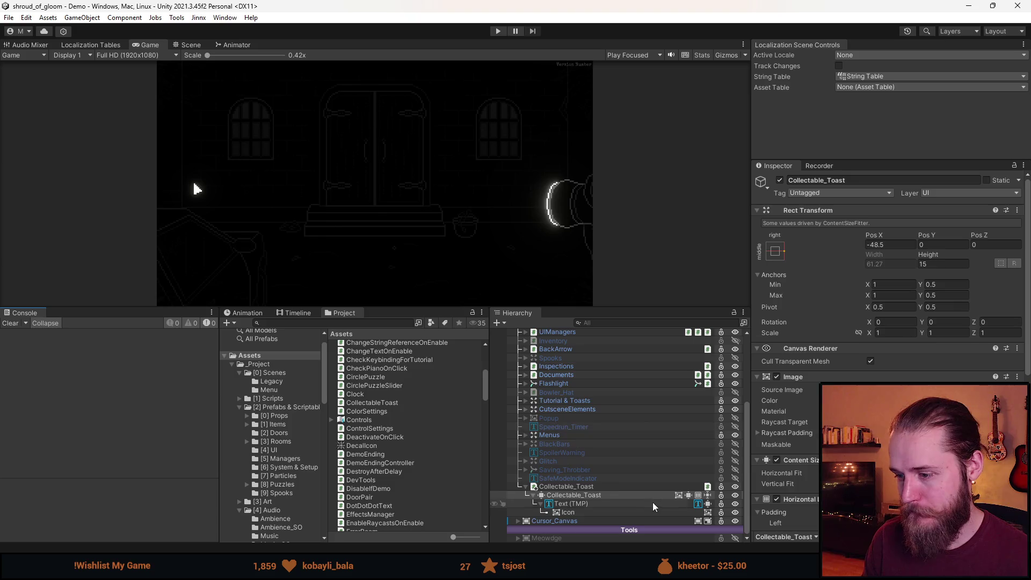
key(alt+Tab)
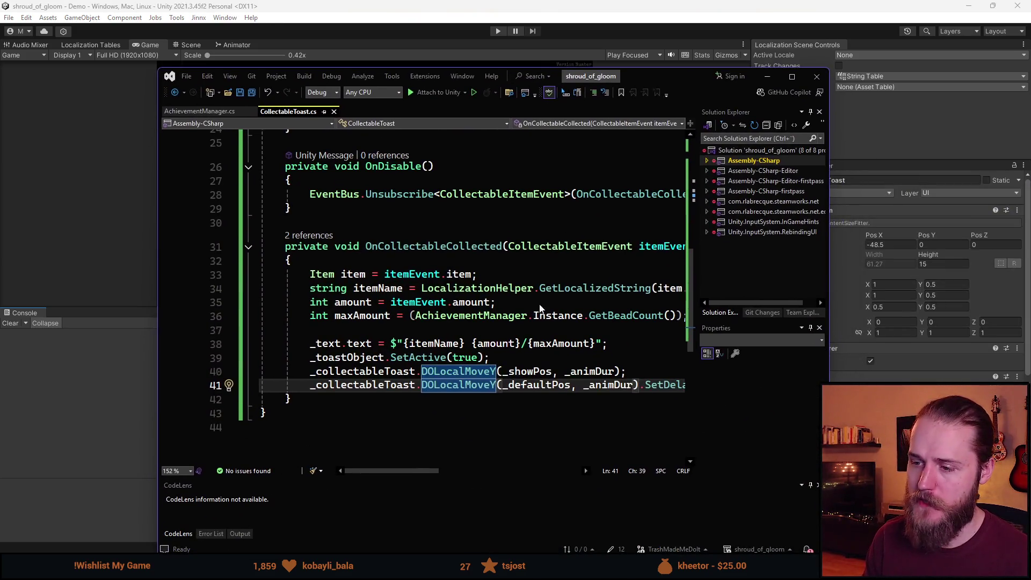
click(905, 364)
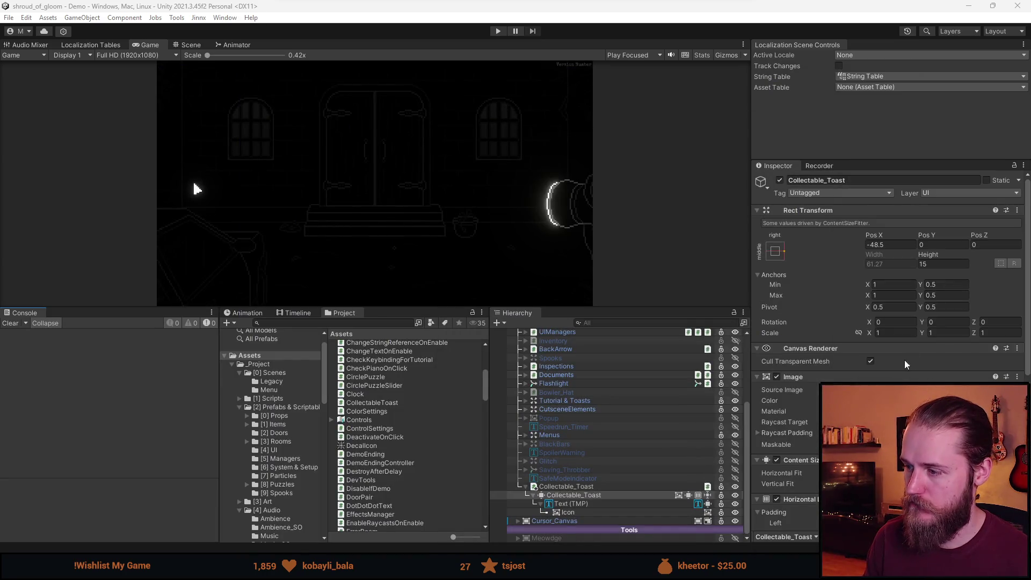
scroll(905, 365, down, 5)
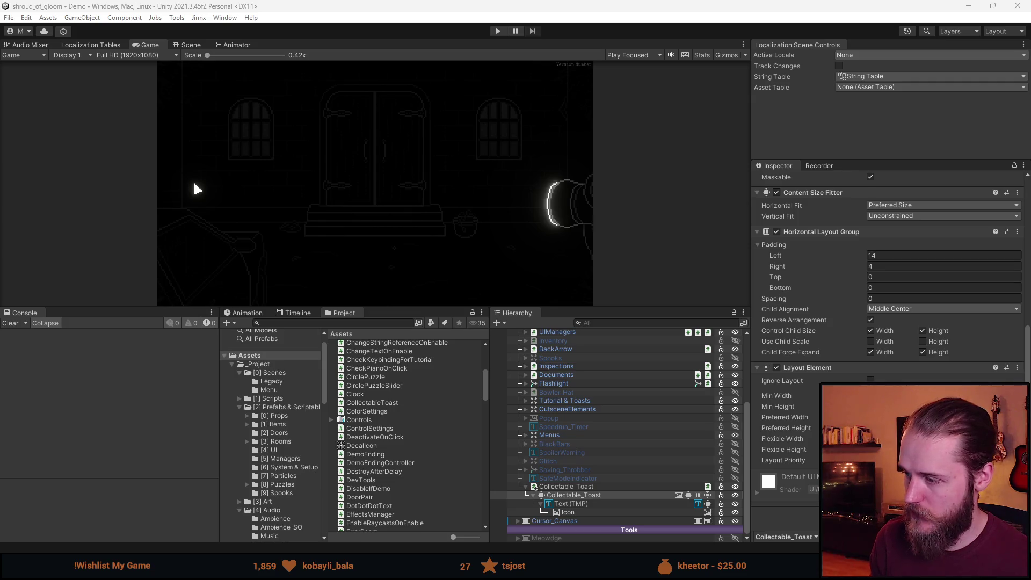
scroll(904, 364, down, 1)
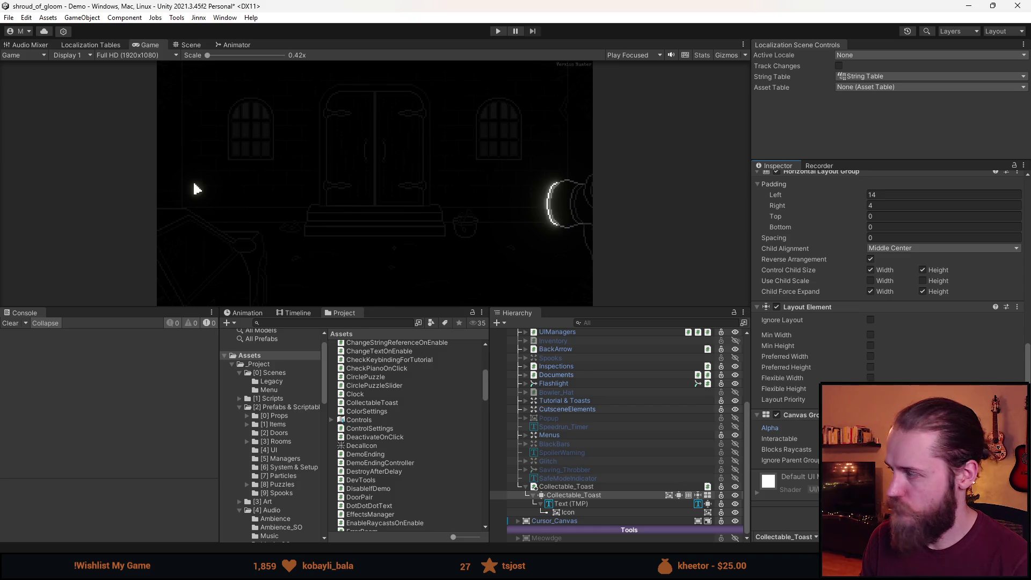
key(alt+Tab)
scroll(489, 322, up, 10)
click(488, 378)
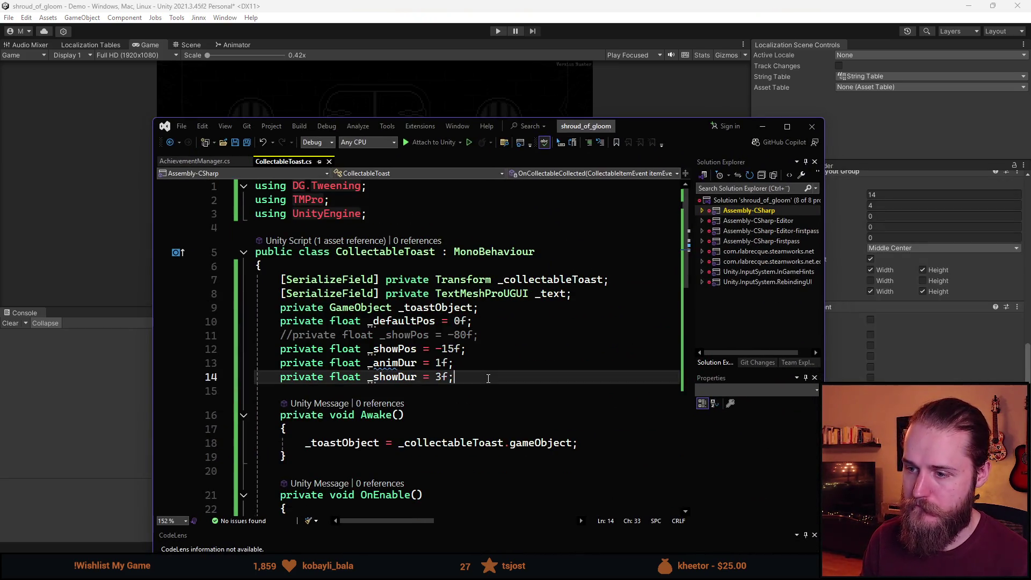
Add a '[SerializeField] private CanvasGroup _canvasGroup;' field below the _text field
click(620, 296)
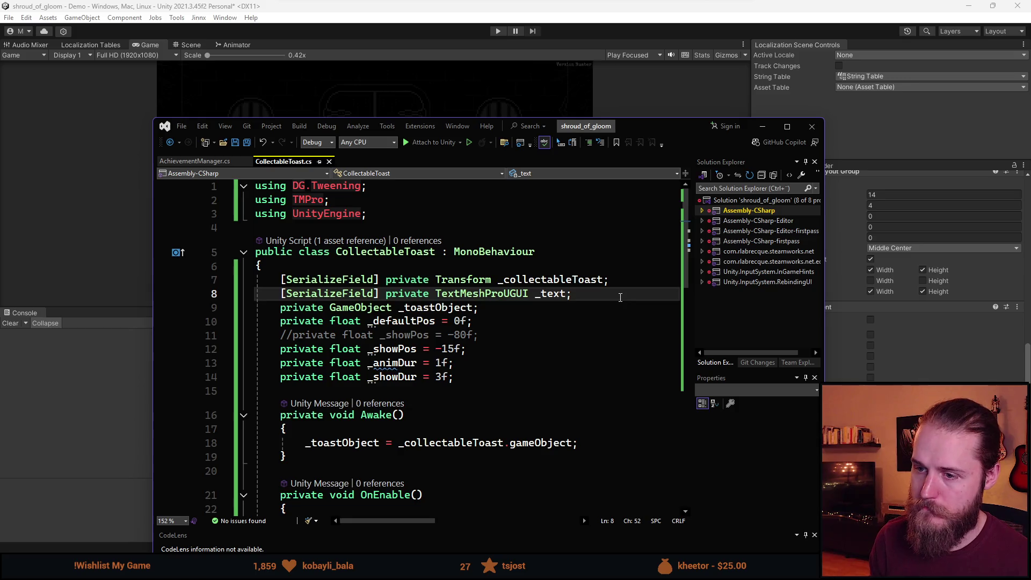
key(Return)
text([SerializeField] private Canvas)
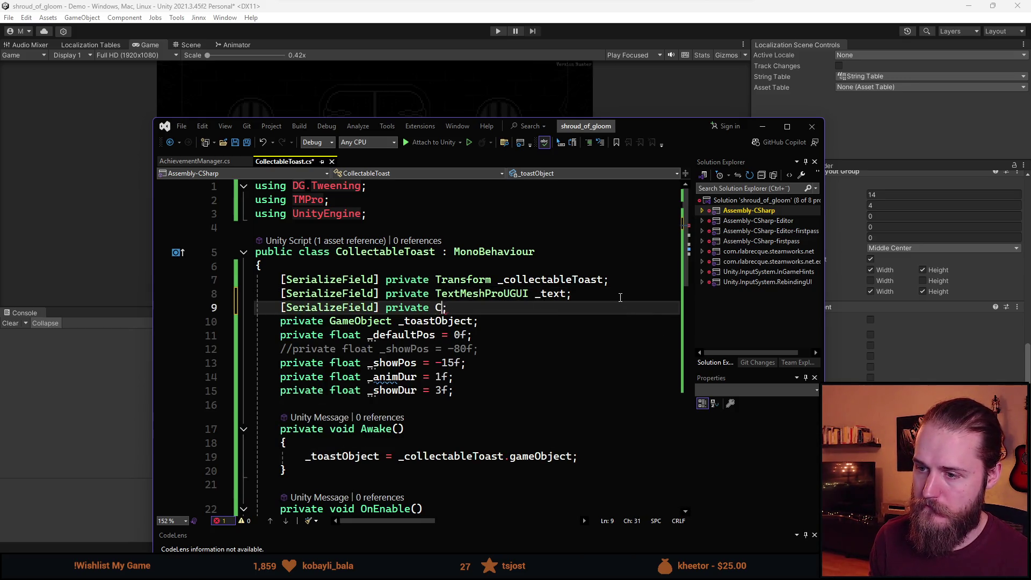
text(G)
key(Tab)
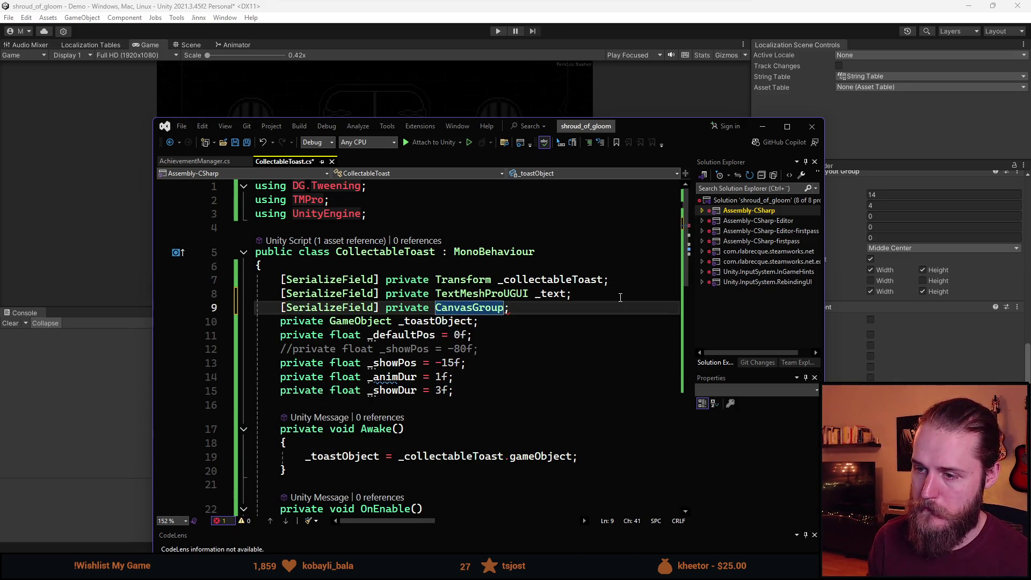
text(_canvasGroup)
key(Escape)
Comment out the two DOLocalMoveY slide tween lines
scroll(474, 430, down, 5)
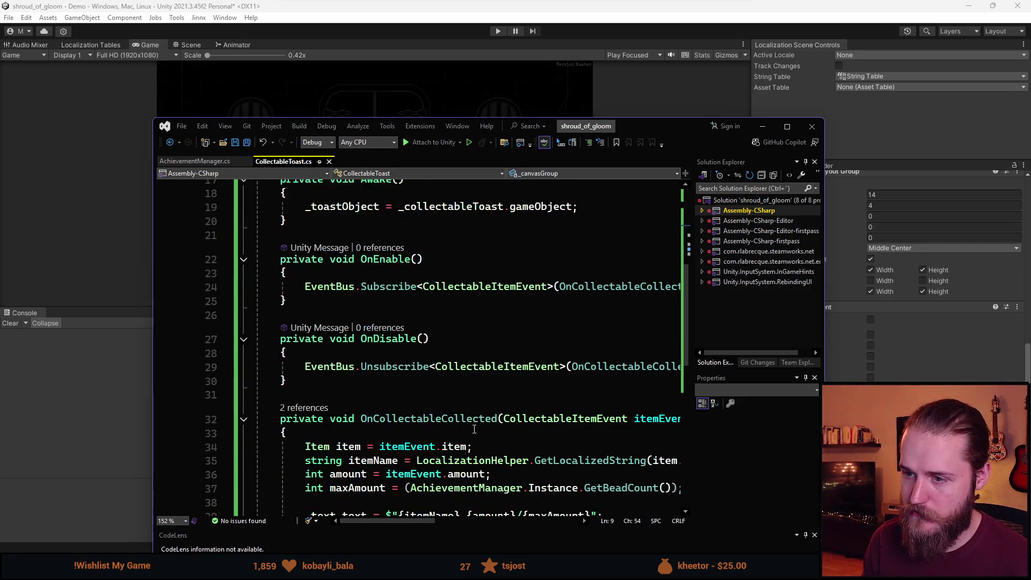
scroll(475, 429, down, 4)
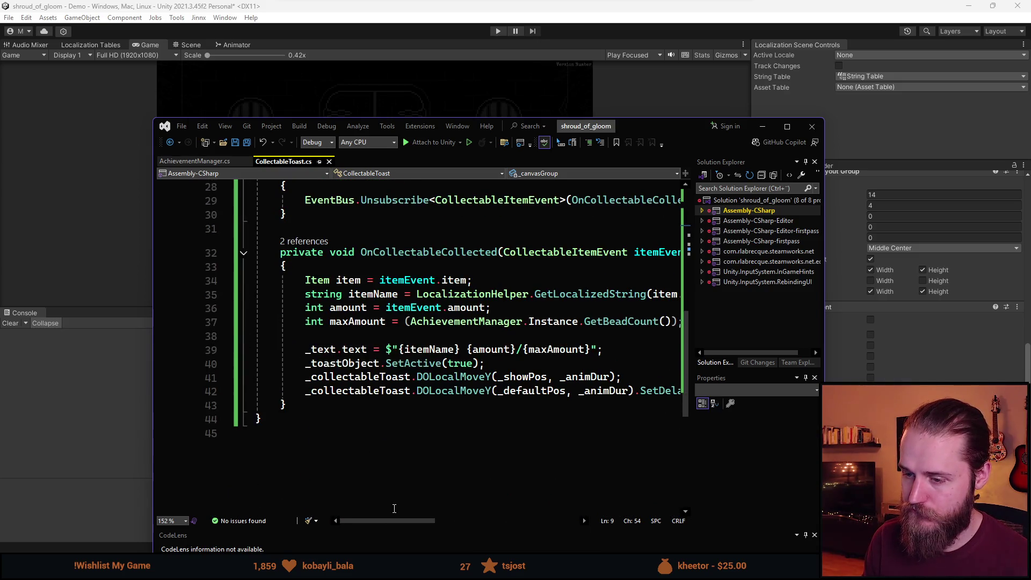
scroll(396, 499, right, 5)
scroll(398, 488, left, 4)
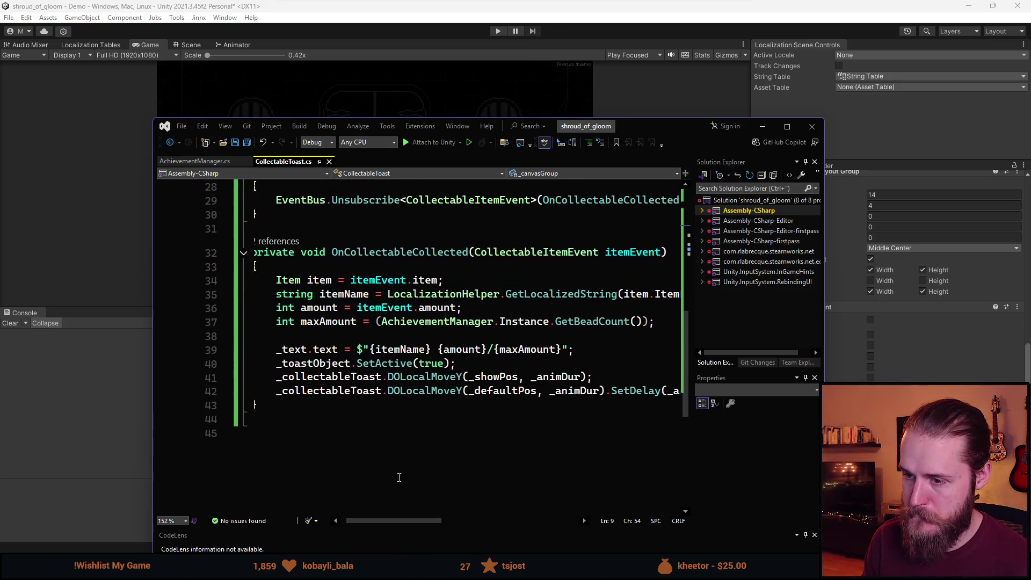
click(357, 377)
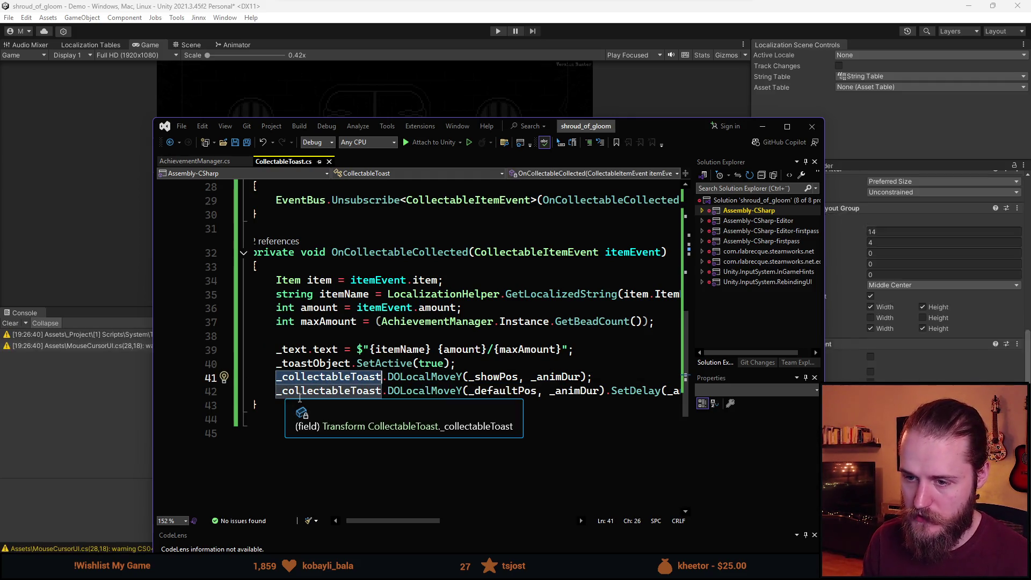
click(625, 407)
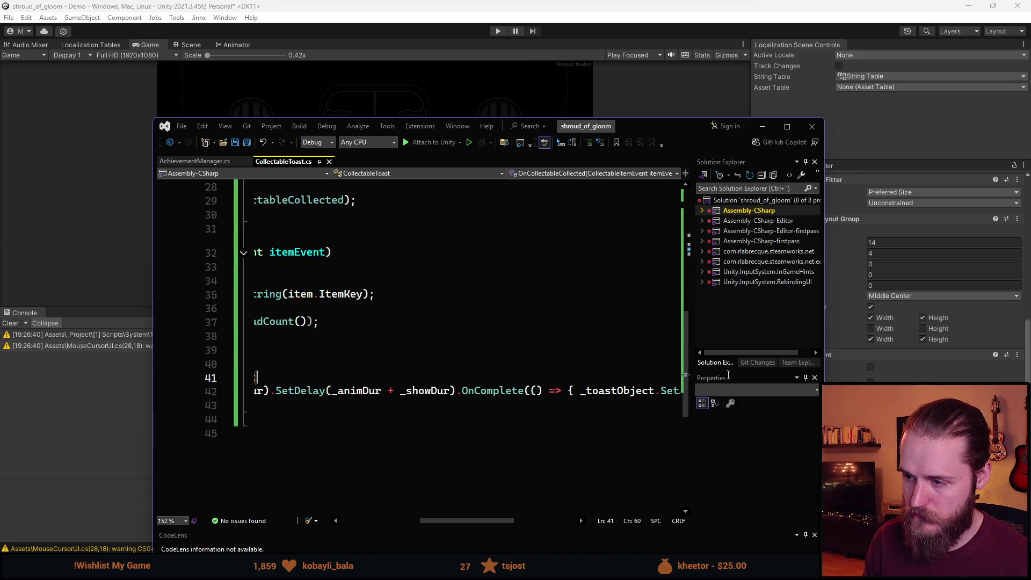
click(676, 392)
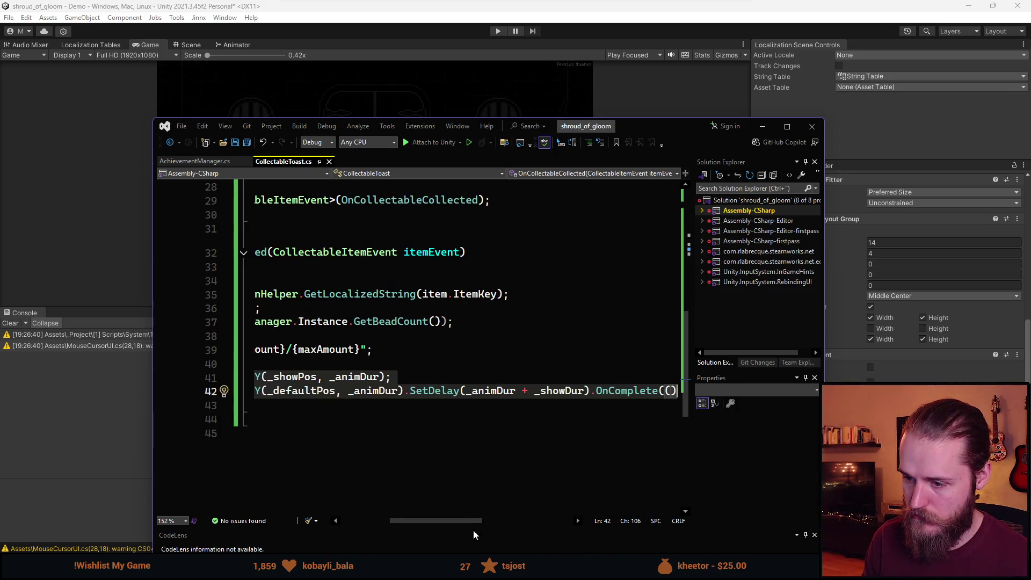
scroll(475, 521, right, 5)
ctrl+scroll(513, 447, down, 4)
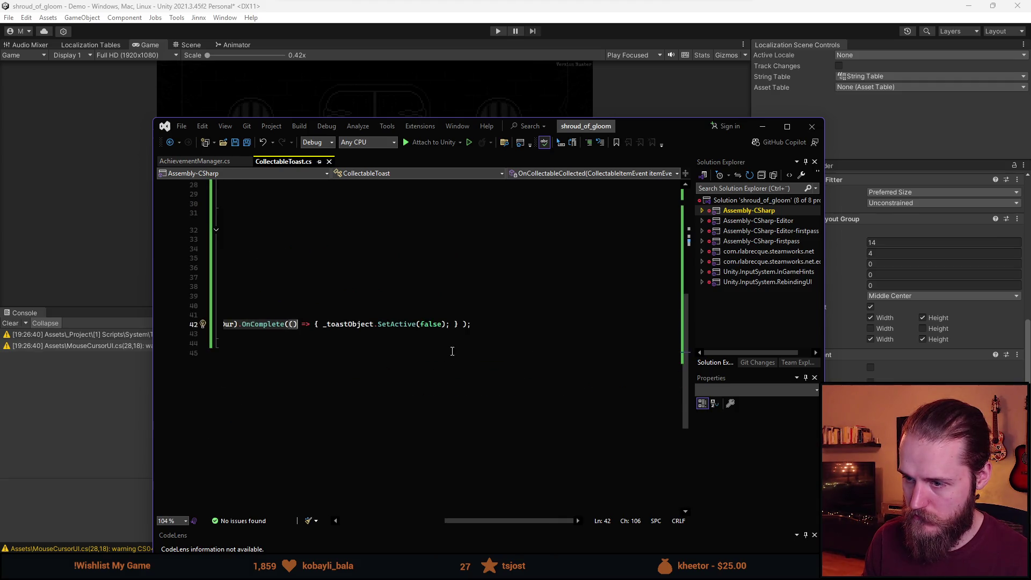
click(226, 315)
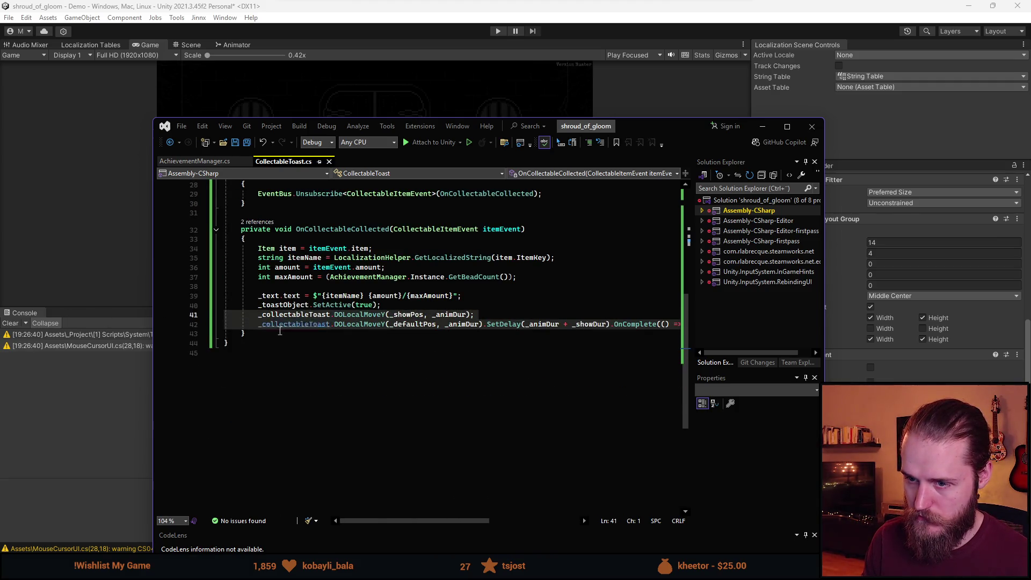
key(ctrl+d)
key(ctrl+z)
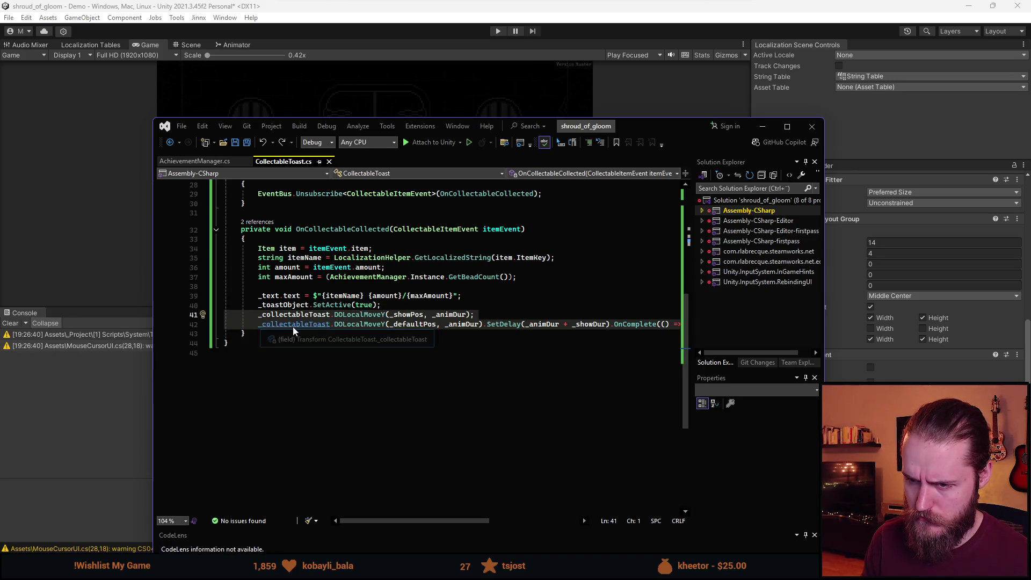
key(ctrl+y)
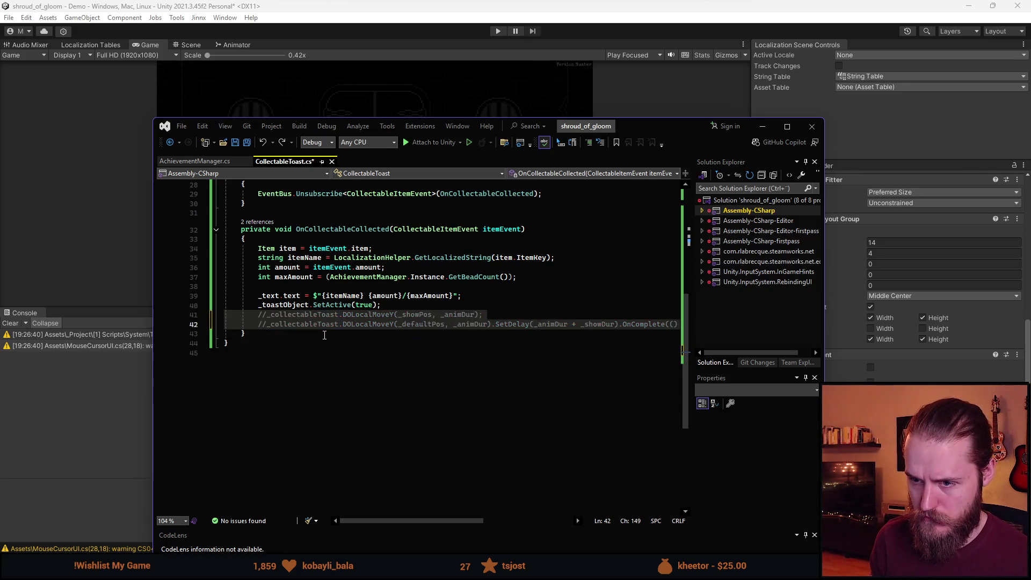
Add working copies of the tween lines and rewrite line 43 as _canvasGroup.DOFade(1f, _animDur)
key(ctrl+y)
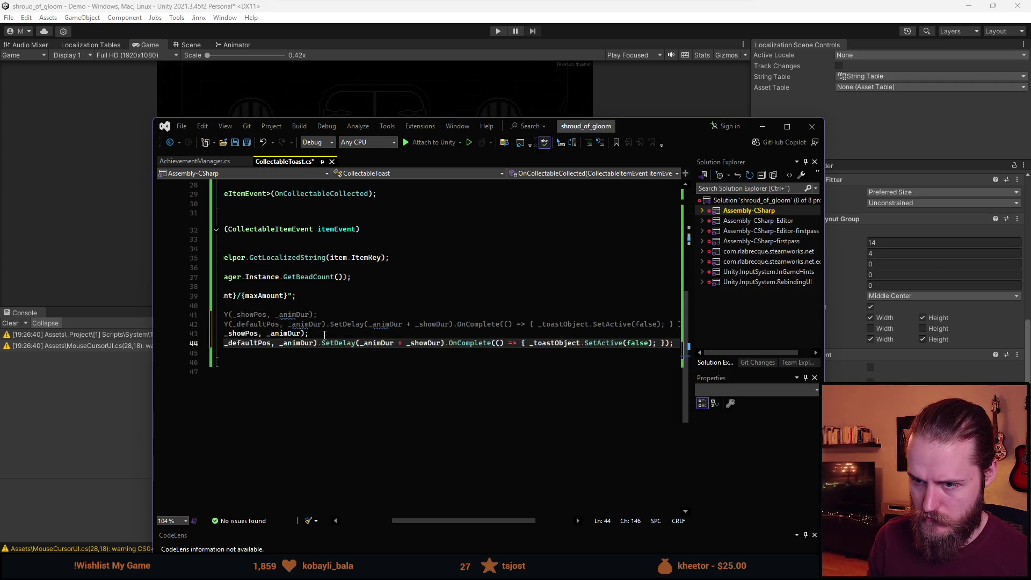
scroll(312, 373, left, 5)
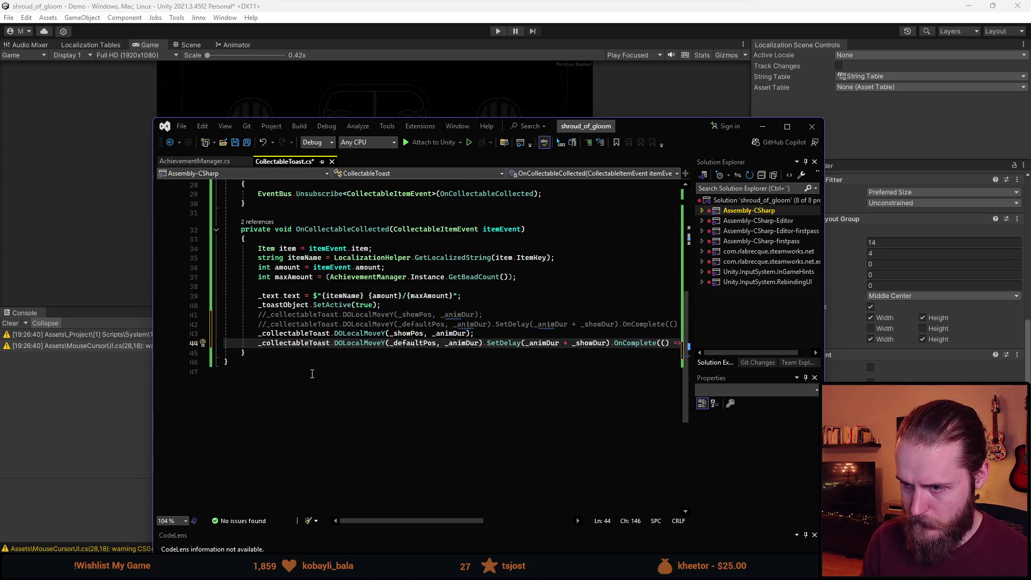
scroll(312, 373, up, 5)
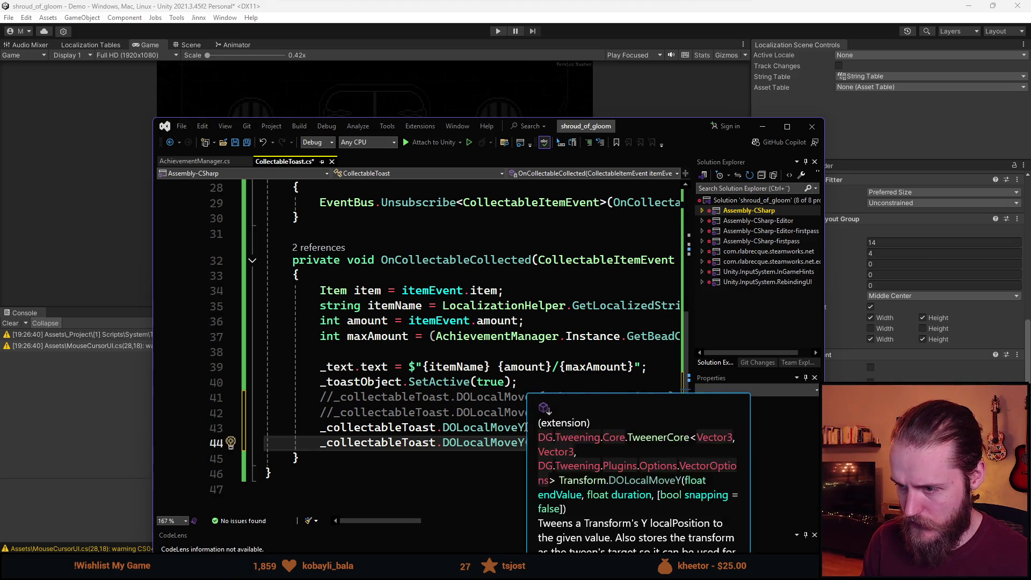
drag(525, 443, 331, 428)
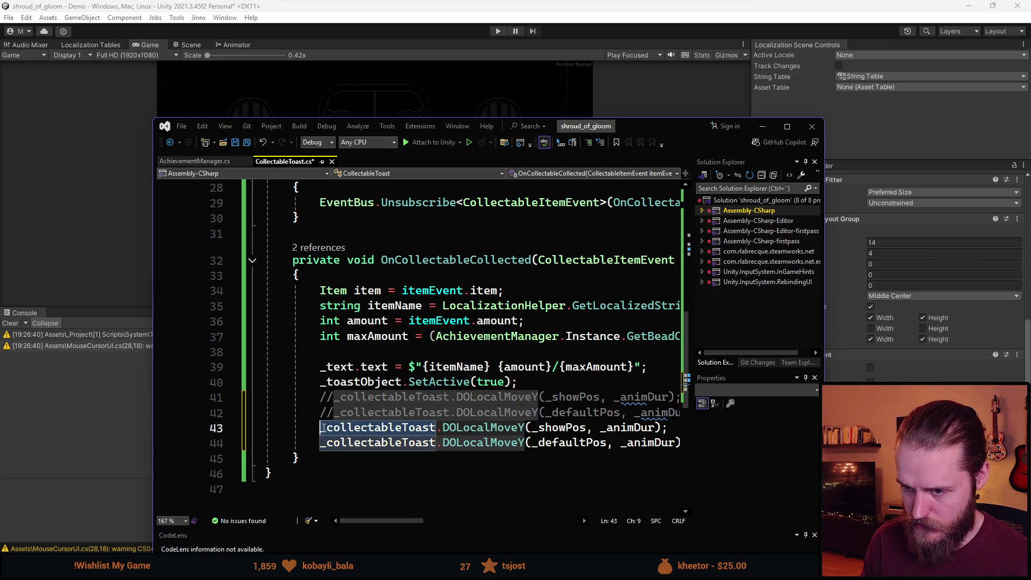
text(_canv)
key(Tab)
text(.DOFA)
key(Tab)
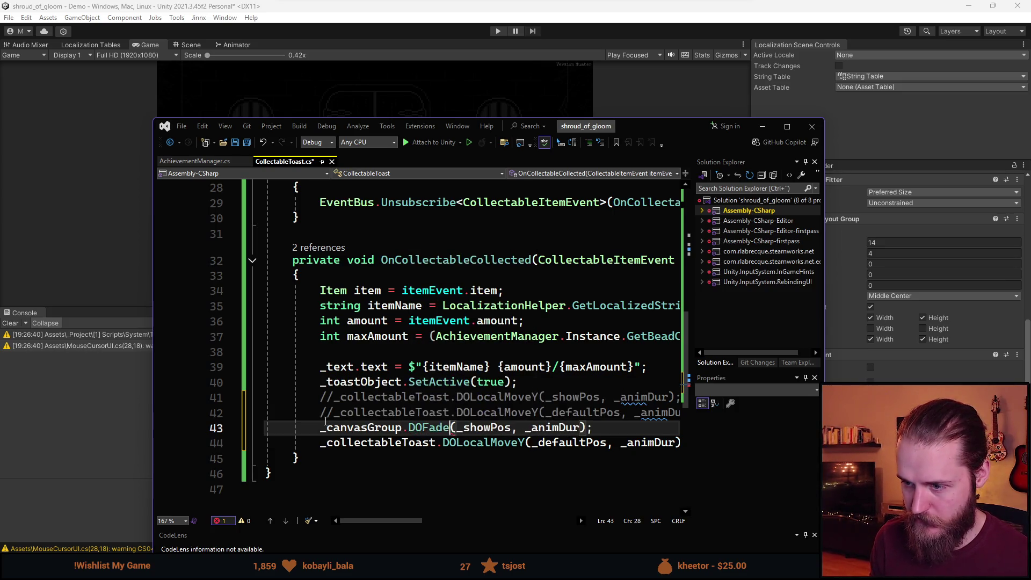
text((1f, ))
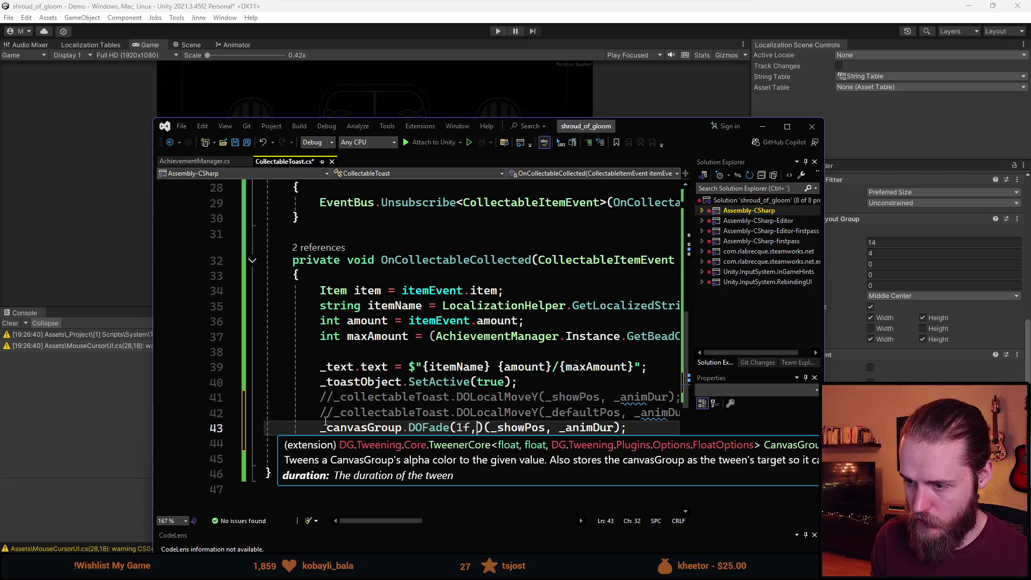
key(BackSpace)
key(BackSpace)
key(BackSpace)
key(Delete)
key(ctrl+Right)
key(BackSpace)
key(BackSpace)
key(BackSpace)
key(BackSpace)
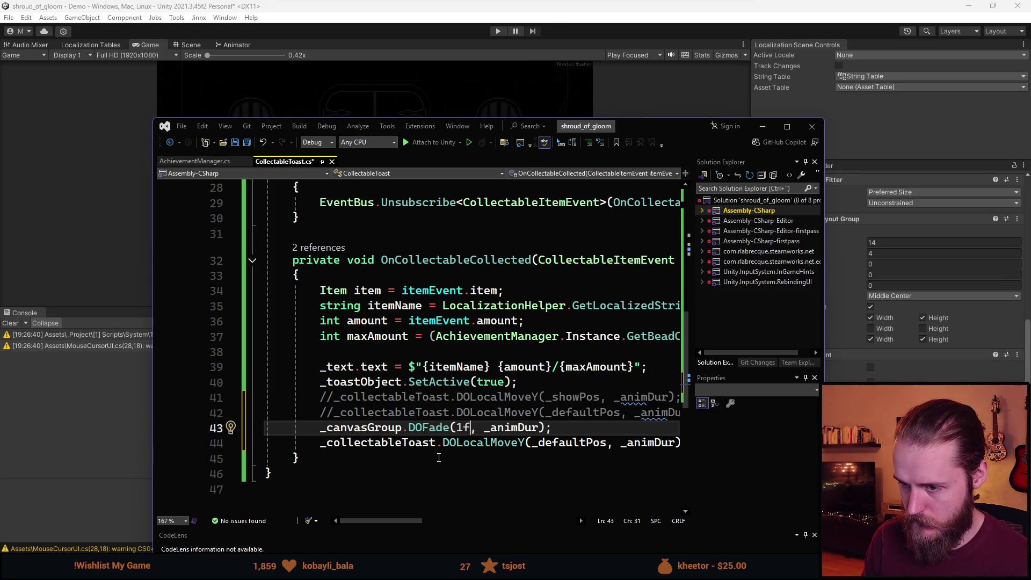
Replace line 44's move call with a delayed DOFade to 0f and save the script
click(427, 428)
click(321, 428)
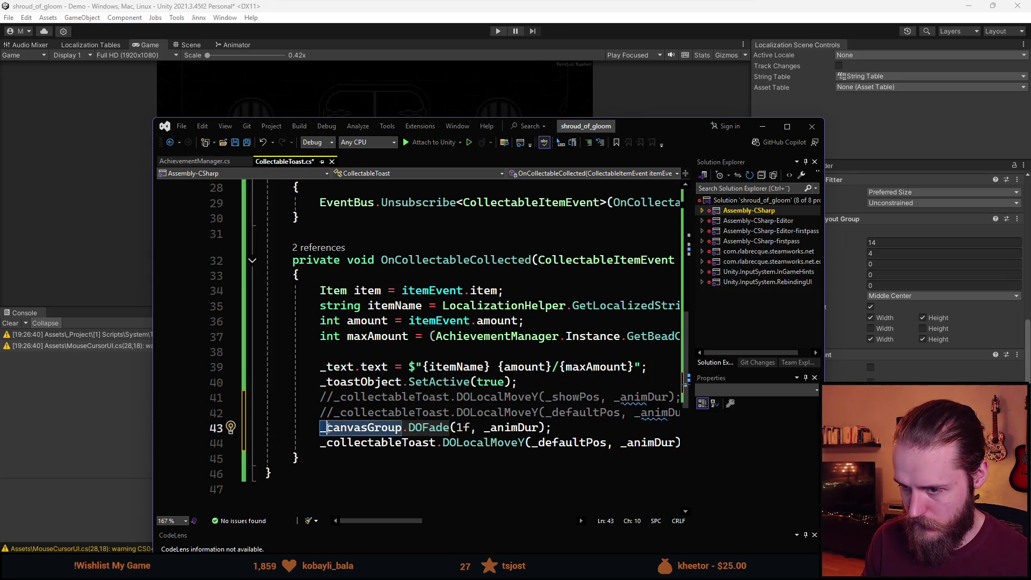
drag(322, 443, 524, 444)
text(_canvasGroup.DOFade)
double_click(467, 445)
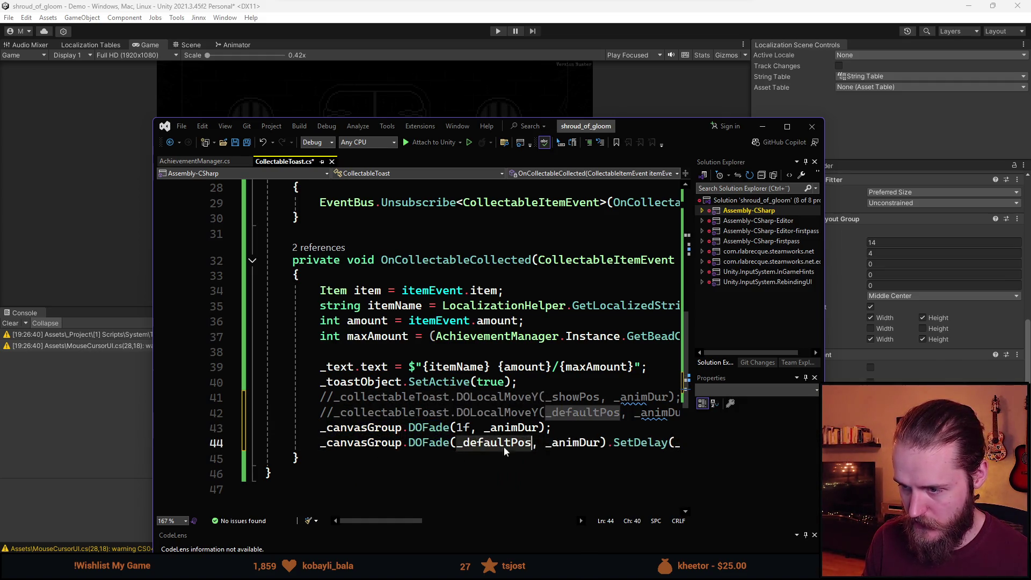
text(0f)
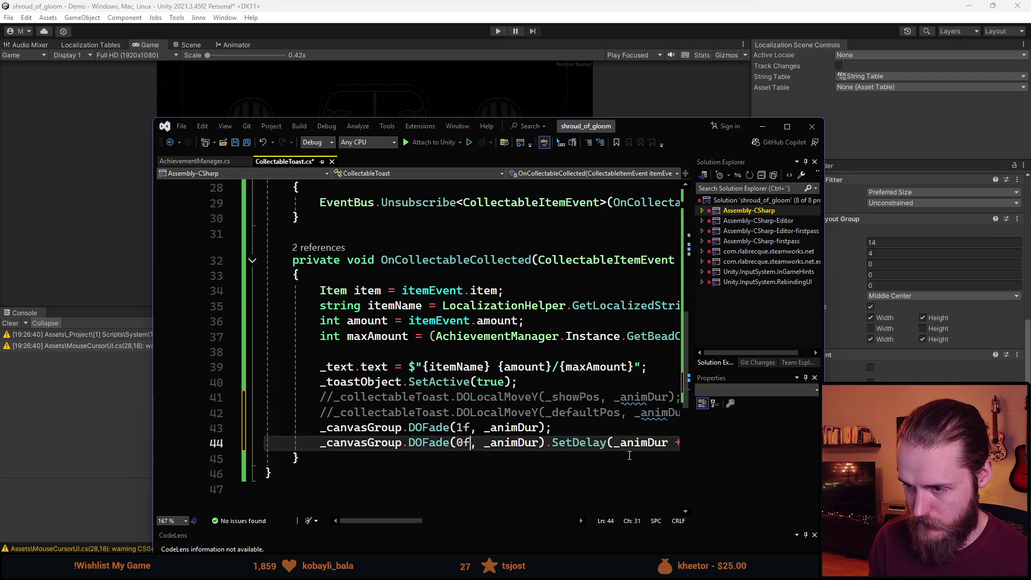
key(ctrl+s)
key(alt+Tab)
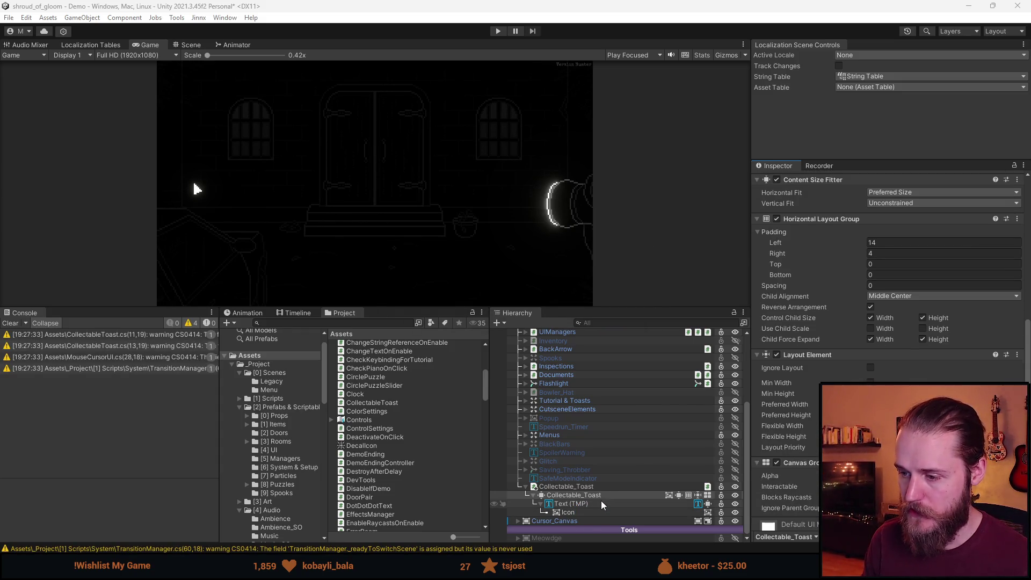
Select Collectable_Toast in the Scene view and set its Canvas Group Alpha to 1
click(599, 494)
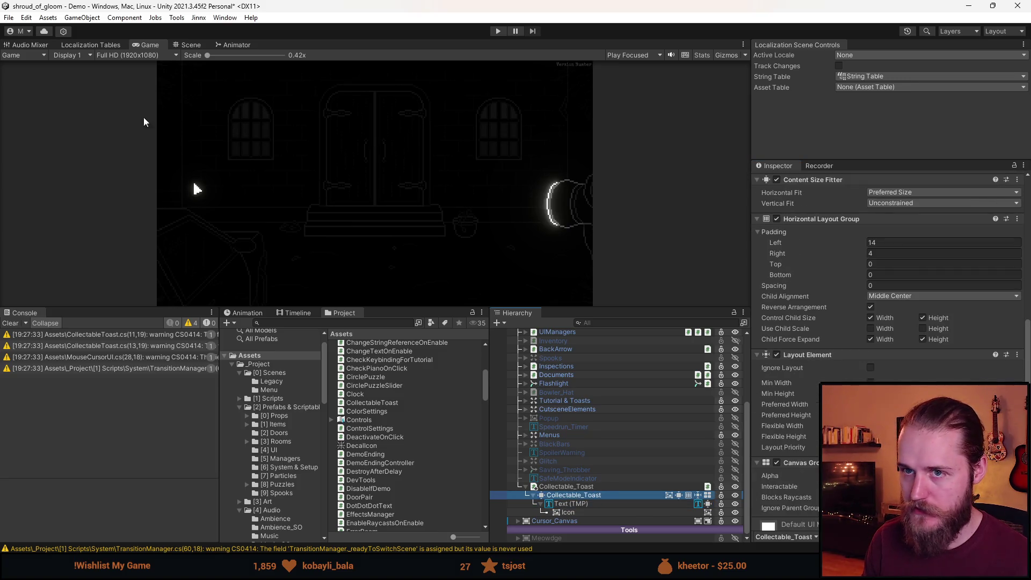
click(188, 47)
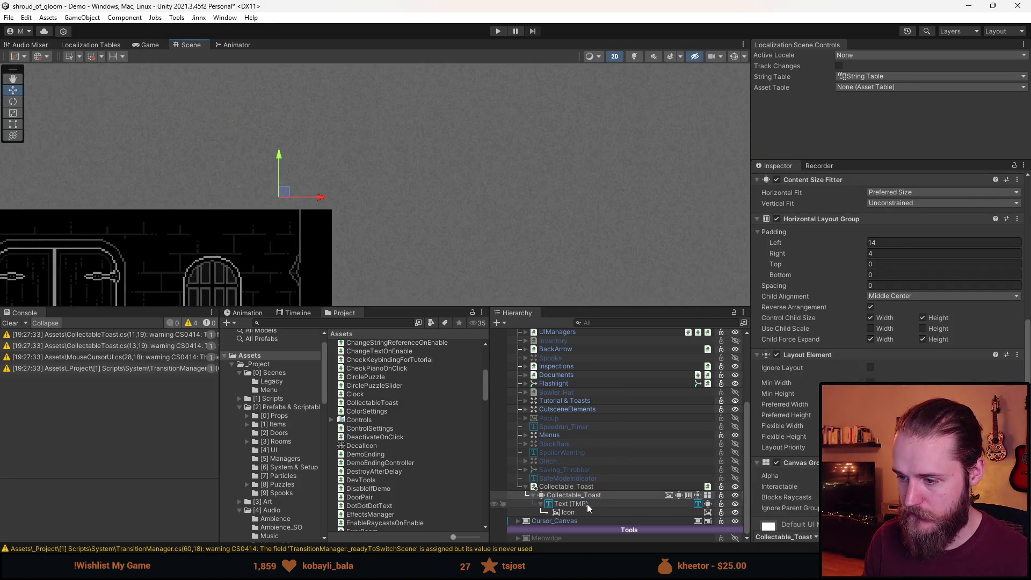
click(914, 476)
text(1)
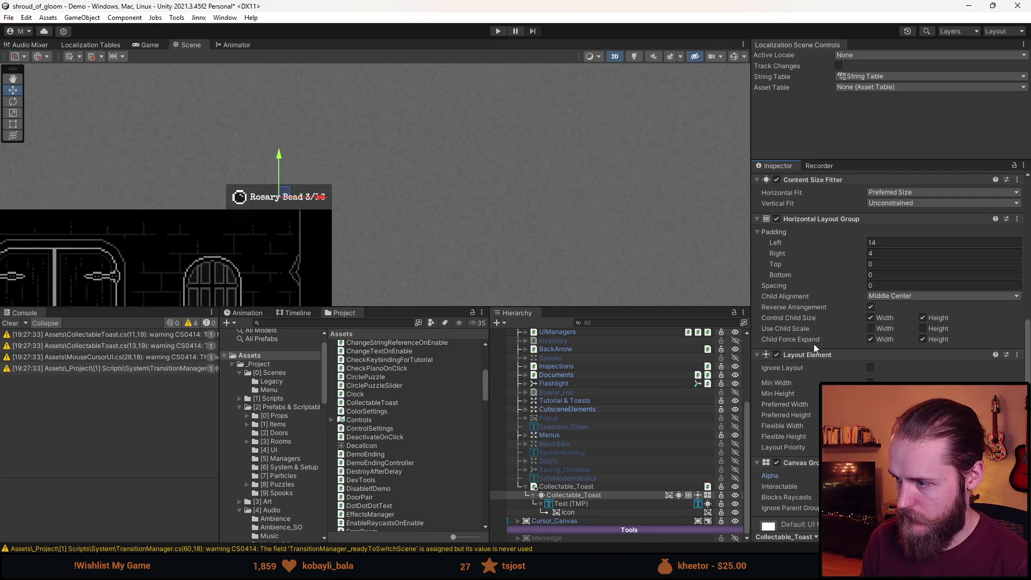
scroll(814, 348, down, 3)
Inspect the toast's Text (TMP) and Icon children and expand the text's extra settings
click(605, 505)
ctrl+click(579, 513)
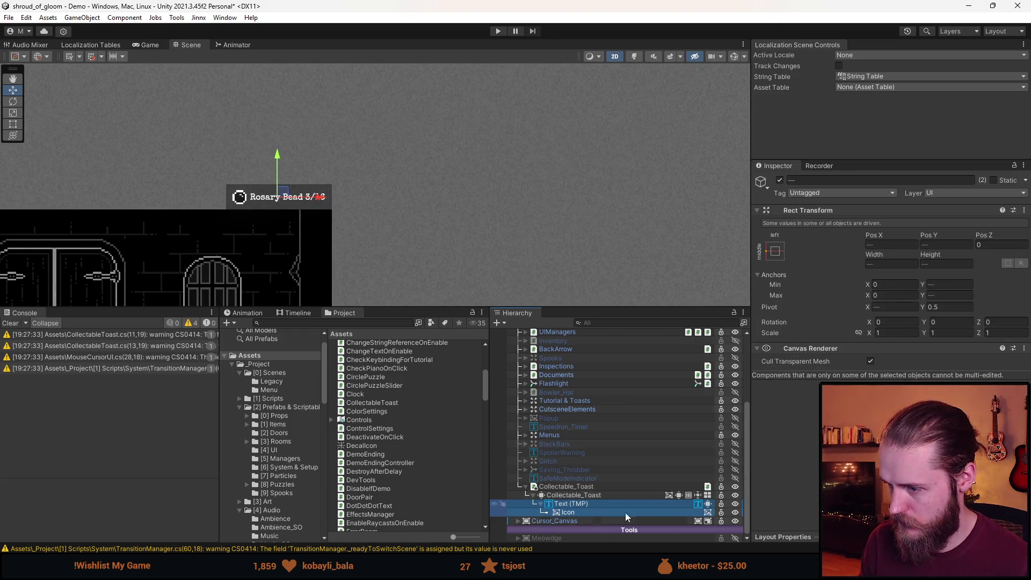
click(573, 513)
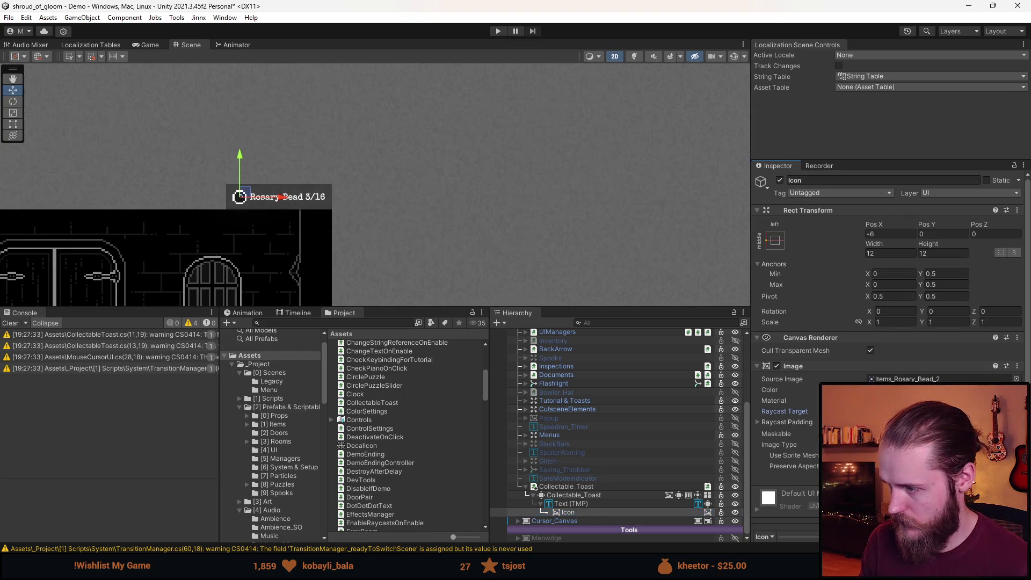
click(571, 504)
scroll(807, 405, down, 9)
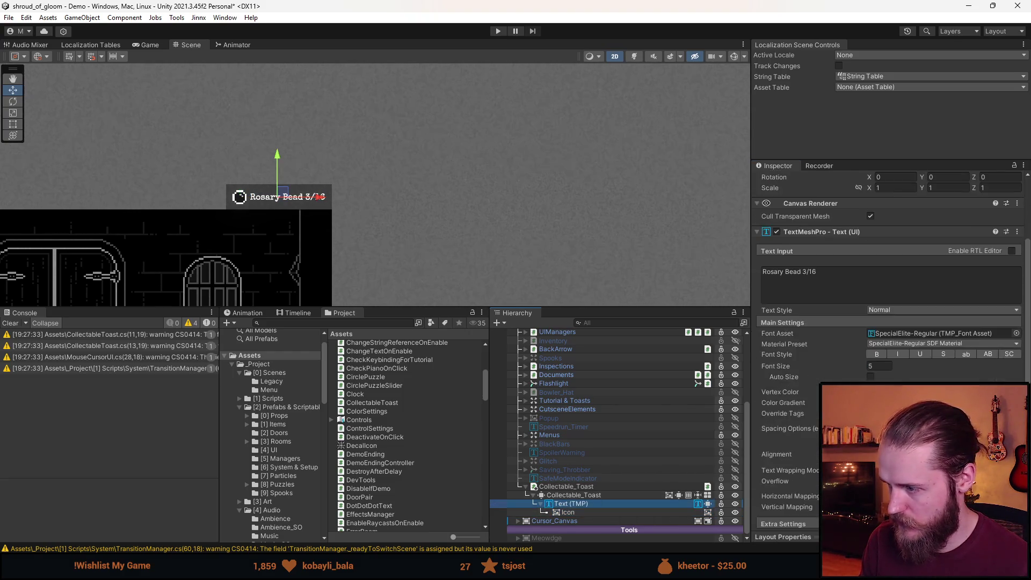
click(826, 379)
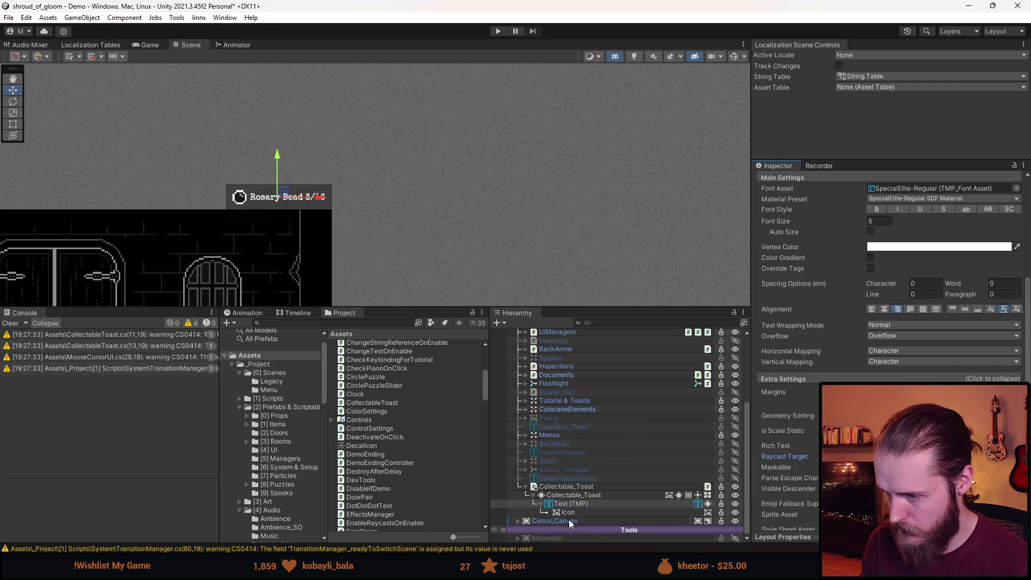
Uncheck Raycast Target on the Collectable_Toast background Image
click(570, 494)
scroll(808, 368, up, 5)
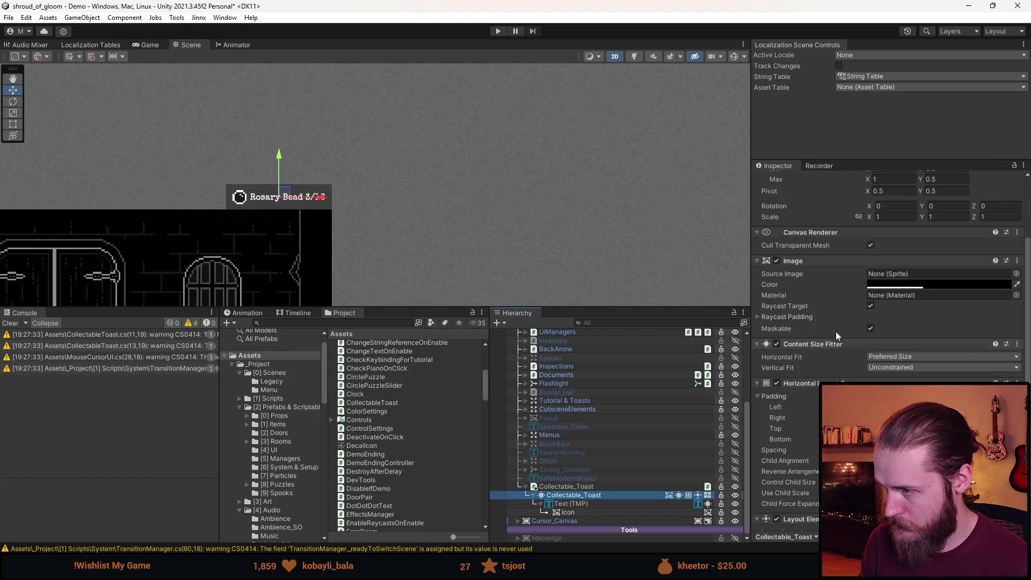
click(871, 306)
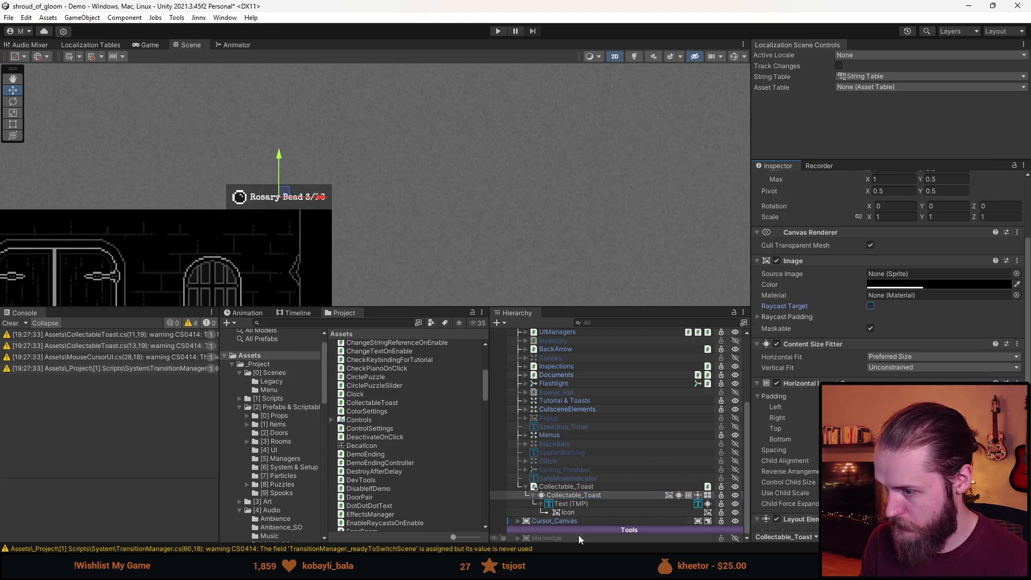
click(561, 505)
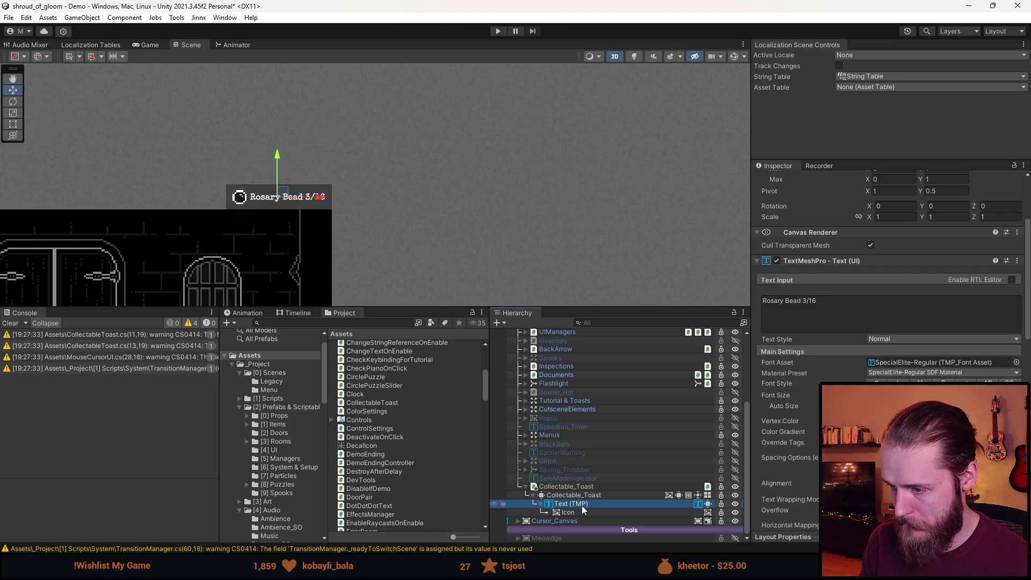
click(573, 495)
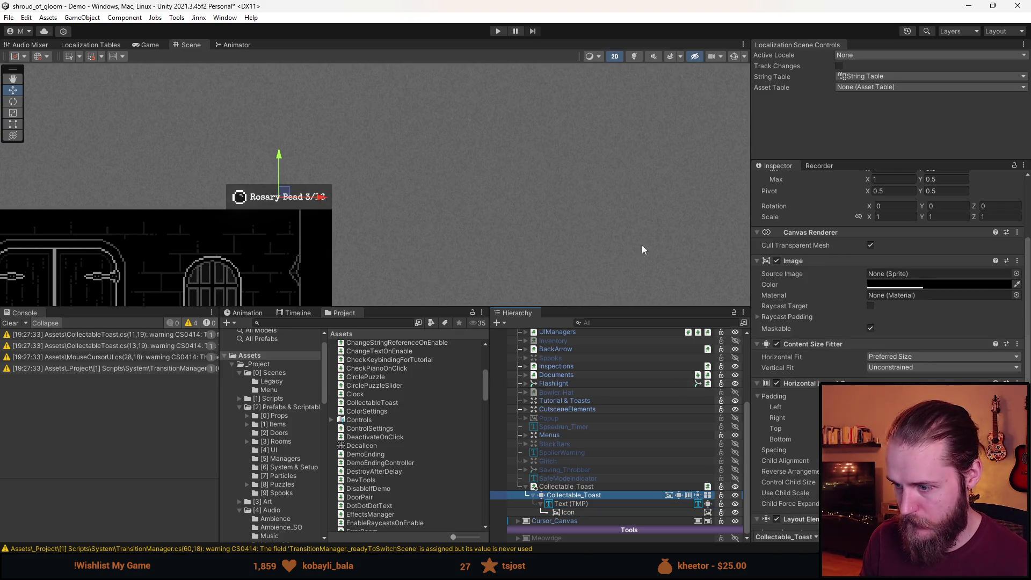
Drag the toast slightly lower and centre the game area in the Scene view
drag(279, 155, 279, 179)
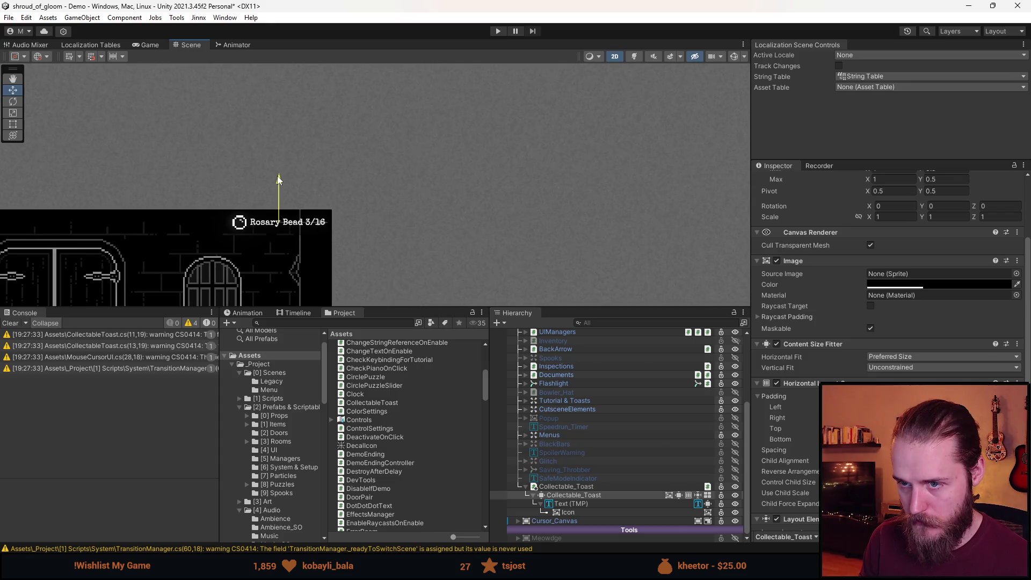
mouse_move(334, 261)
mouse_down()
mouse_move(576, 184)
mouse_move(659, 140)
mouse_up()
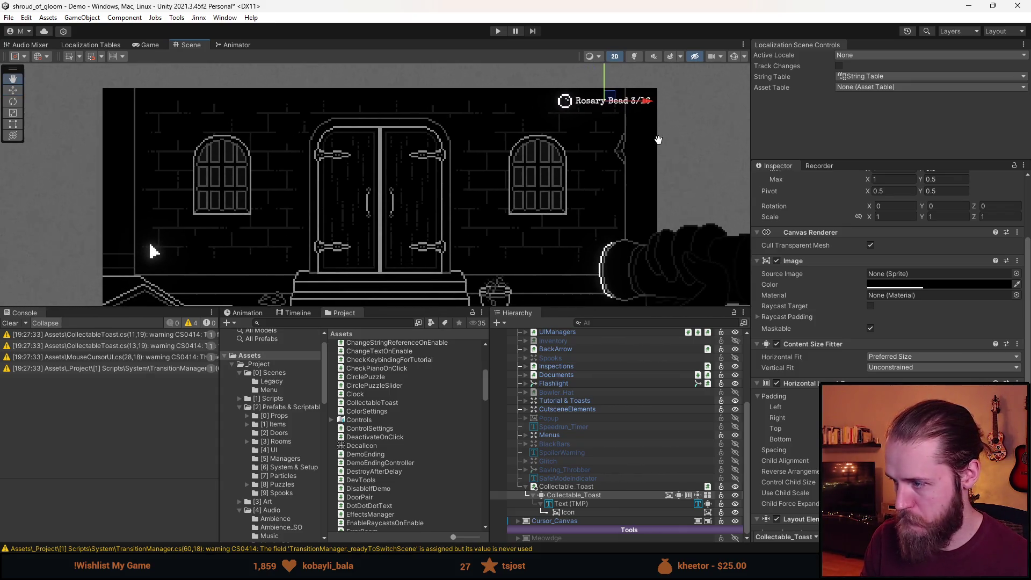
scroll(844, 373, down, 5)
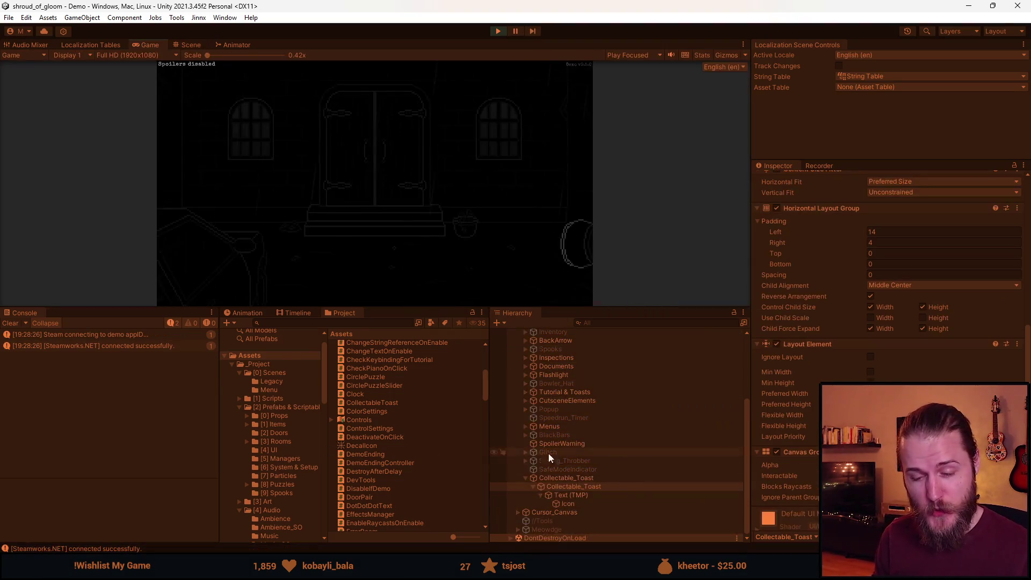
Enlarge the Game view and collect a rosary bead to trigger the toast
click(582, 477)
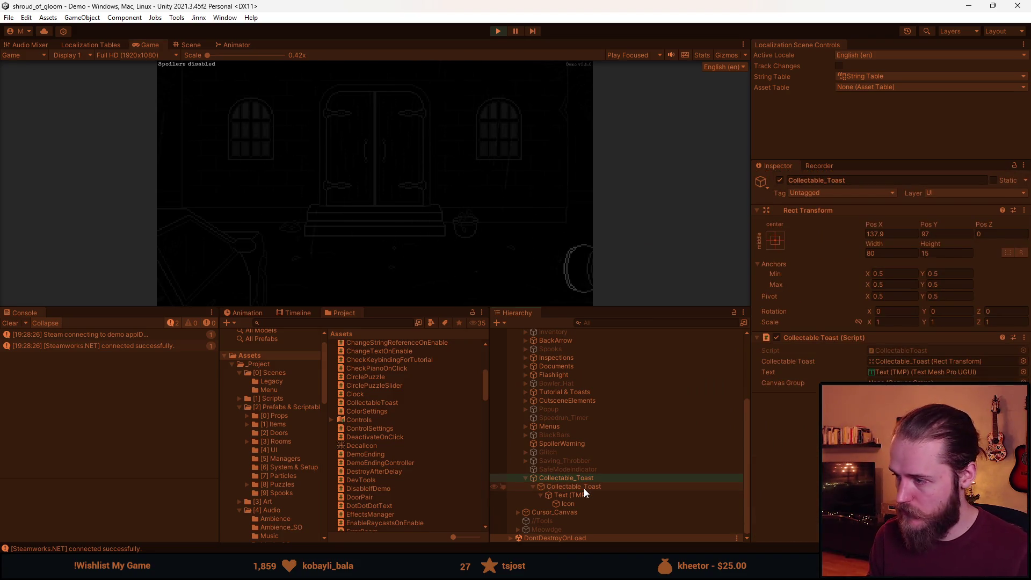
drag(421, 306, 421, 488)
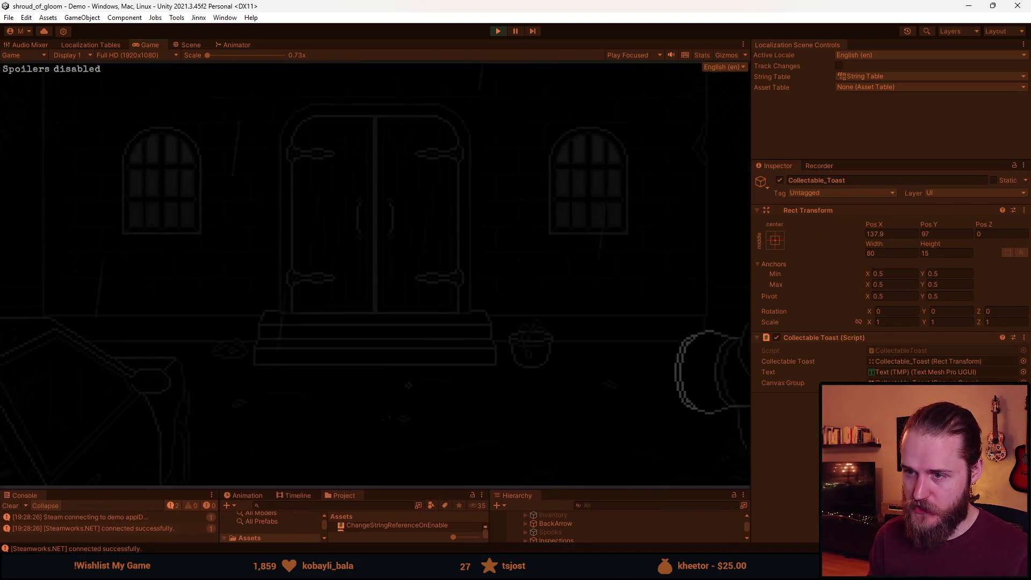
key(x)
key(x)
click(401, 390)
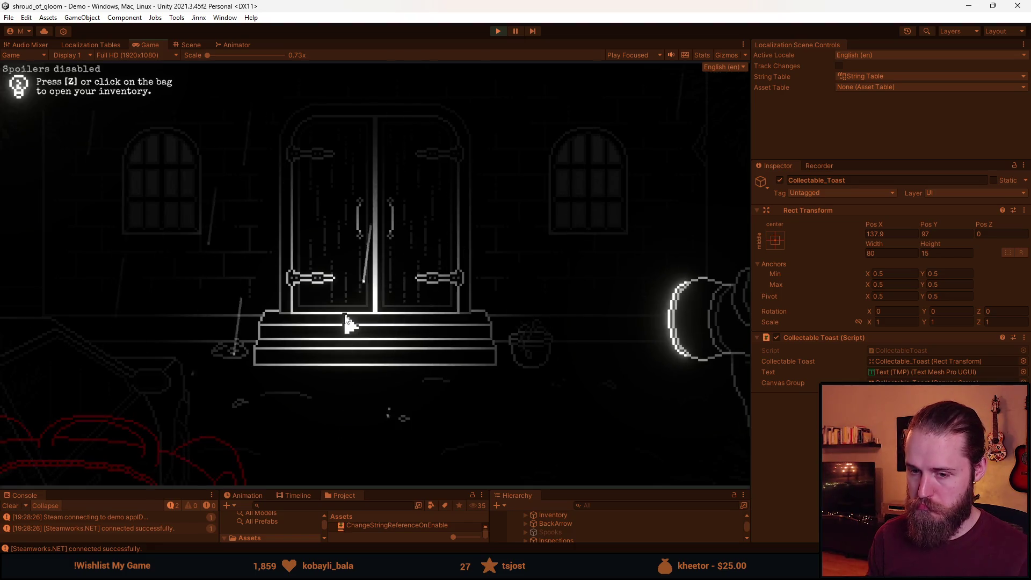
Open the bag, pause with Esc, stop play mode and restore the bottom panels
key(z)
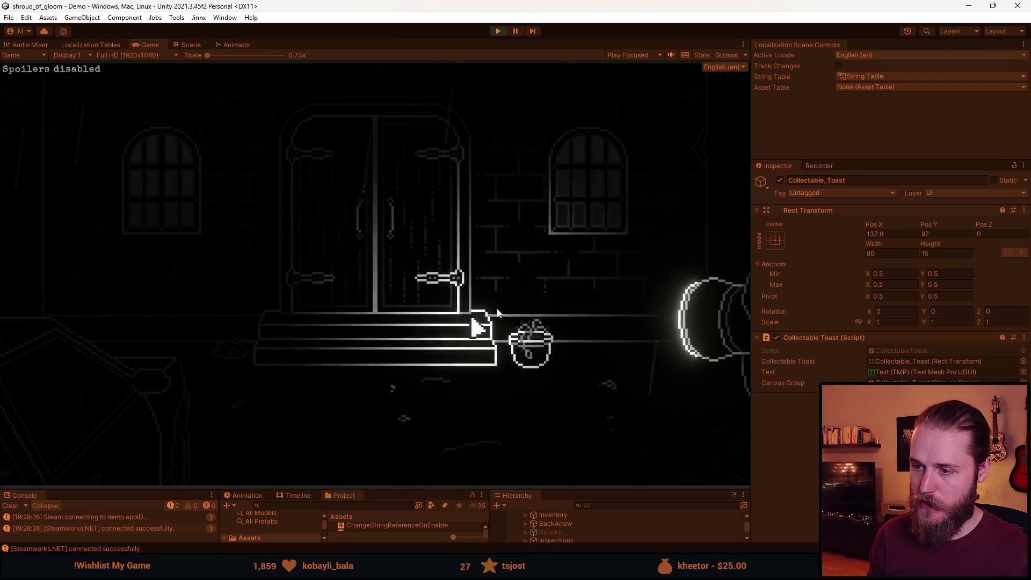
key(Escape)
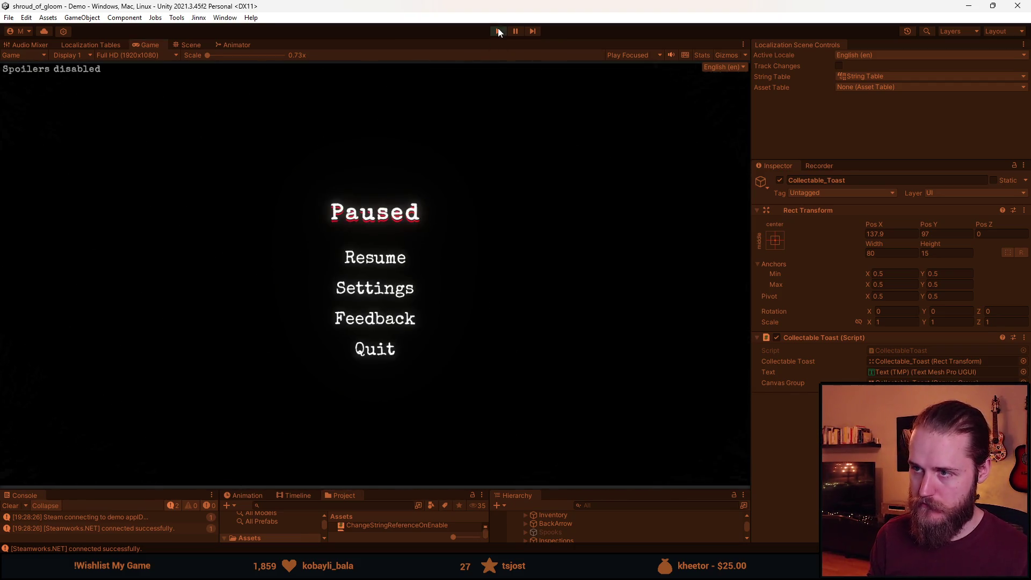
click(498, 31)
drag(396, 490, 396, 338)
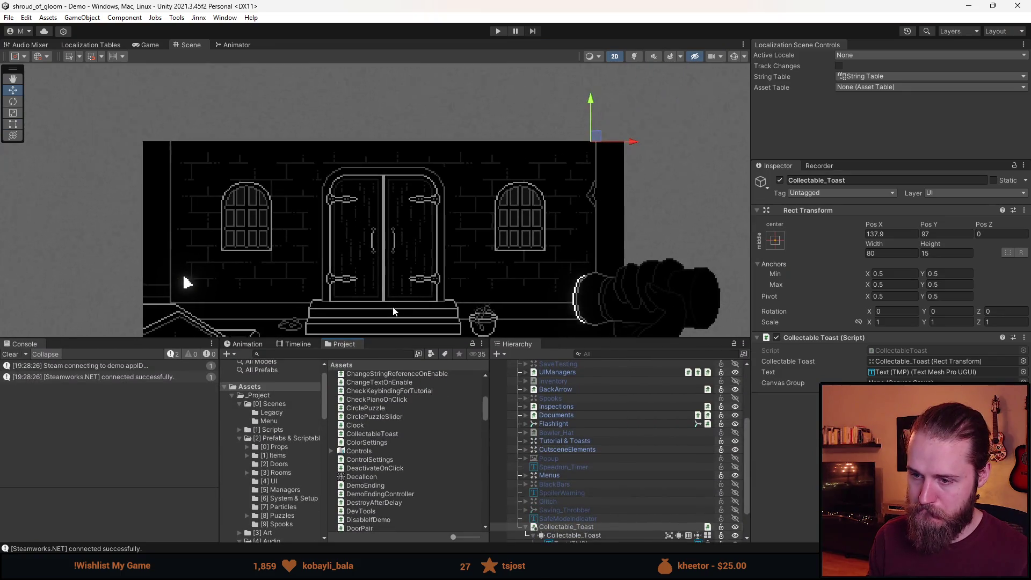
Expand Rooms and the collectables room in the Hierarchy and select the Rosary_Bead
scroll(611, 421, down, 3)
scroll(579, 509, up, 5)
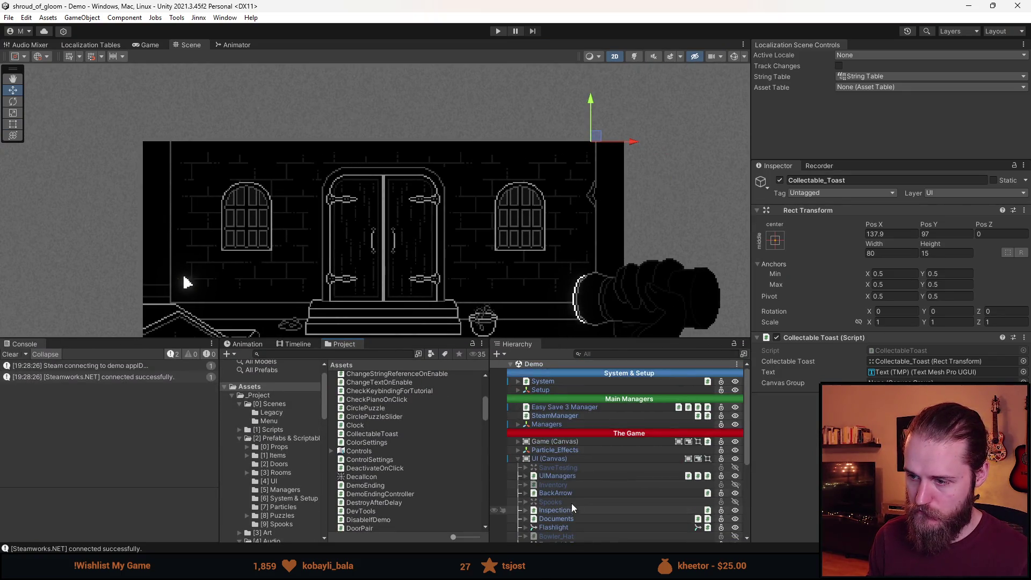
click(526, 459)
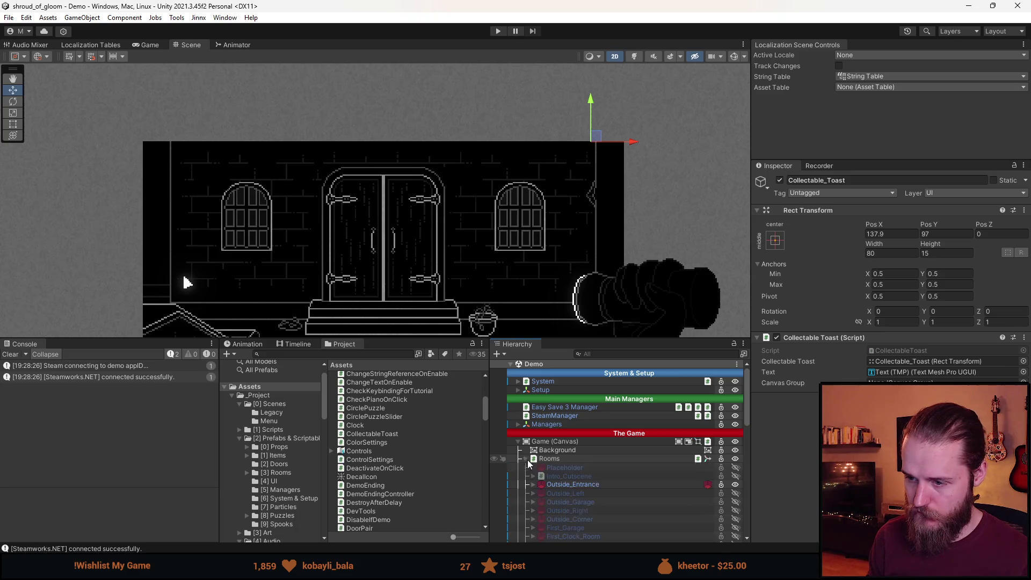
scroll(531, 463, down, 3)
click(533, 452)
scroll(538, 456, down, 5)
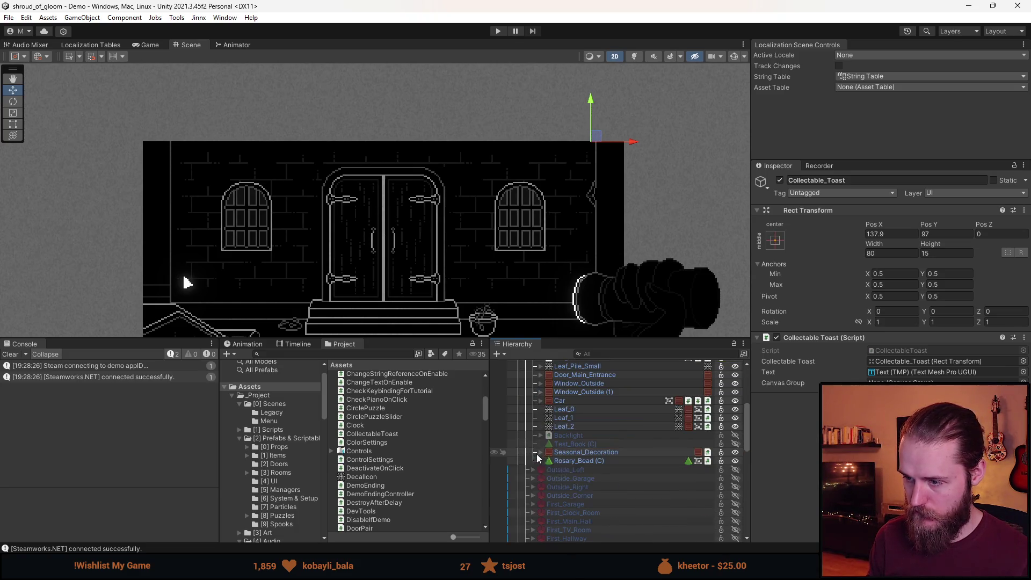
click(580, 461)
Duplicate the rosary bead with Ctrl+D and drag the copies to new floor spots
drag(423, 336, 425, 489)
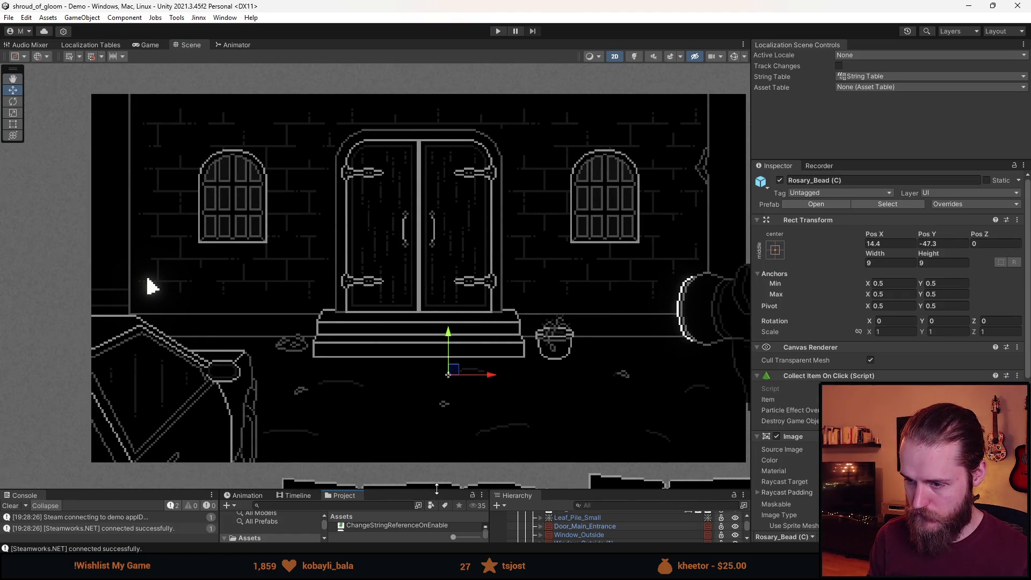
drag(437, 489, 437, 407)
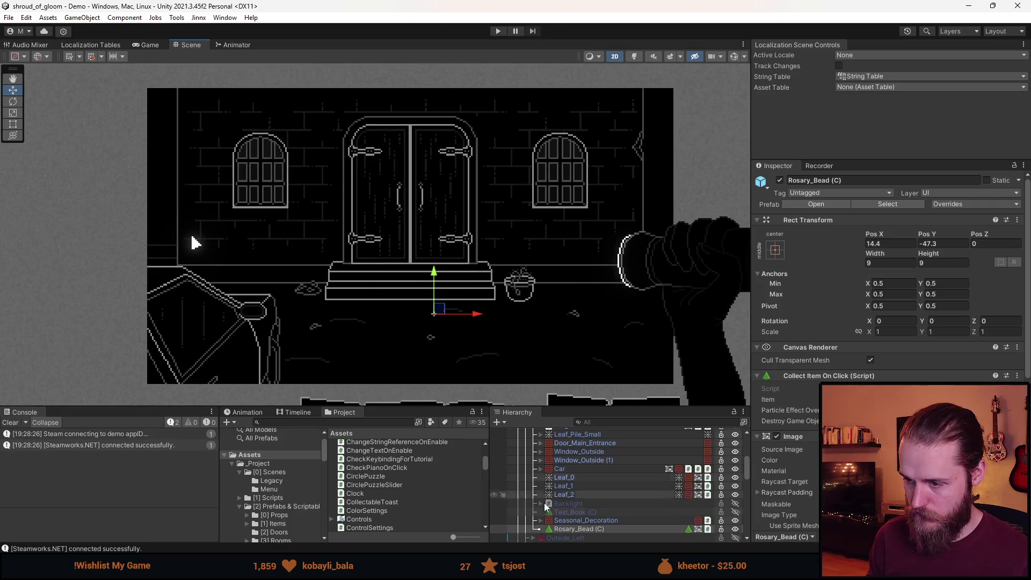
key(ctrl+d)
mouse_move(442, 313)
mouse_down()
mouse_move(394, 336)
mouse_move(540, 326)
mouse_move(333, 326)
mouse_move(571, 295)
mouse_up()
key(ctrl+d)
key(ctrl+d)
key(ctrl+d)
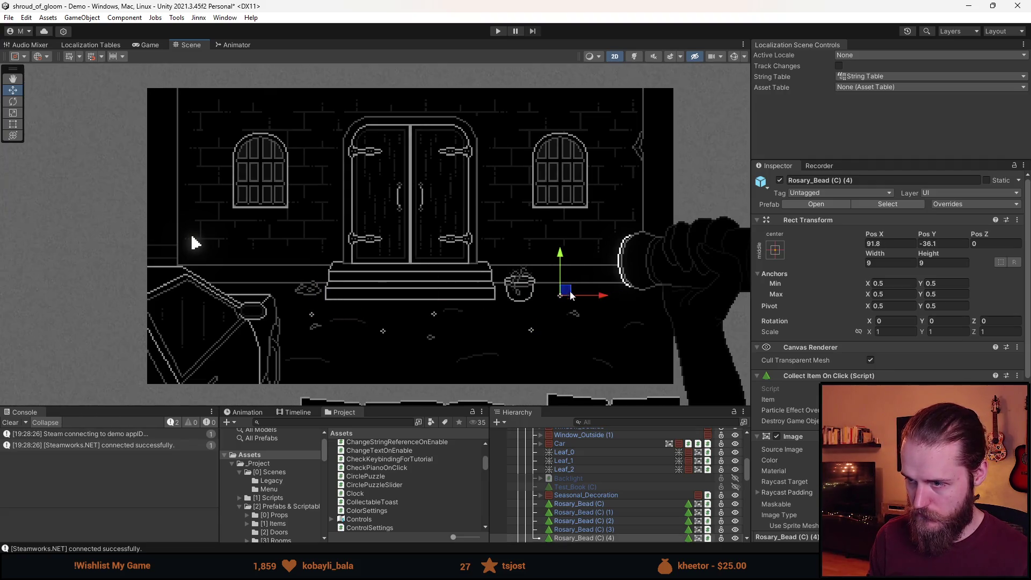
Select Collectable_Toast and bring up CollectableToast.cs in Visual Studio
scroll(585, 490, up, 3)
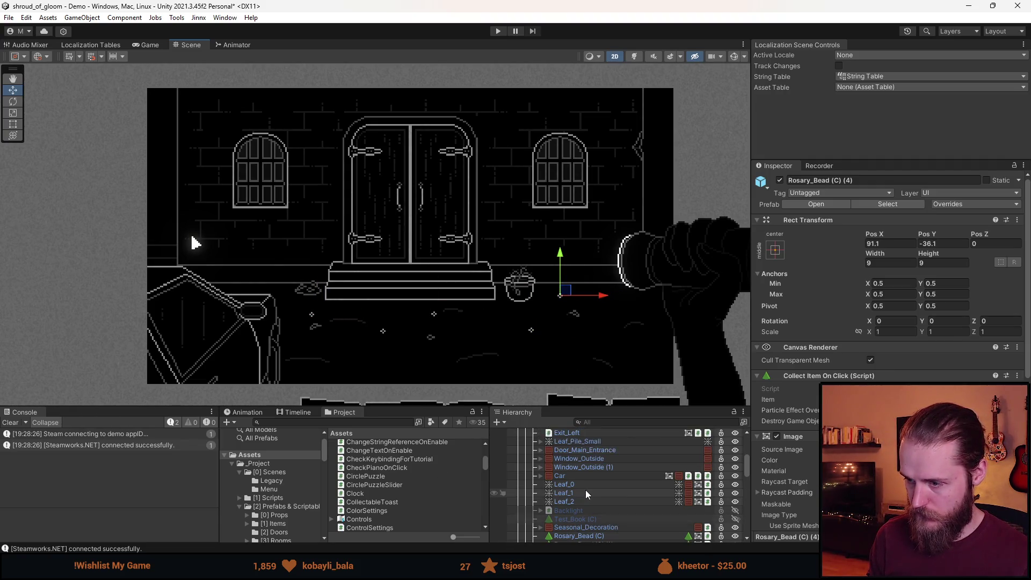
scroll(578, 466, down, 5)
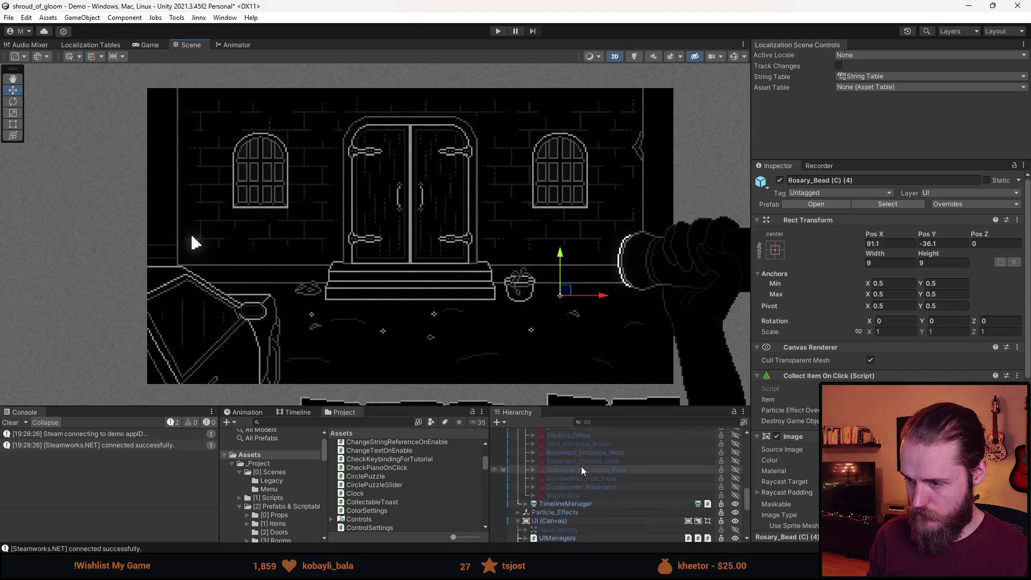
scroll(585, 488, down, 4)
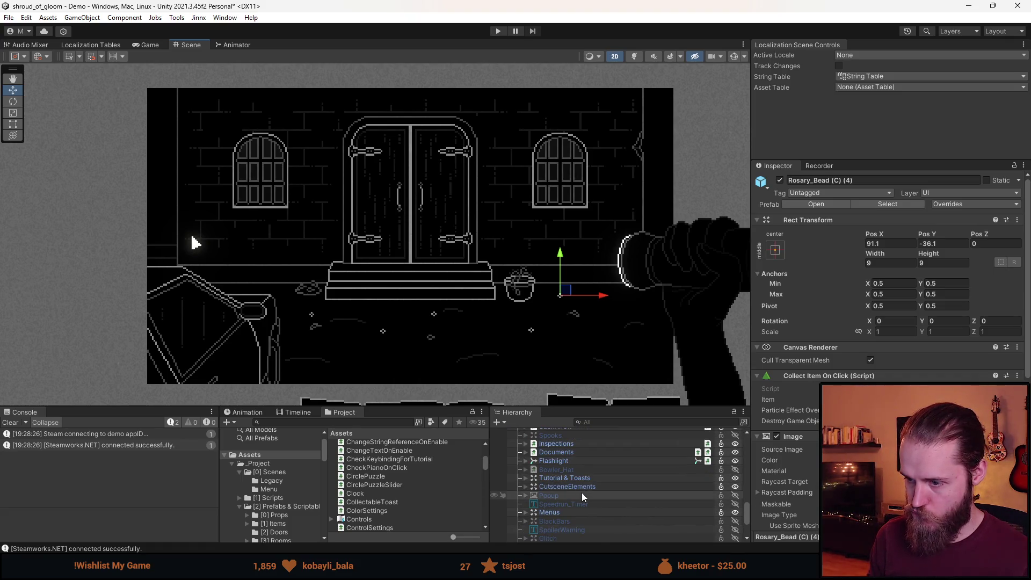
click(580, 500)
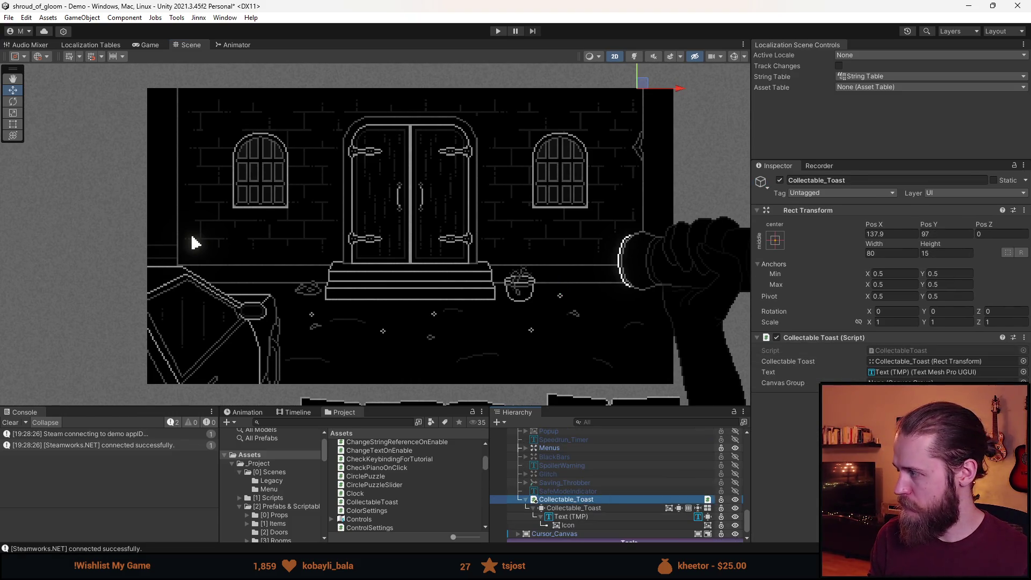
key(alt+Tab)
scroll(464, 346, up, 10)
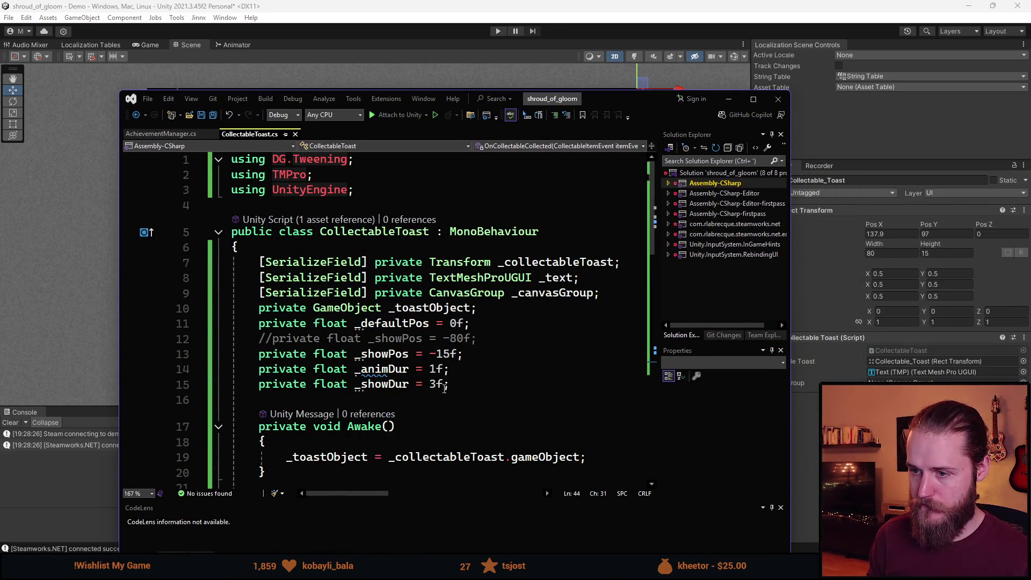
Duplicate the _animDur line into two new fields, _fadeInDur and _fadeOutDur
double_click(433, 369)
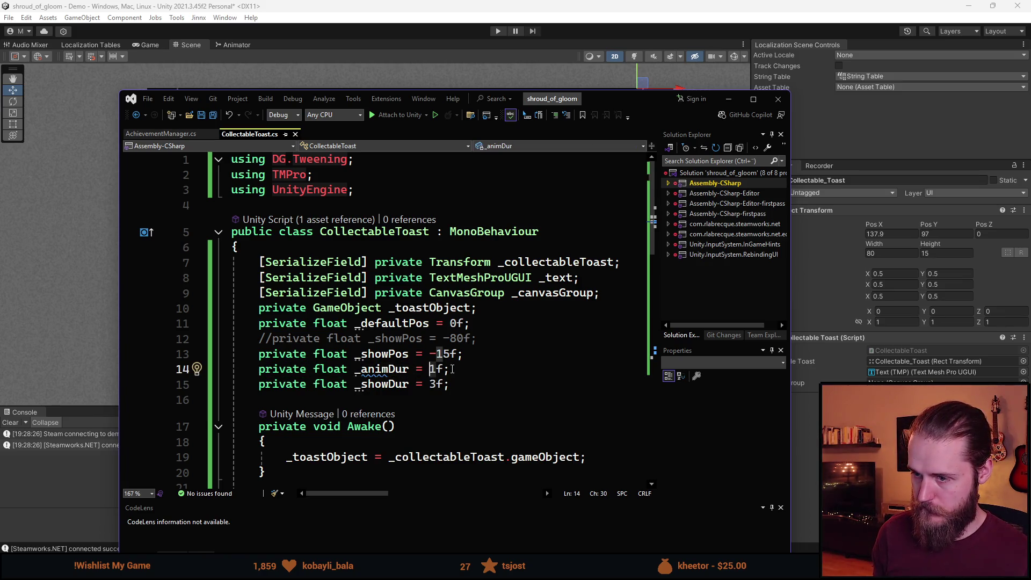
click(453, 369)
key(ctrl+d)
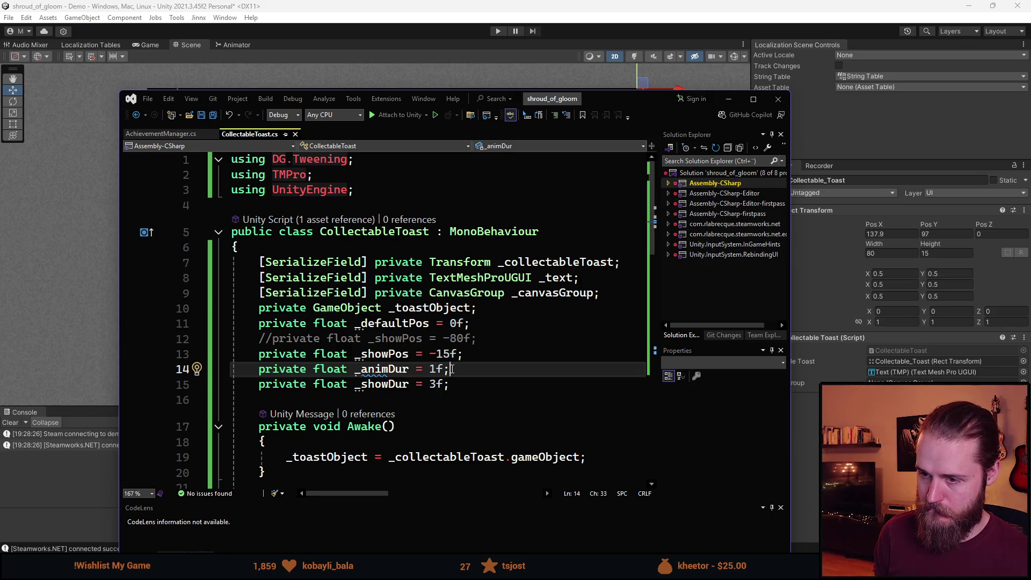
key(ctrl+Left)
key(ctrl+Left)
key(ctrl+Left)
key(ctrl+BackSpace)
text(_fadeIn)
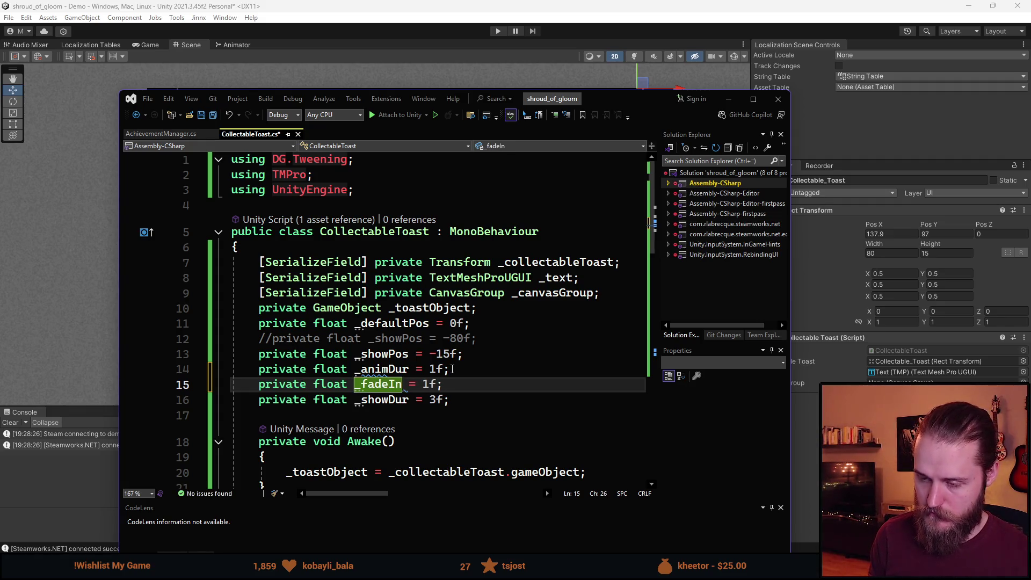
text(Dur)
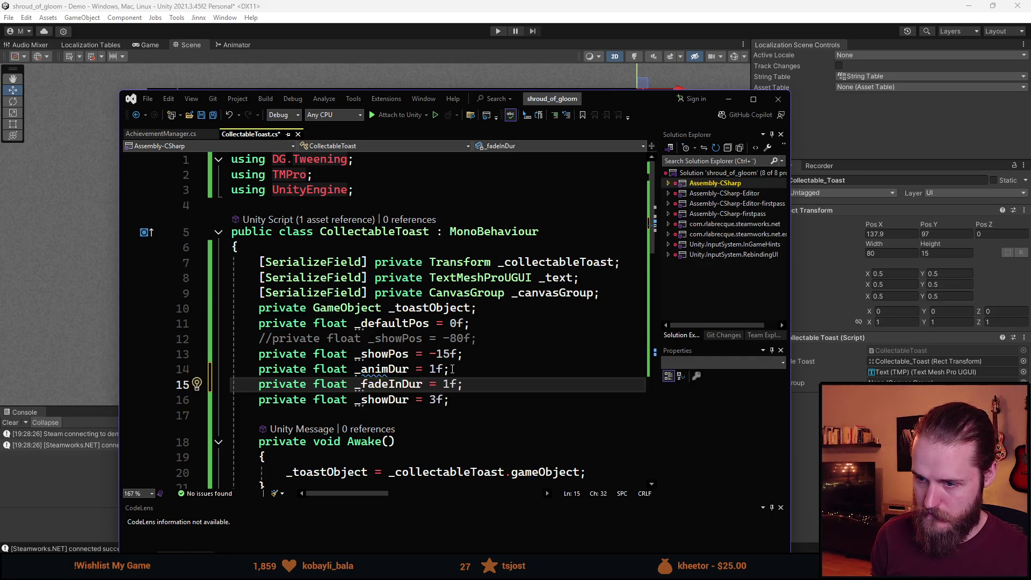
key(ctrl+d)
key(Left)
key(Left)
key(Left)
key(BackSpace)
key(BackSpace)
text(Out)
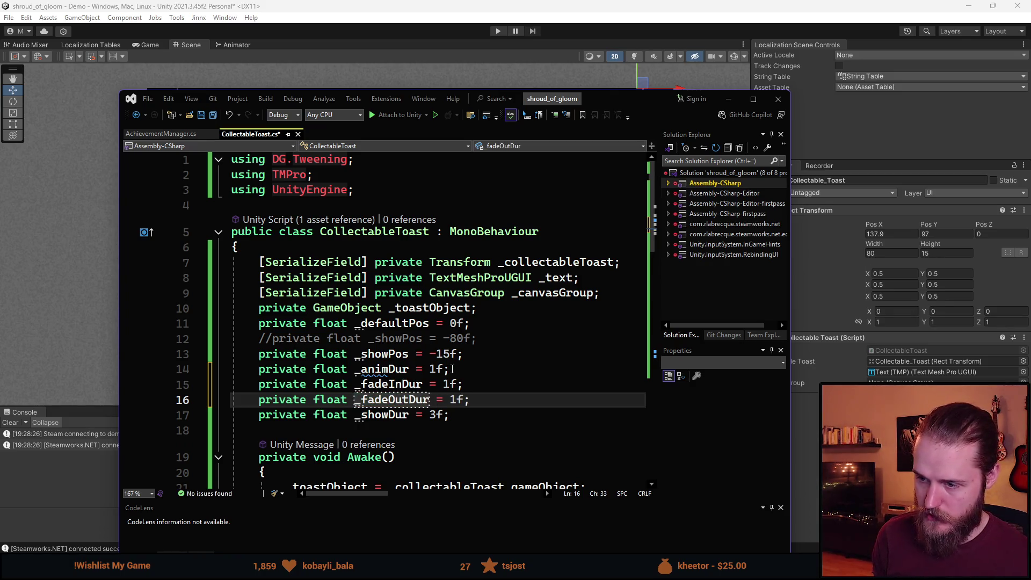
Set _fadeInDur to 0.5f, leaving _fadeOutDur at 1f
key(Up)
key(End)
key(Left)
key(Left)
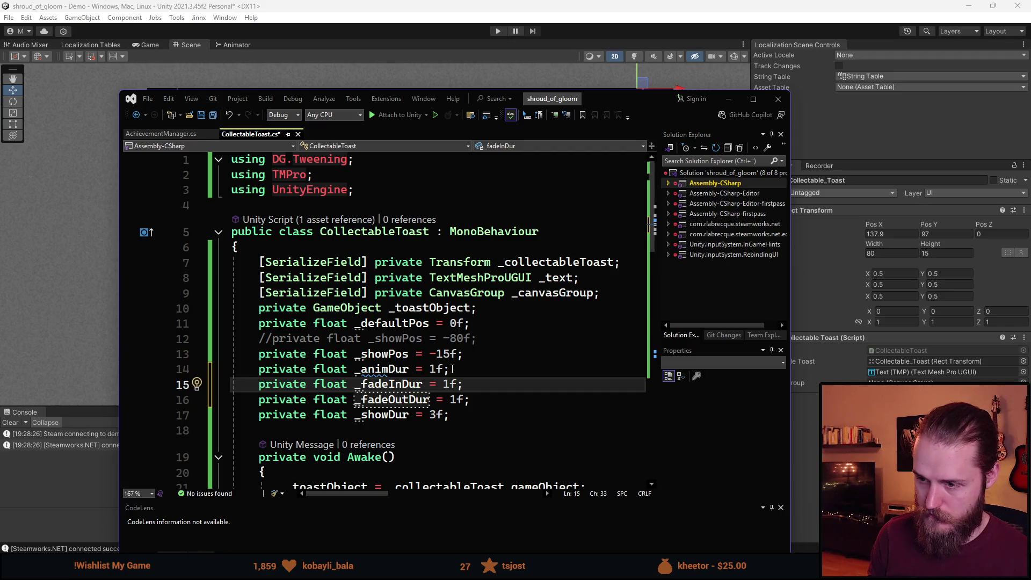
key(BackSpace)
text(0.5)
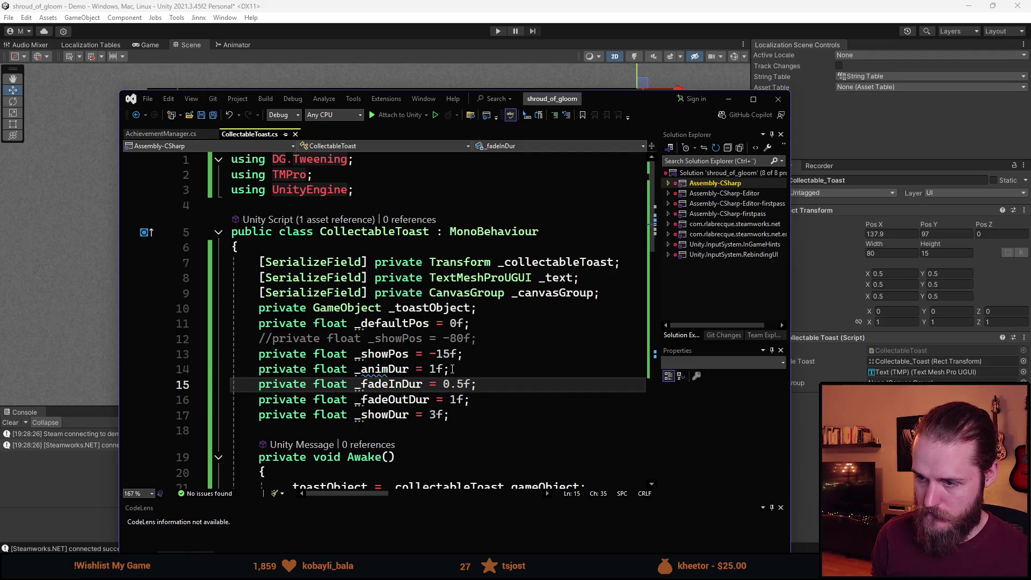
scroll(473, 288, down, 8)
scroll(473, 289, up, 6)
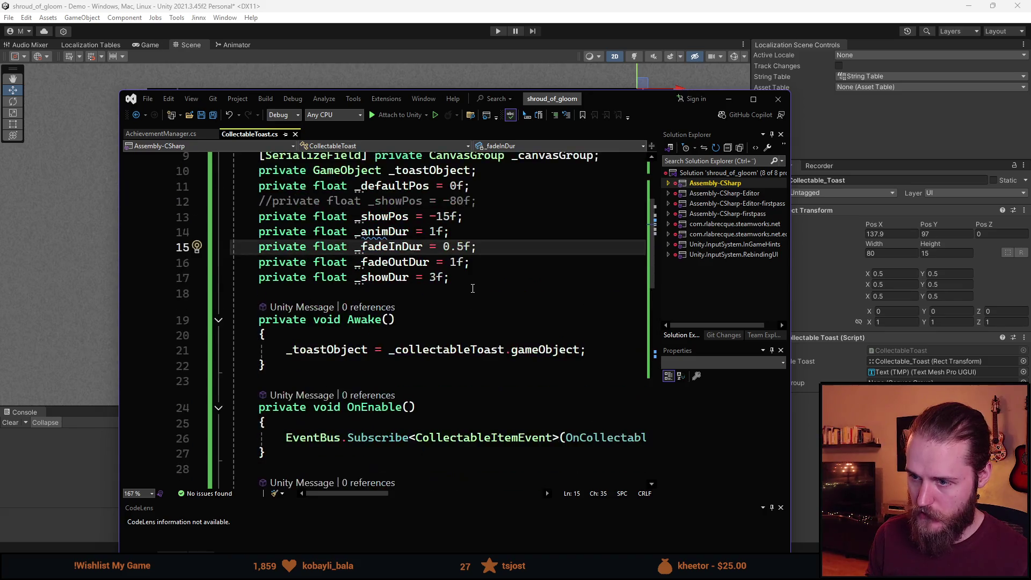
scroll(473, 289, up, 1)
Change the show duration _showDur from 3f to 2f
click(476, 327)
key(Left)
key(Left)
key(BackSpace)
text(2)
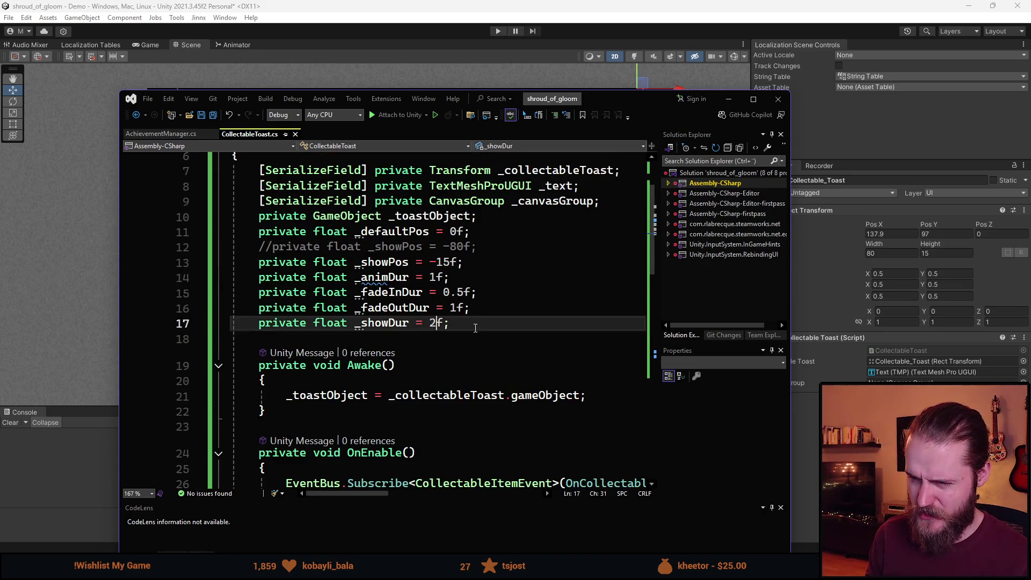
scroll(473, 328, down, 15)
scroll(471, 328, up, 5)
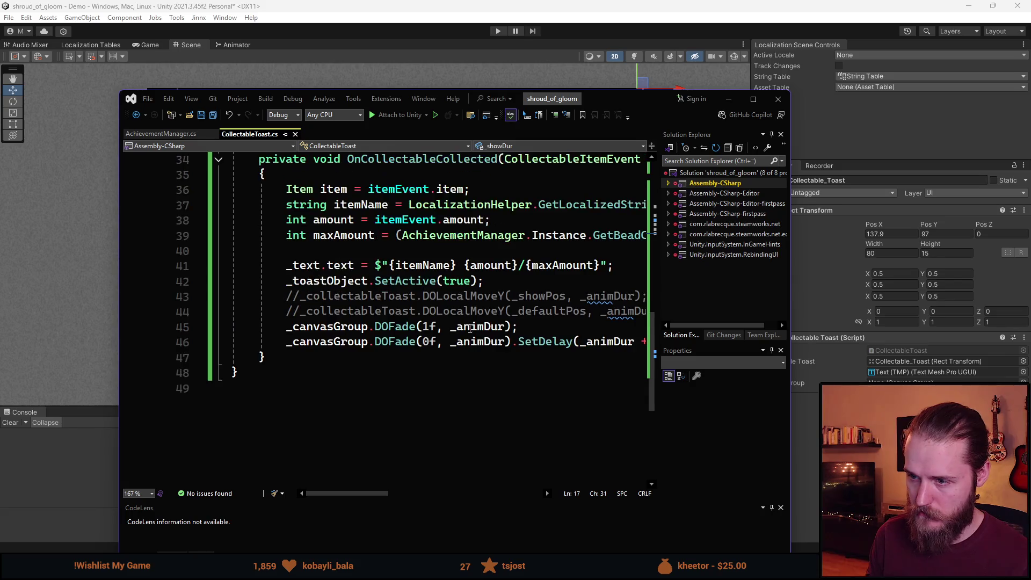
mouse_move(358, 493)
mouse_down()
mouse_move(470, 482)
mouse_move(361, 490)
mouse_up()
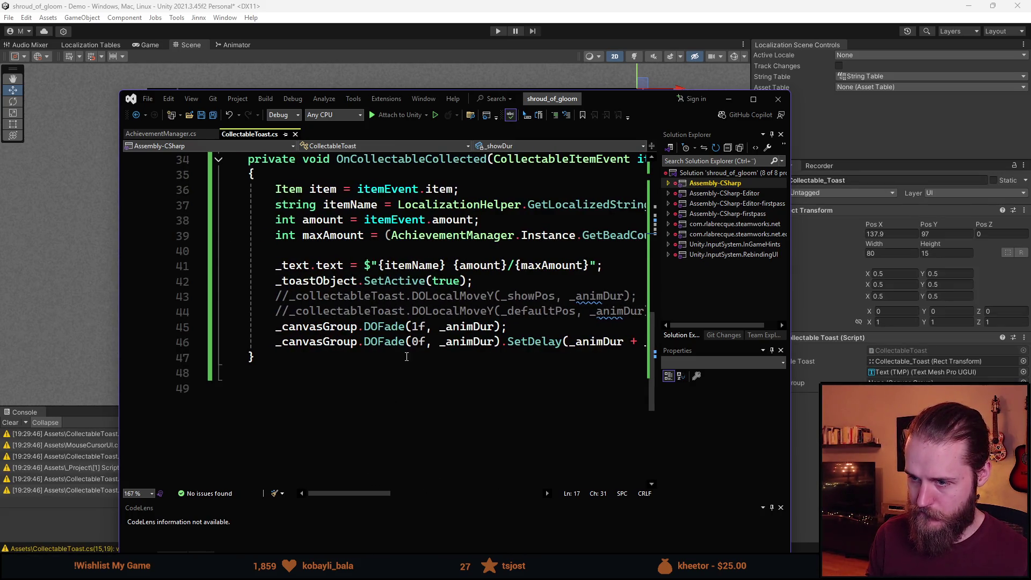
Use _fadeInDur and _fadeOutDur in the two DOFade calls and save the script
click(500, 327)
key(BackSpace)
key(BackSpace)
key(BackSpace)
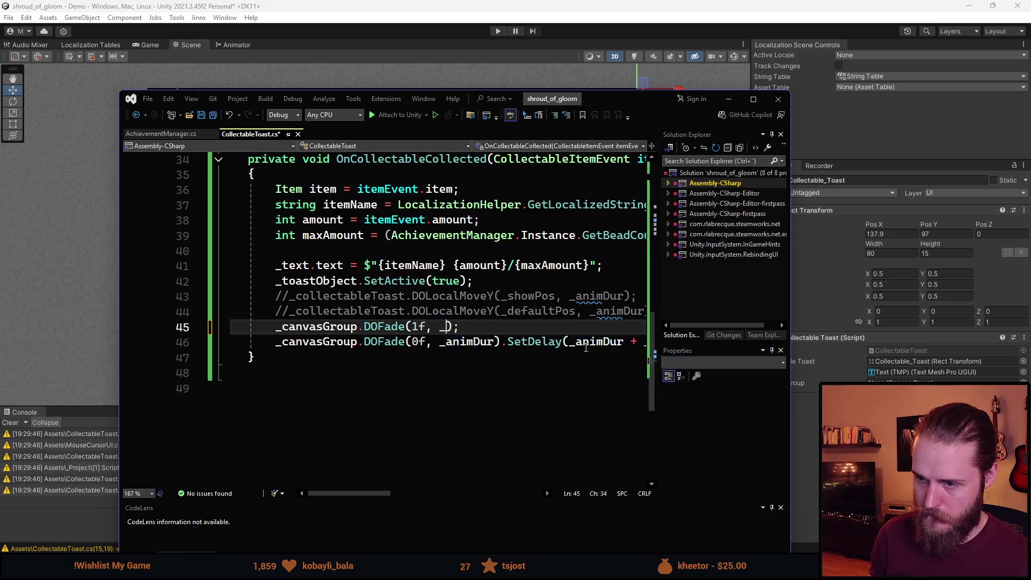
text(fade)
key(Tab)
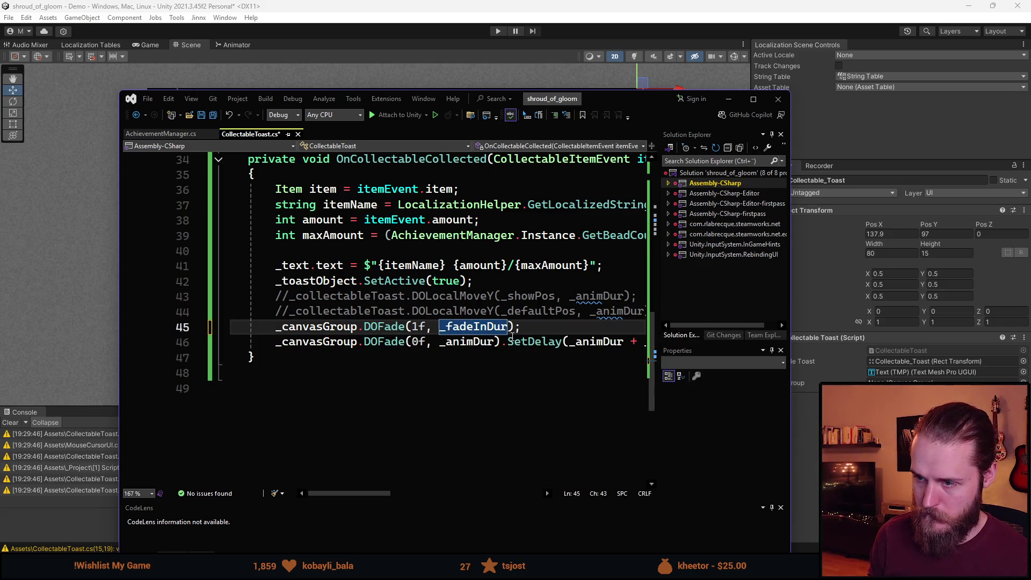
double_click(467, 341)
text(_fade)
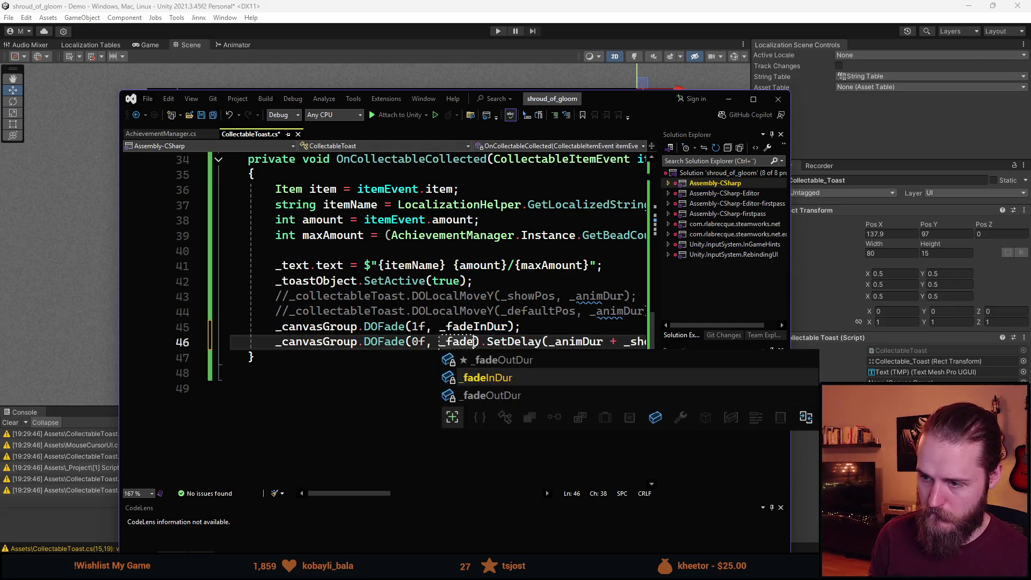
key(Up)
key(Tab)
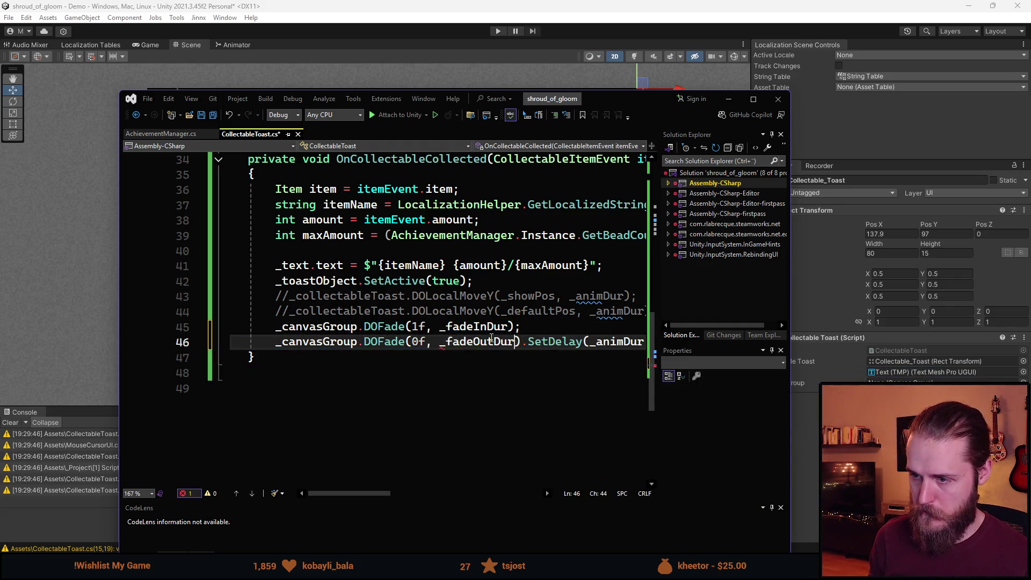
key(ctrl+s)
click(560, 59)
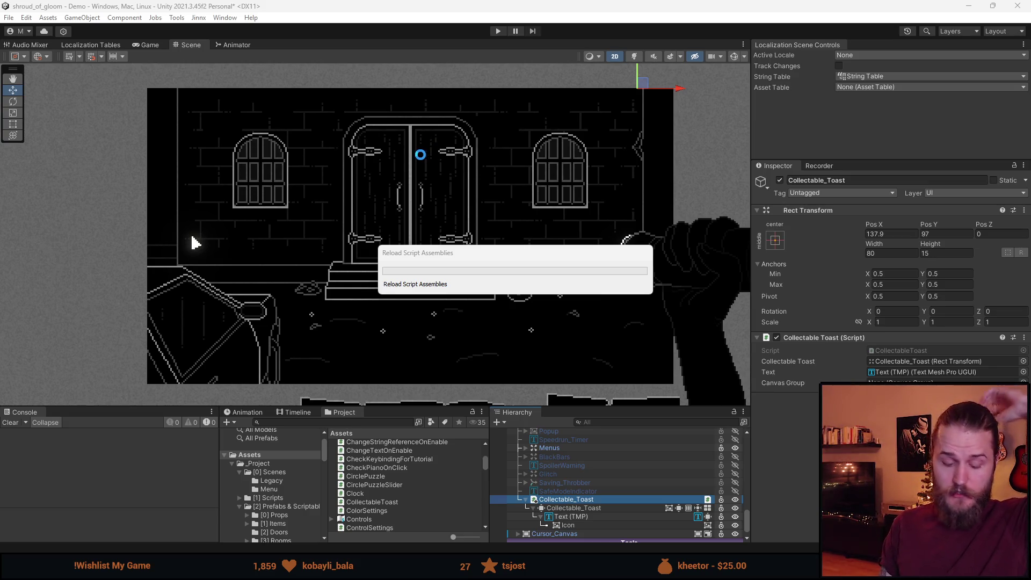
Play-test by walking to the door and picking up the Bunny Bed, then stop playing
click(499, 31)
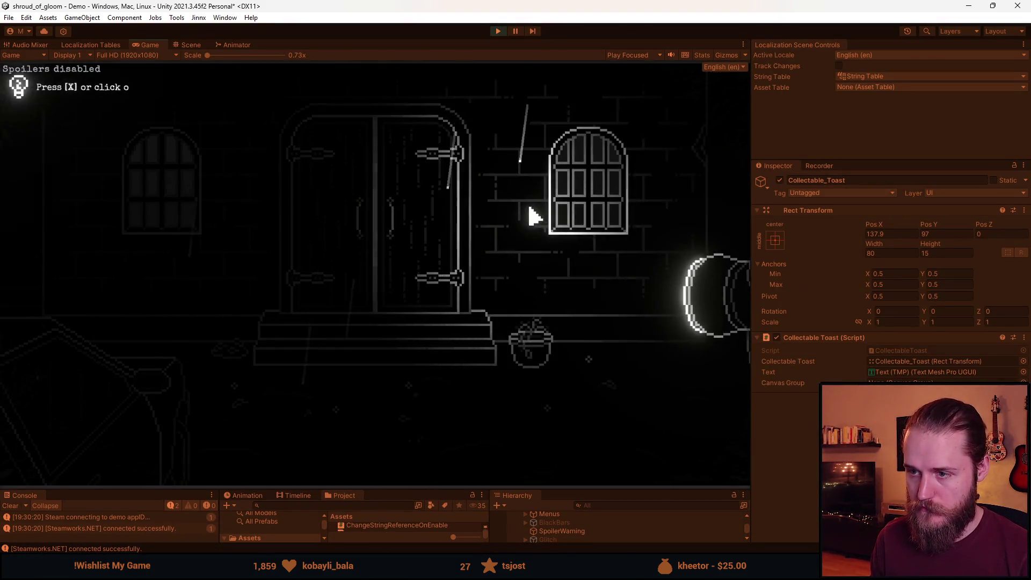
click(356, 243)
click(234, 381)
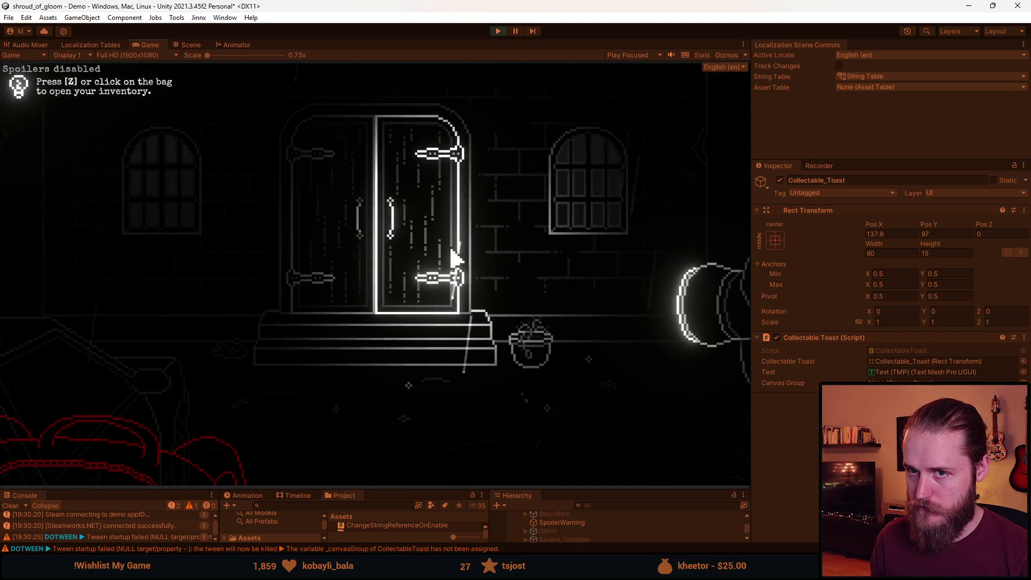
click(498, 31)
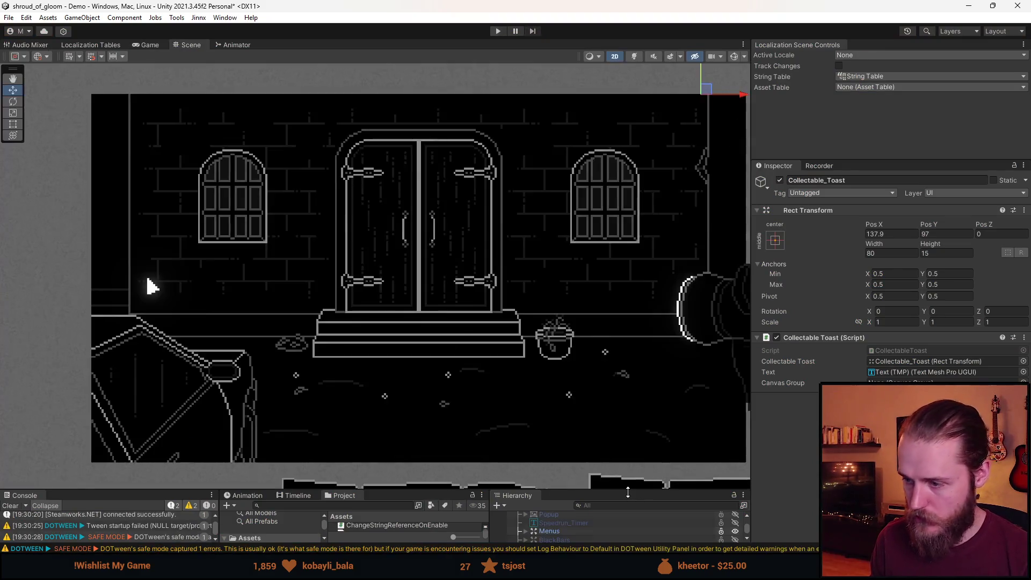
Assign the toast's Canvas Group to its script and lower the inner toast's alpha
drag(628, 492, 626, 330)
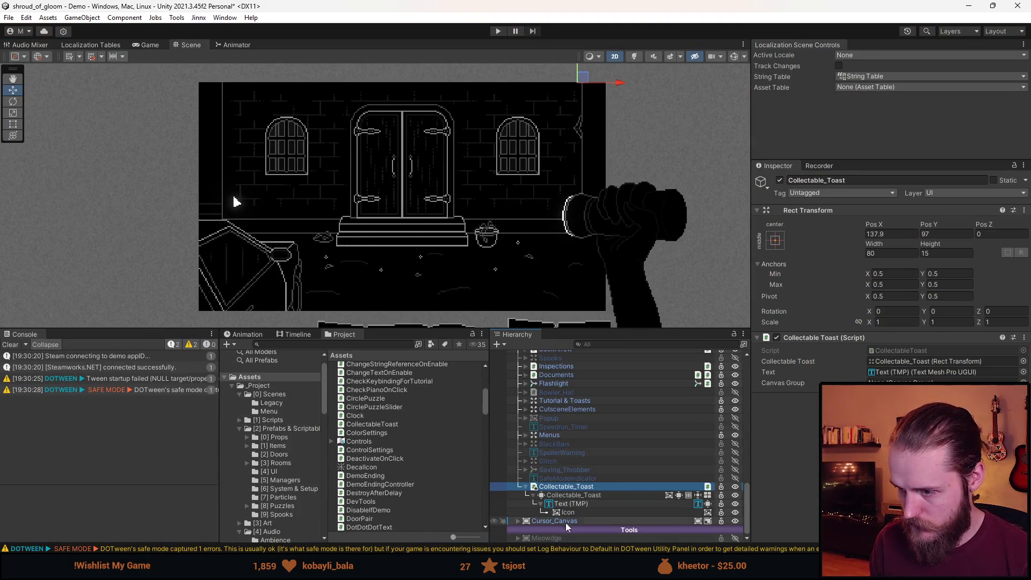
drag(575, 495, 945, 383)
click(571, 494)
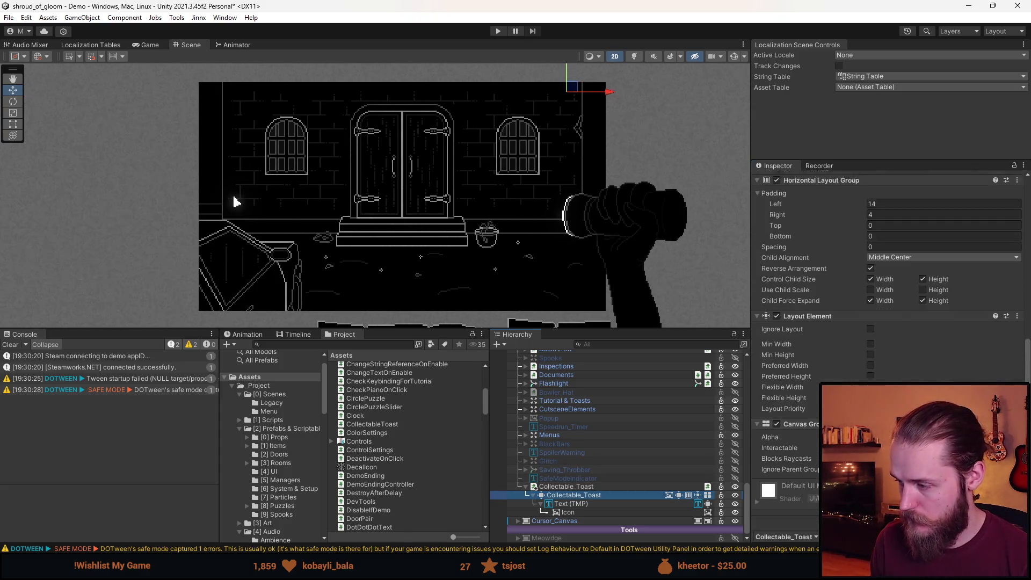
scroll(886, 349, down, 1)
click(924, 428)
drag(924, 428, 819, 430)
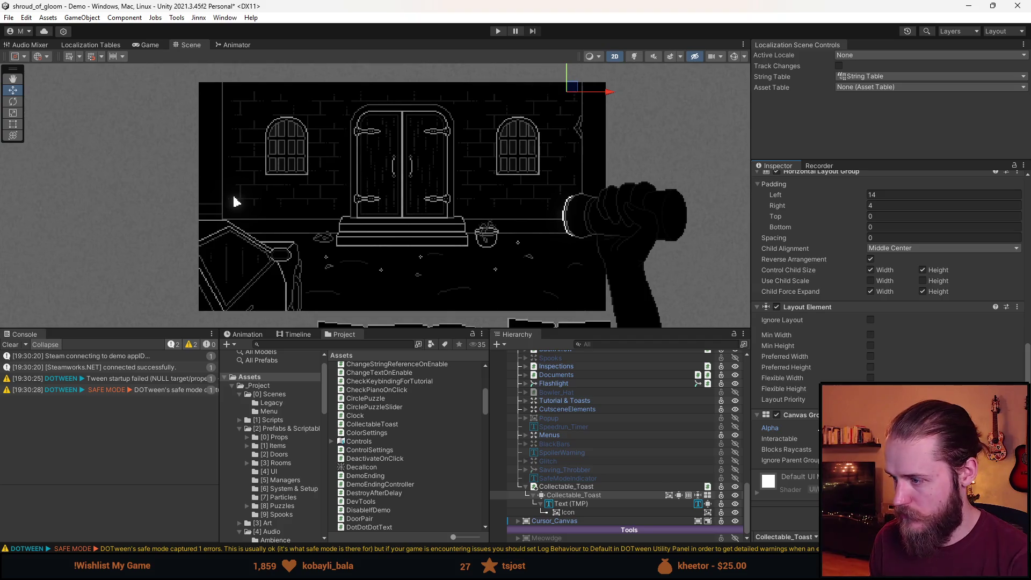
Append test text 'asdasdasdasd' to the toast label, then undo it
click(571, 503)
scroll(881, 290, down, 3)
click(874, 272)
click(874, 272)
text(asdasdasdasd)
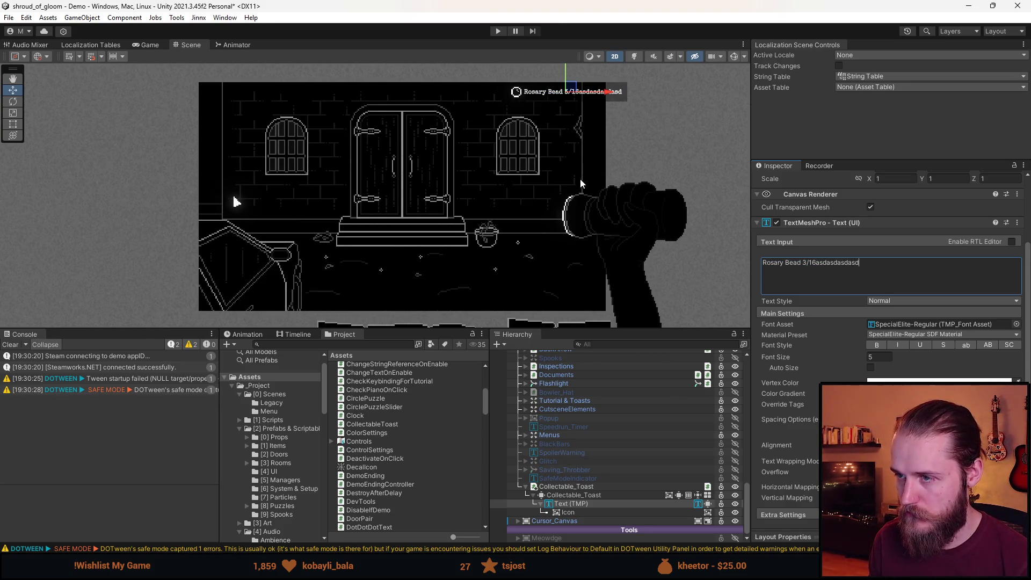
drag(581, 178, 514, 284)
key(ctrl+z)
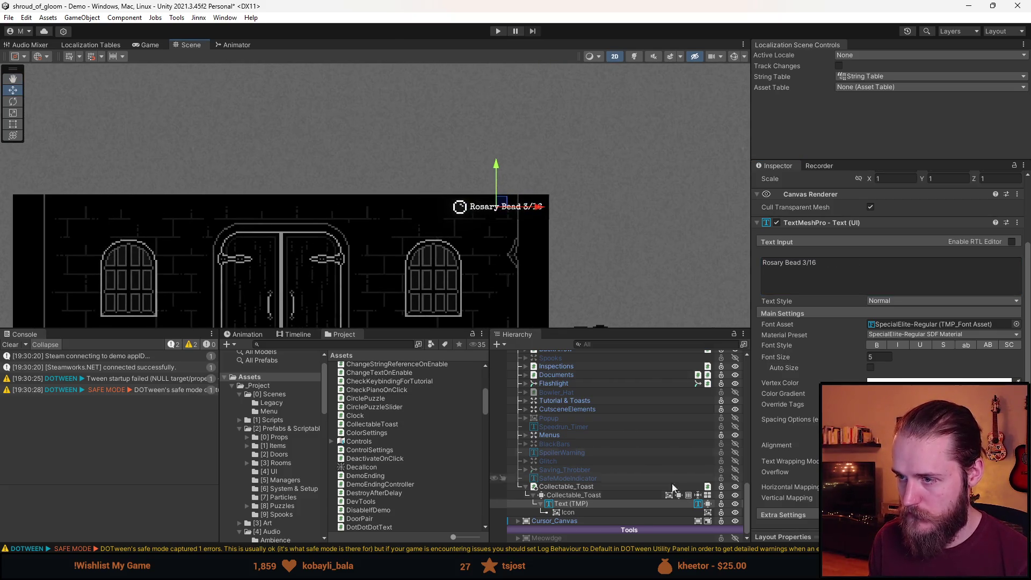
Set the Collectable_Toast Rect Transform Pivot X to 1
click(588, 495)
scroll(817, 292, up, 3)
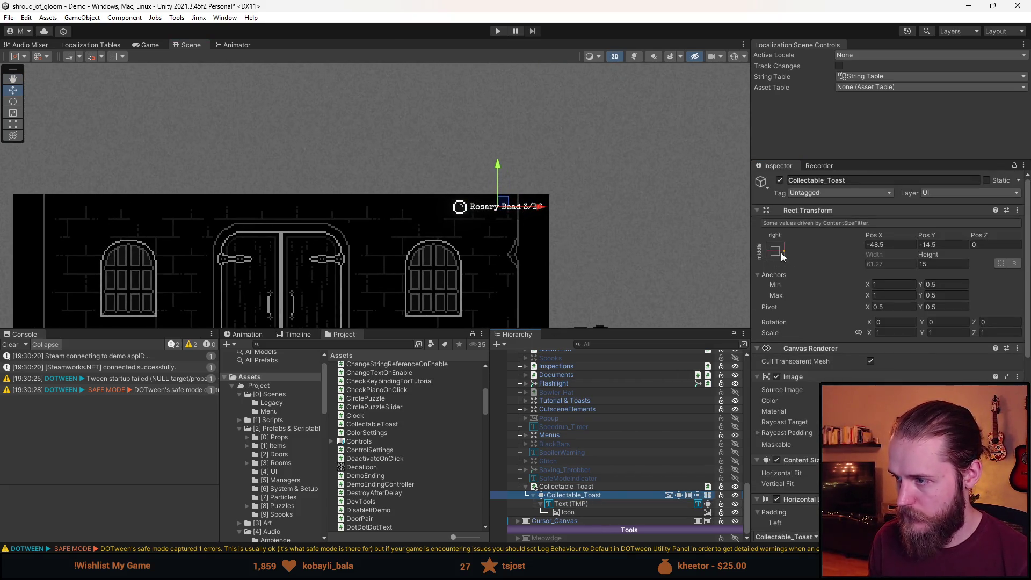
click(892, 307)
text(1)
Replace the toast text's 16 with 'asdasdasdasd16' to test leftward growth, then reselect Collectable_Toast
click(594, 505)
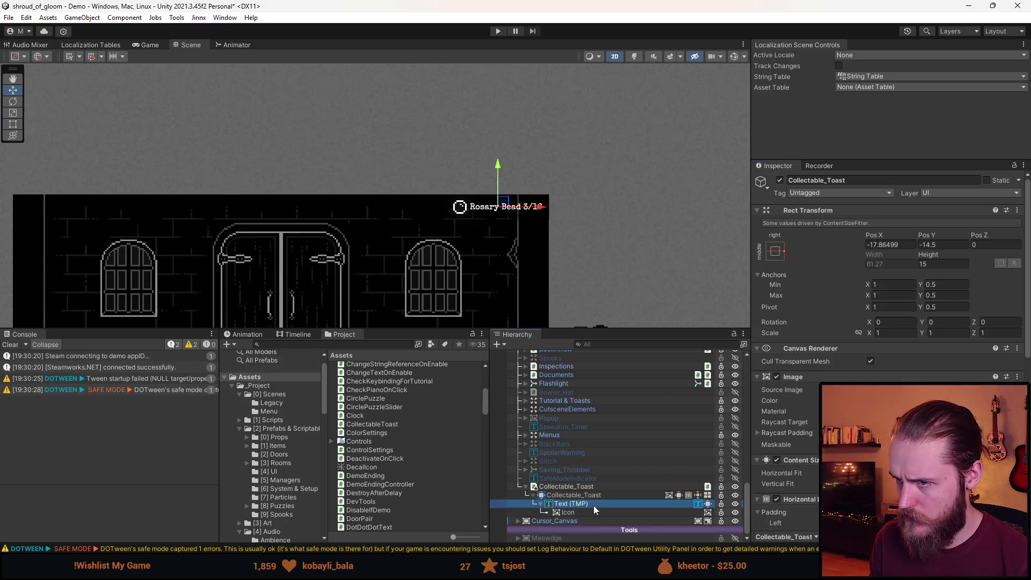
double_click(812, 417)
text(asdasdasdasd)
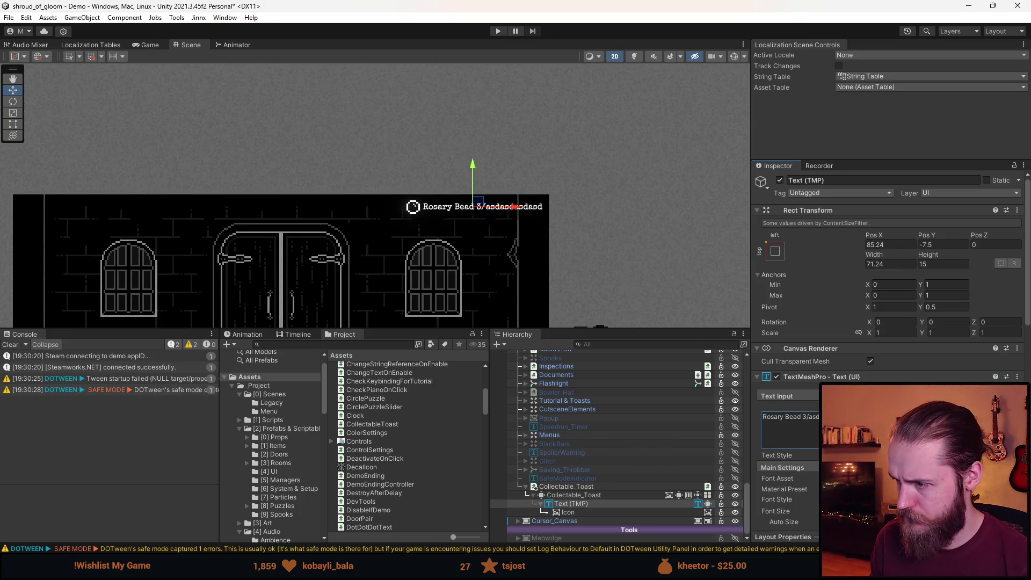
text(16)
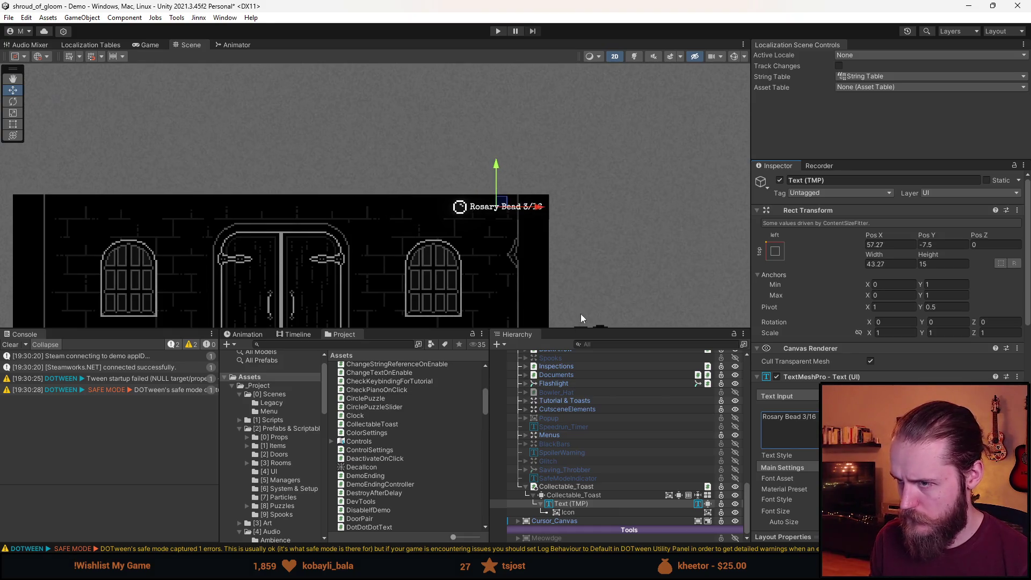
scroll(514, 288, down, 3)
click(612, 486)
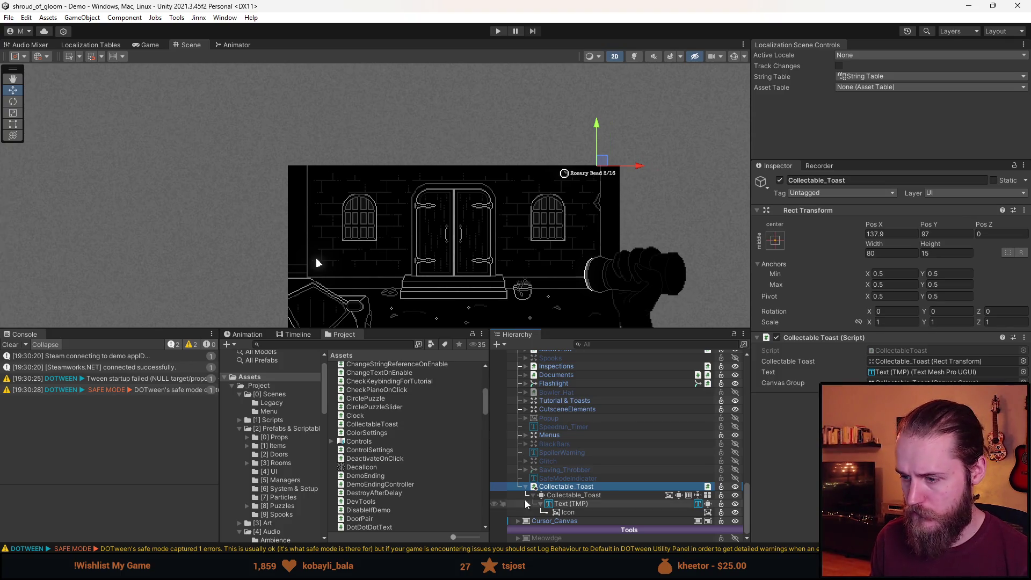
Start play mode, clear the map hint with X, and pick up a rosary bead
click(493, 31)
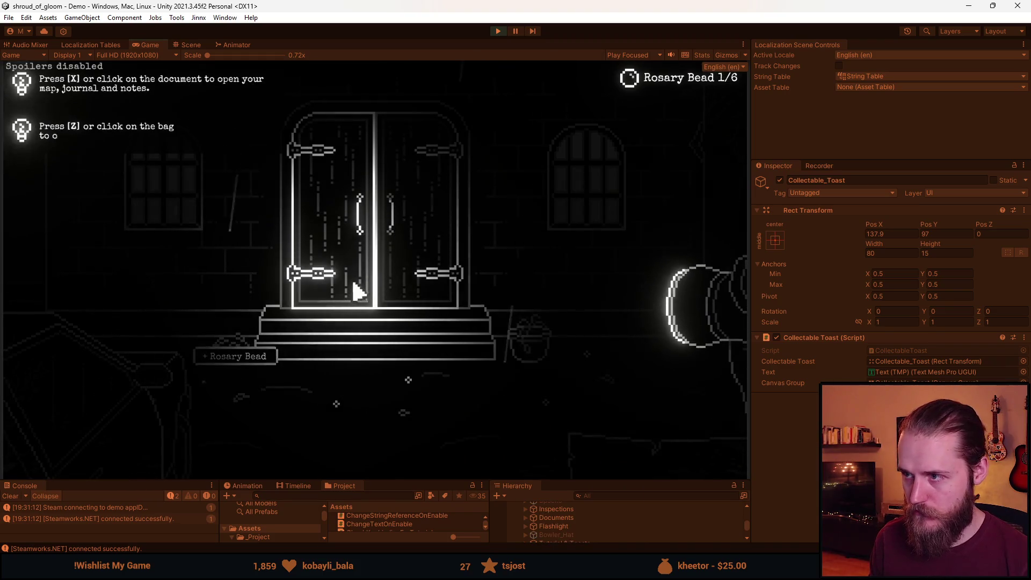
key(x)
key(x)
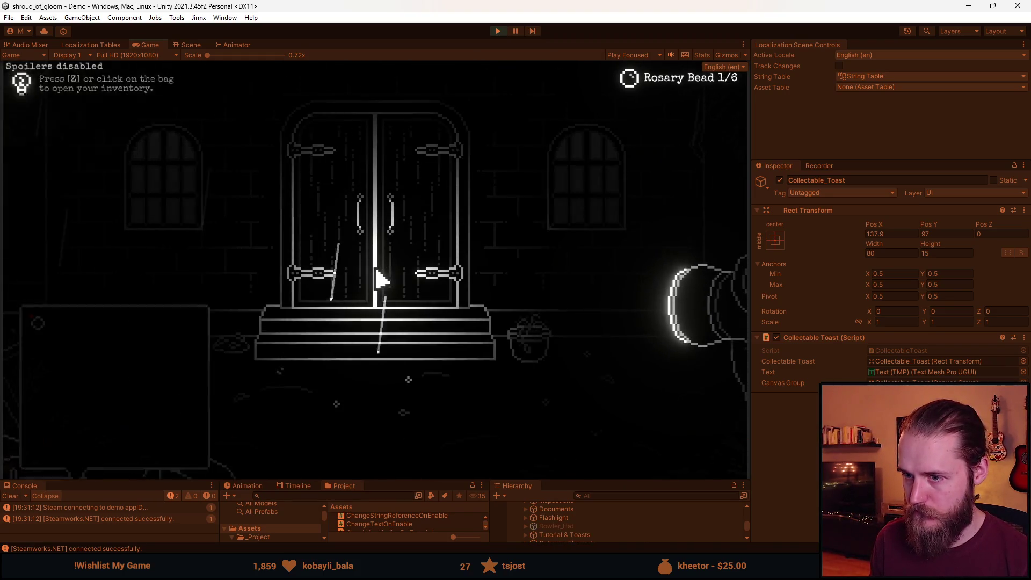
click(343, 397)
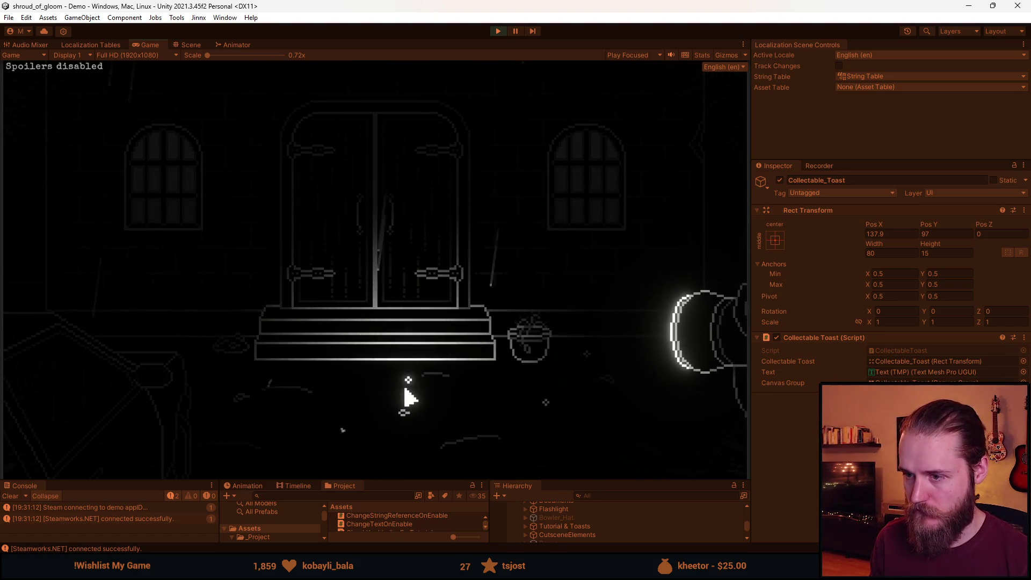
Switch the game language to 简体中文 and collect two rosary beads
key(Escape)
click(370, 283)
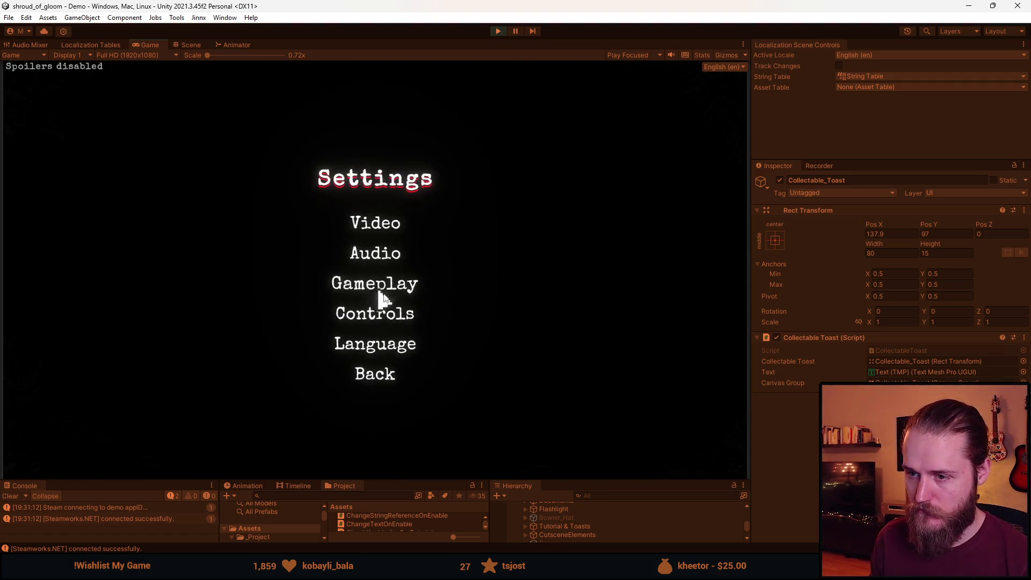
click(382, 347)
click(327, 183)
click(372, 423)
click(379, 376)
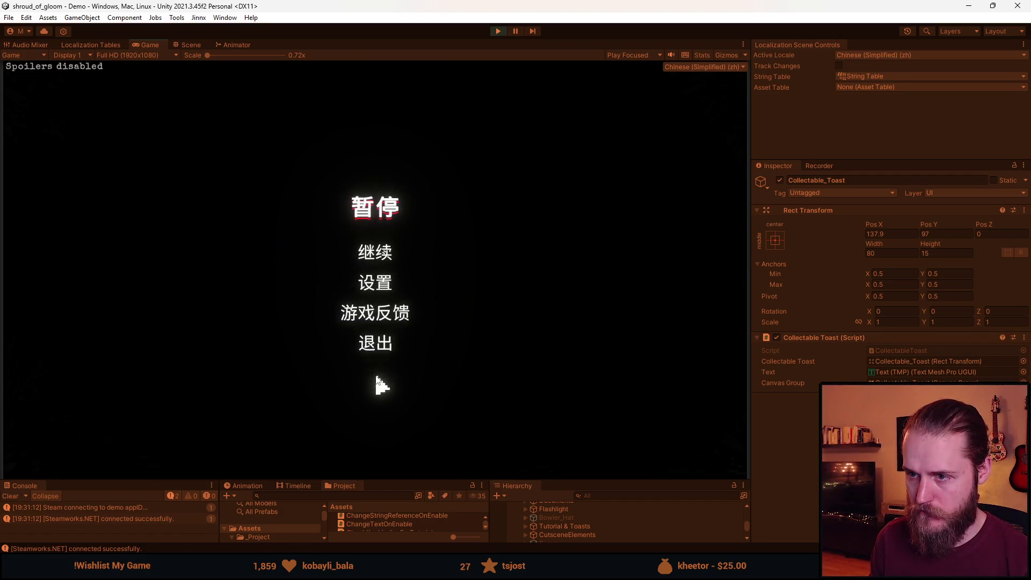
click(375, 252)
click(410, 385)
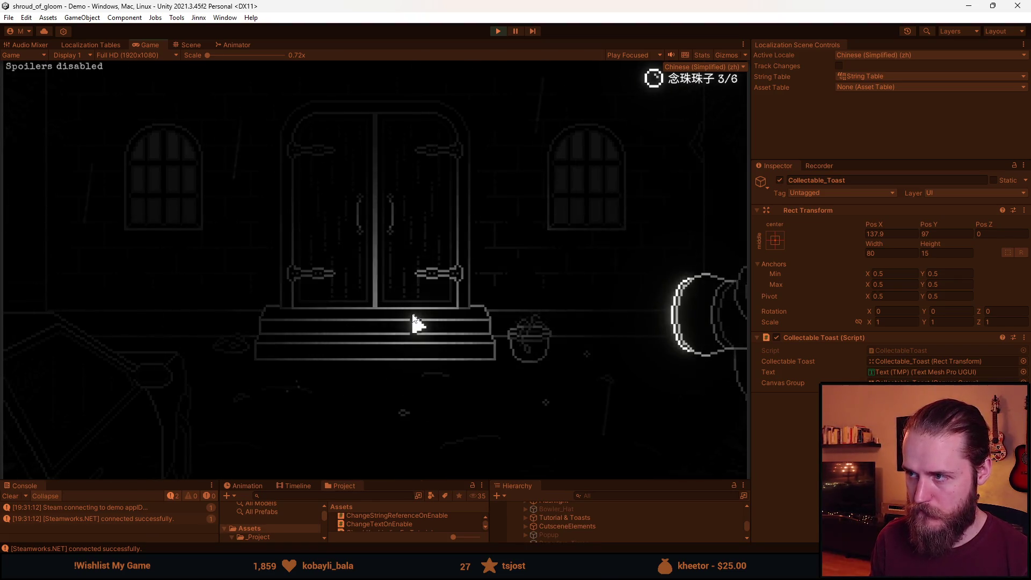
click(543, 404)
Switch the language to Português eu. and collect another rosary bead
key(Escape)
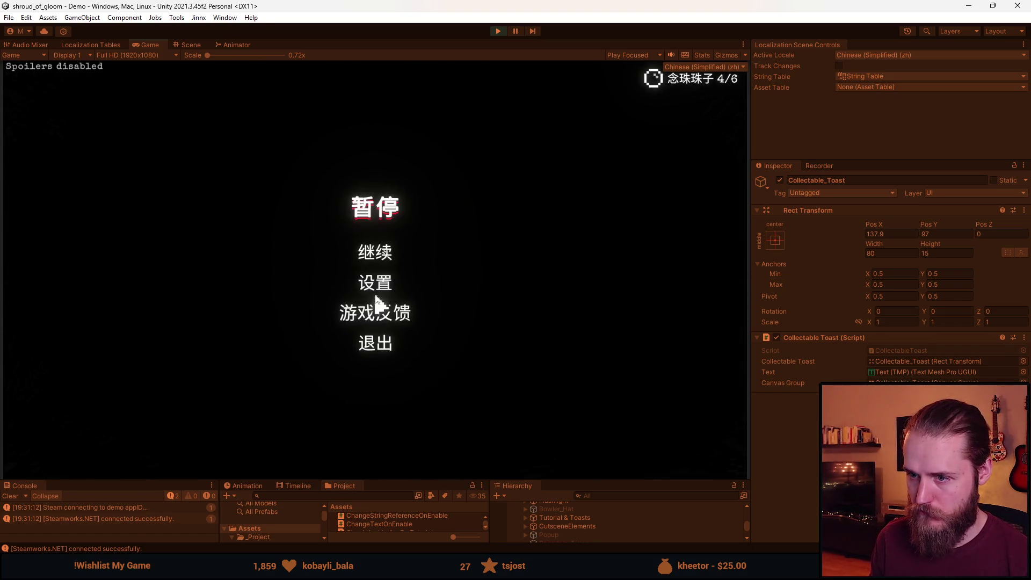
click(382, 283)
click(378, 345)
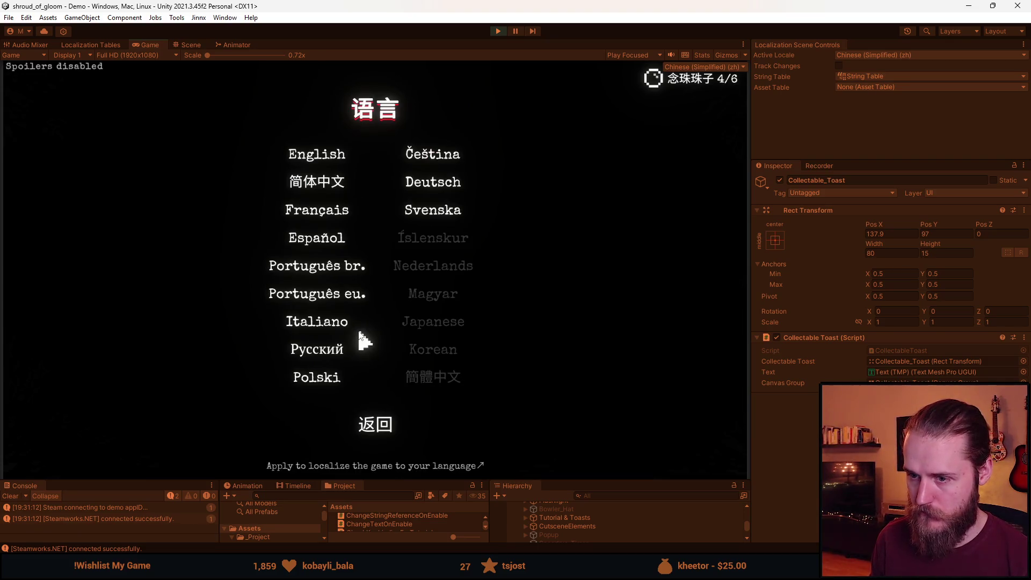
click(347, 299)
key(Escape)
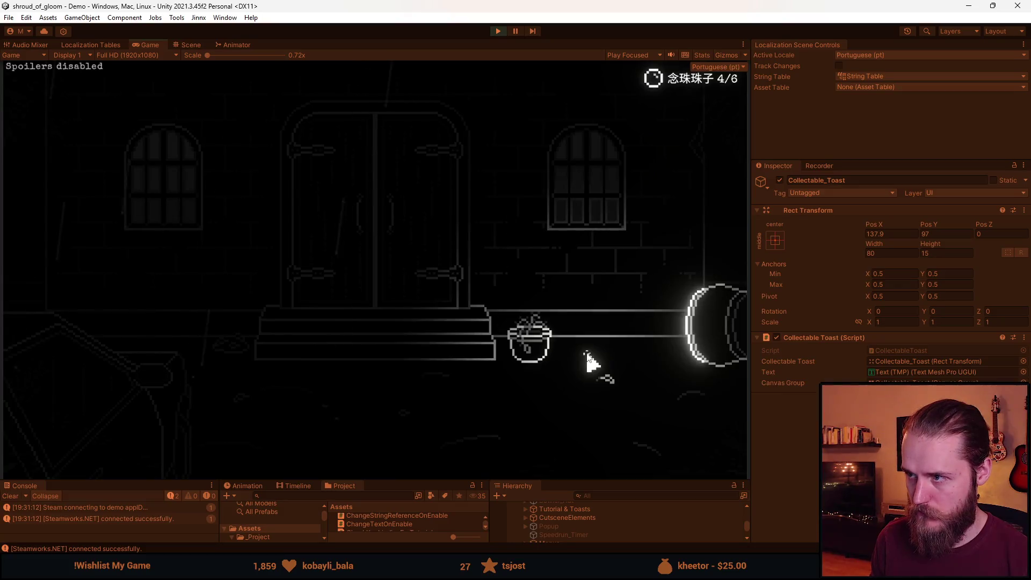
click(587, 354)
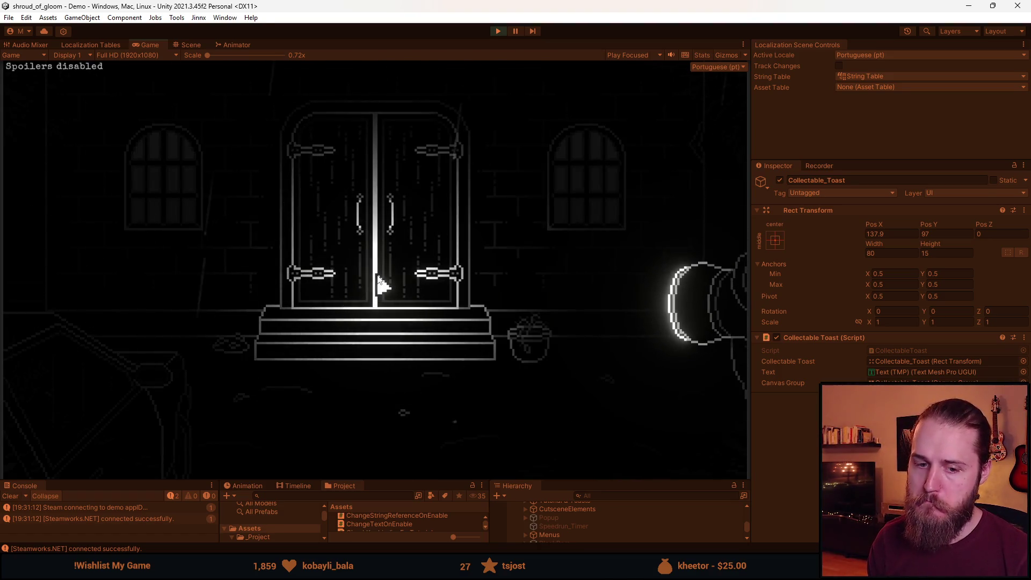
Quit the level to the main menu and start the game again with Iniciar
key(Escape)
click(378, 343)
click(382, 322)
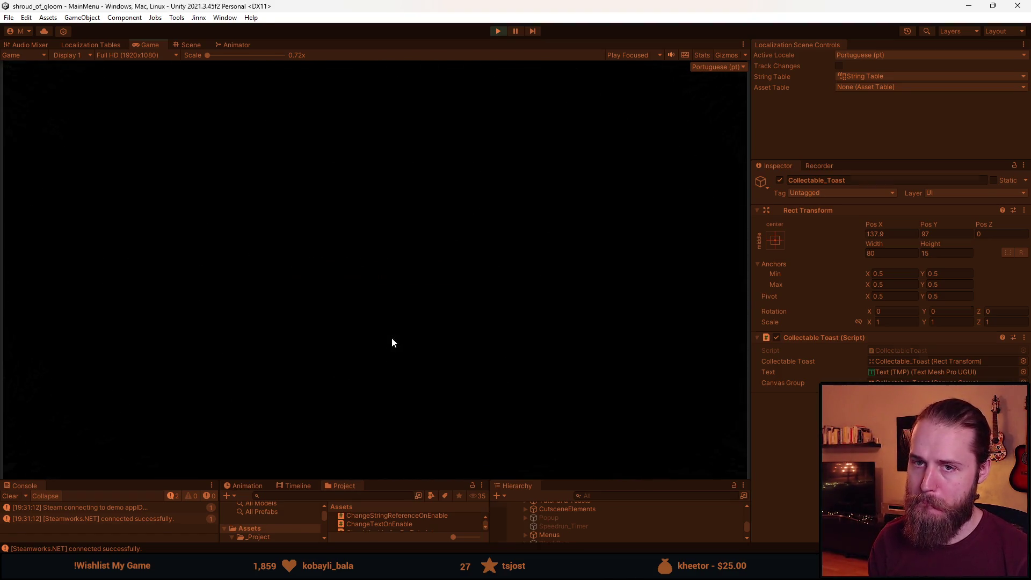
click(180, 269)
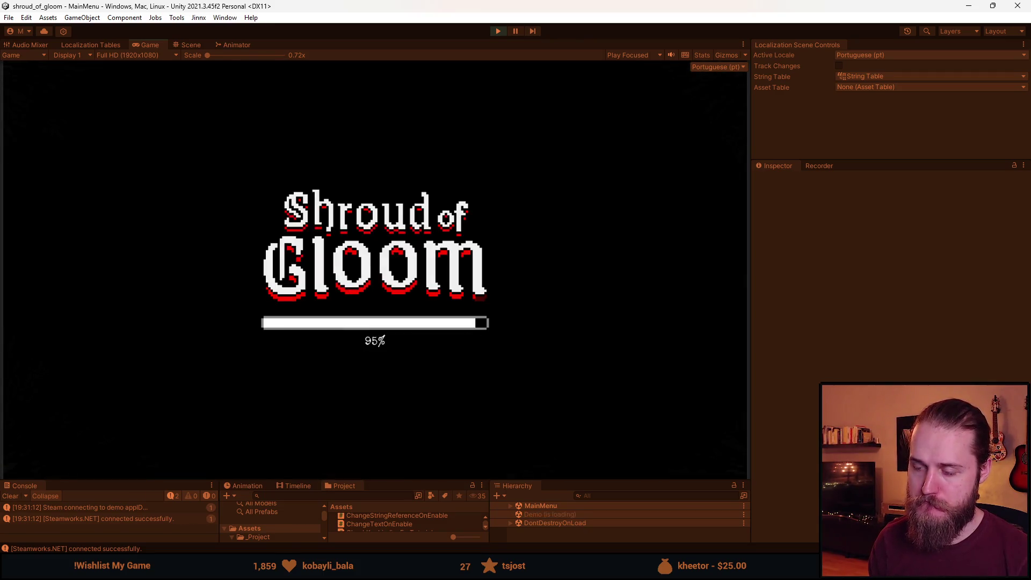
Switch the game language back to English and resume playing
key(Escape)
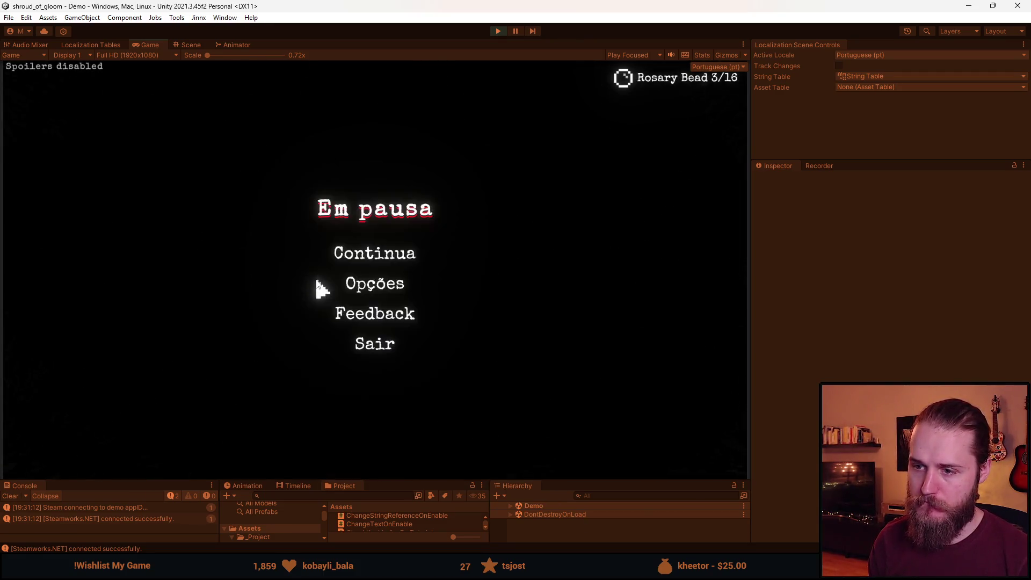
click(381, 287)
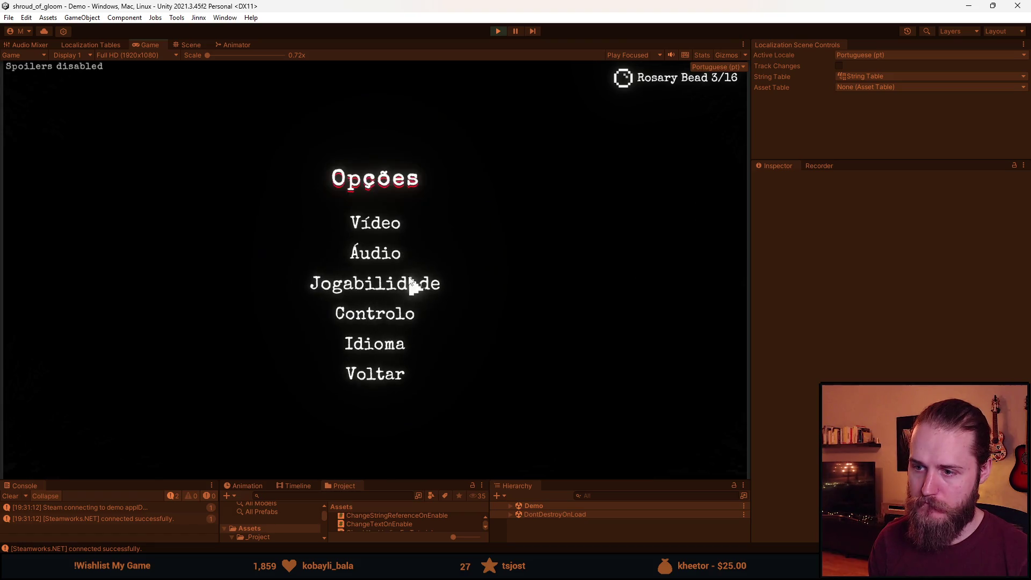
click(379, 347)
click(323, 155)
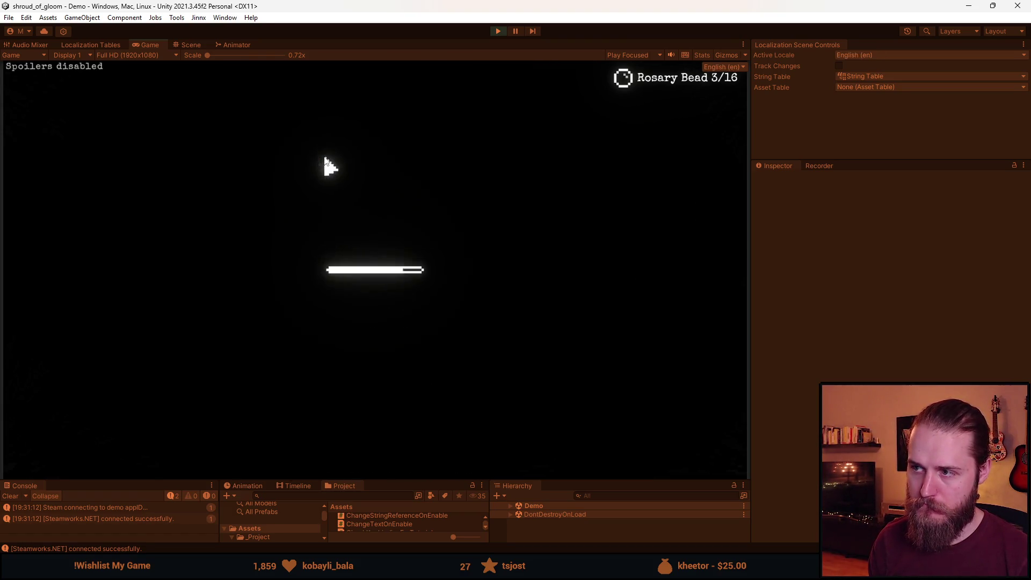
key(Escape)
click(368, 260)
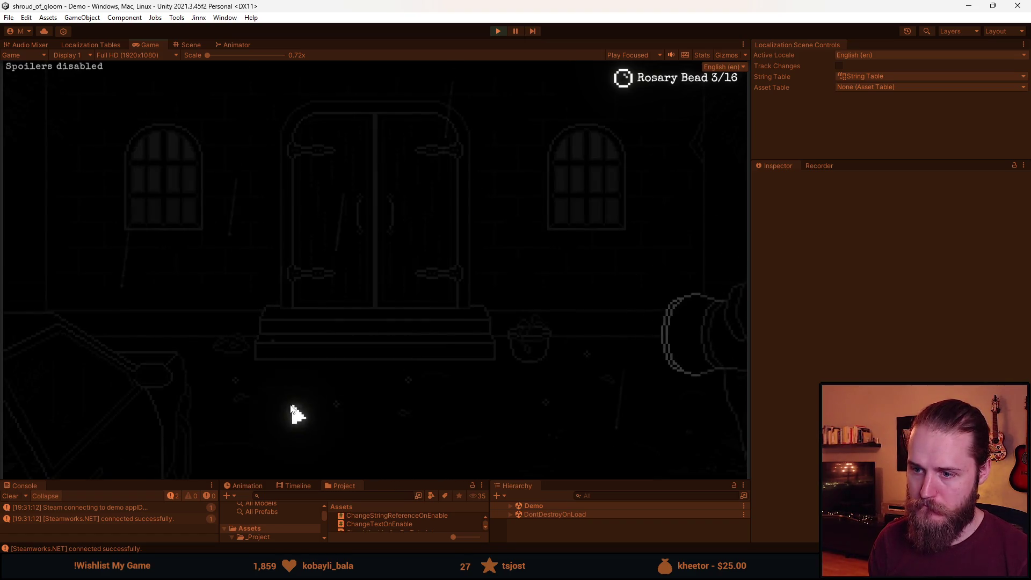
Toggle the bag and map, then collect the rosary beads by the door and on the floor
key(z)
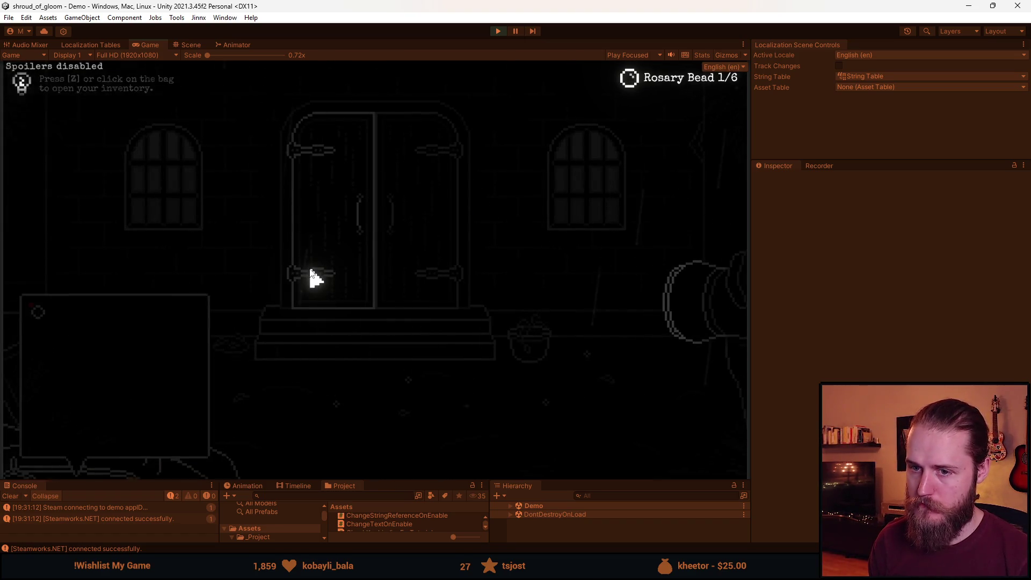
key(z)
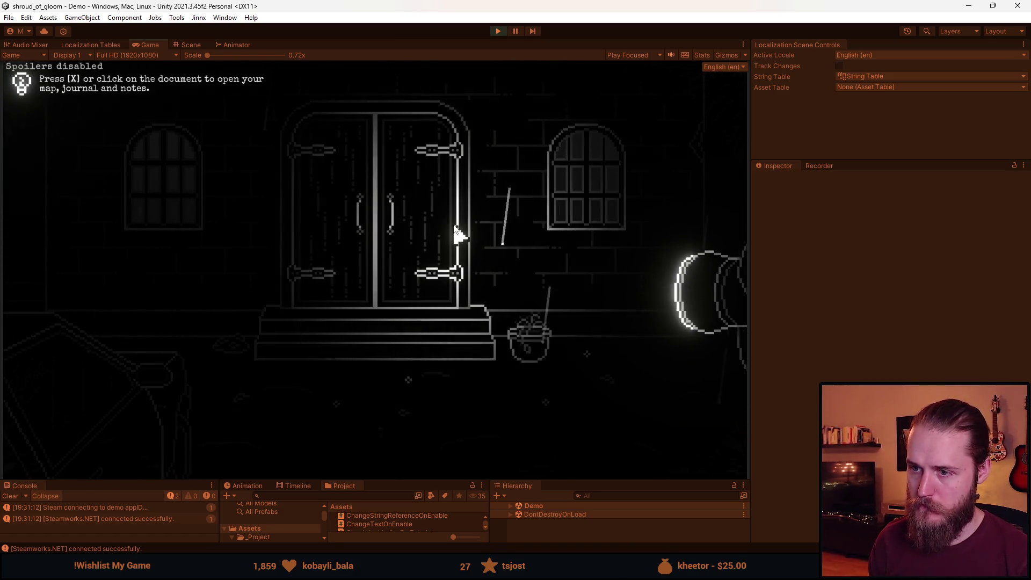
key(x)
key(x)
click(344, 411)
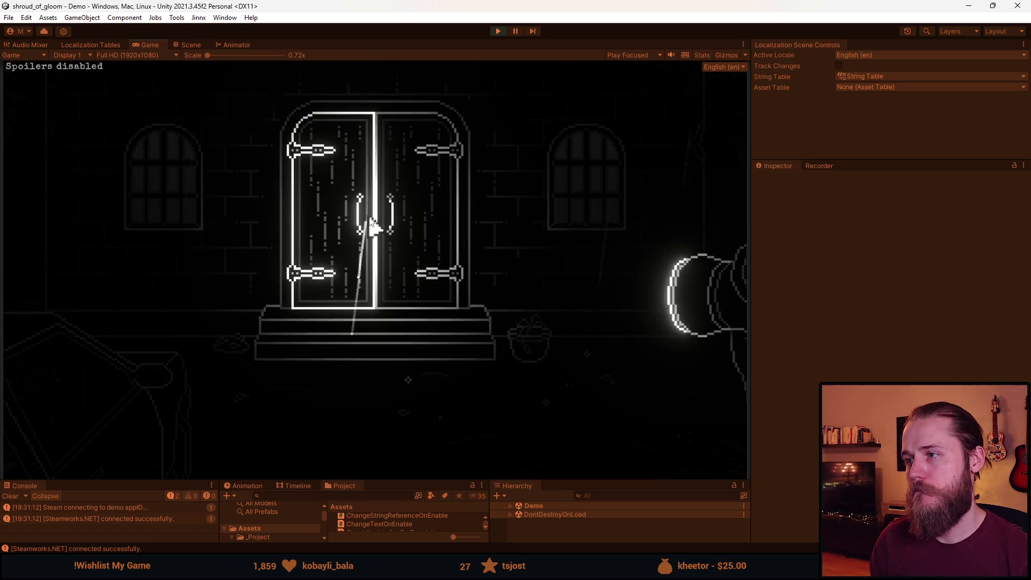
click(408, 384)
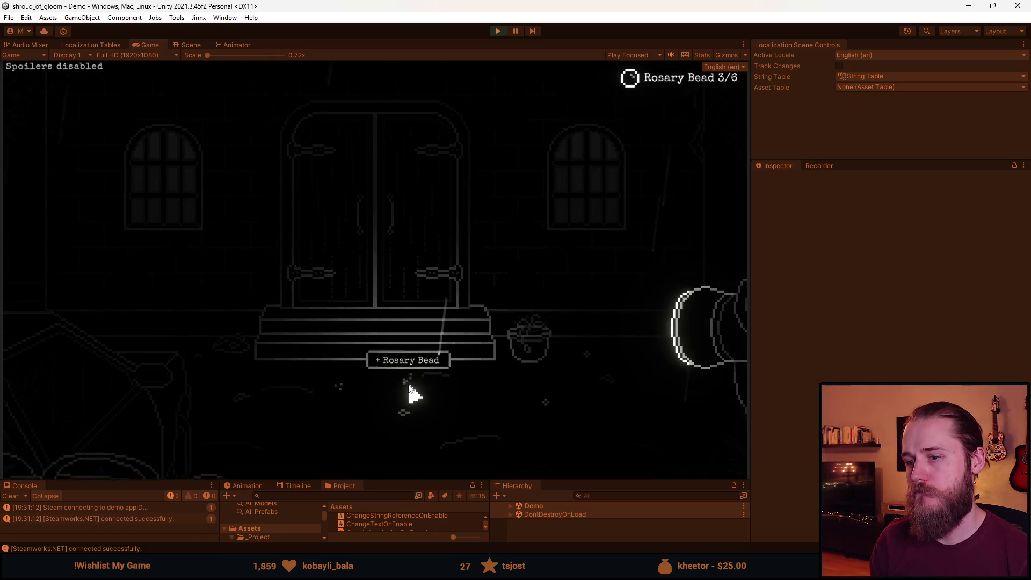
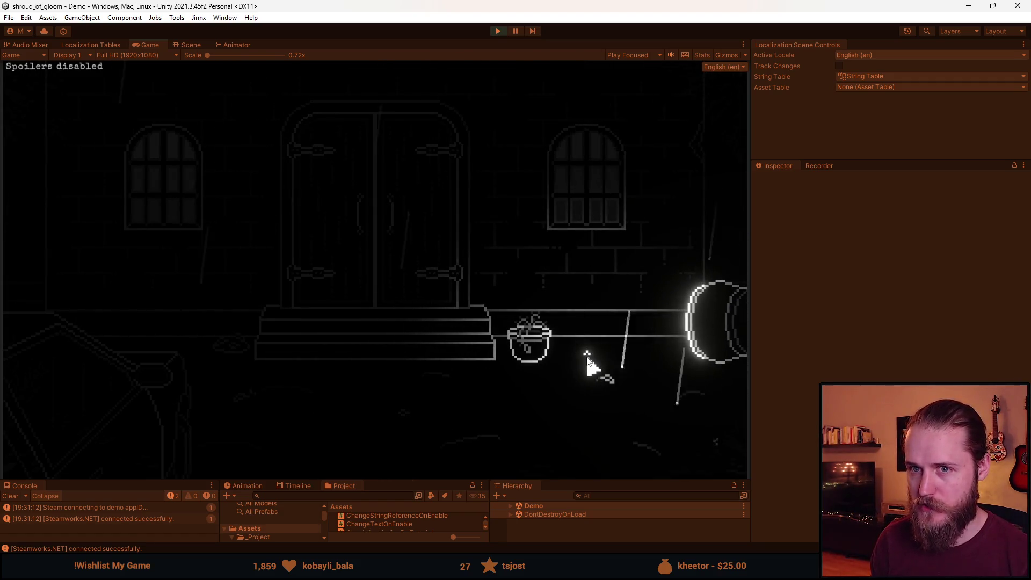
Collect the rosary bead near the pot, then pause and stop Play mode
click(587, 358)
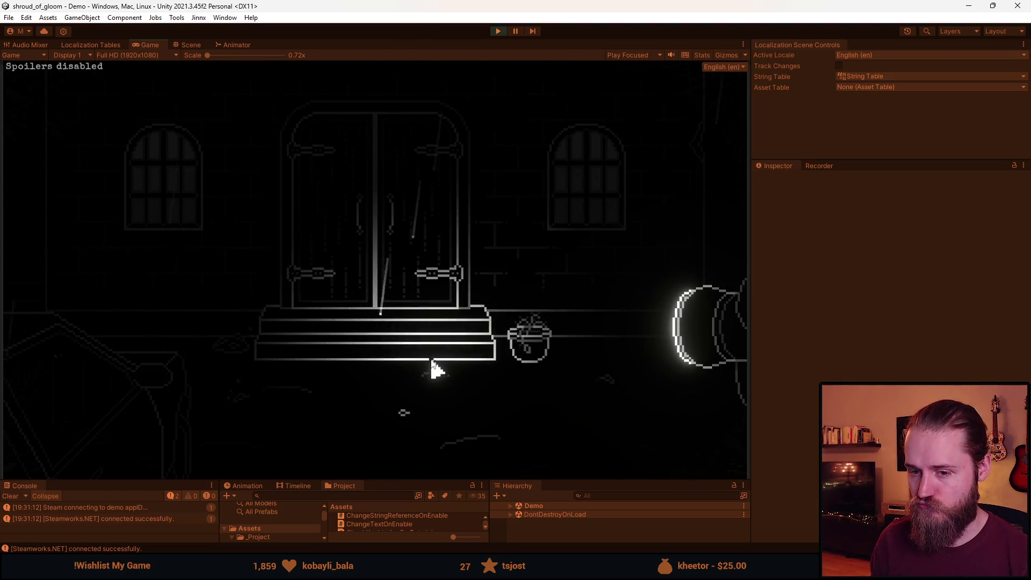
key(Escape)
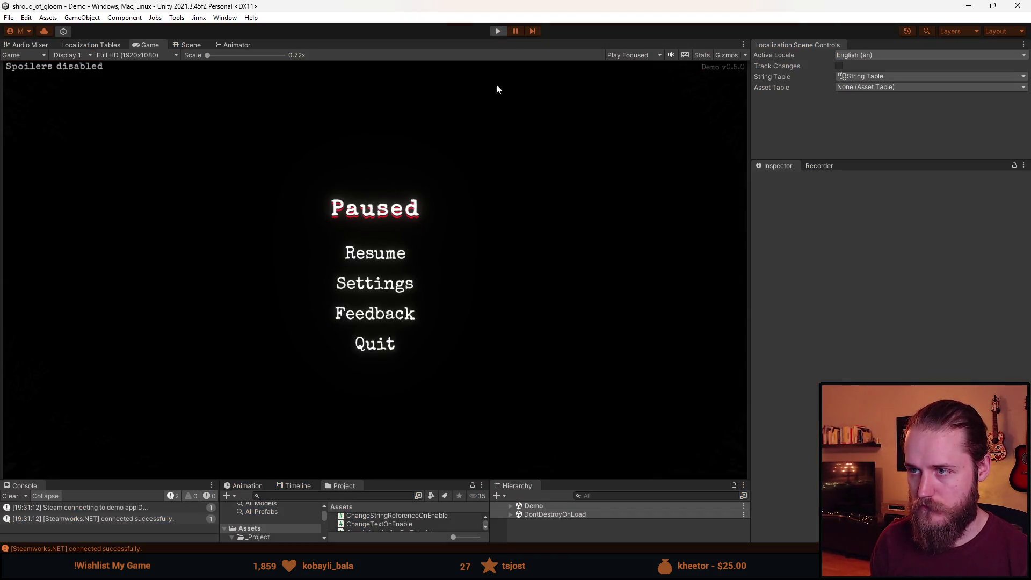
click(498, 30)
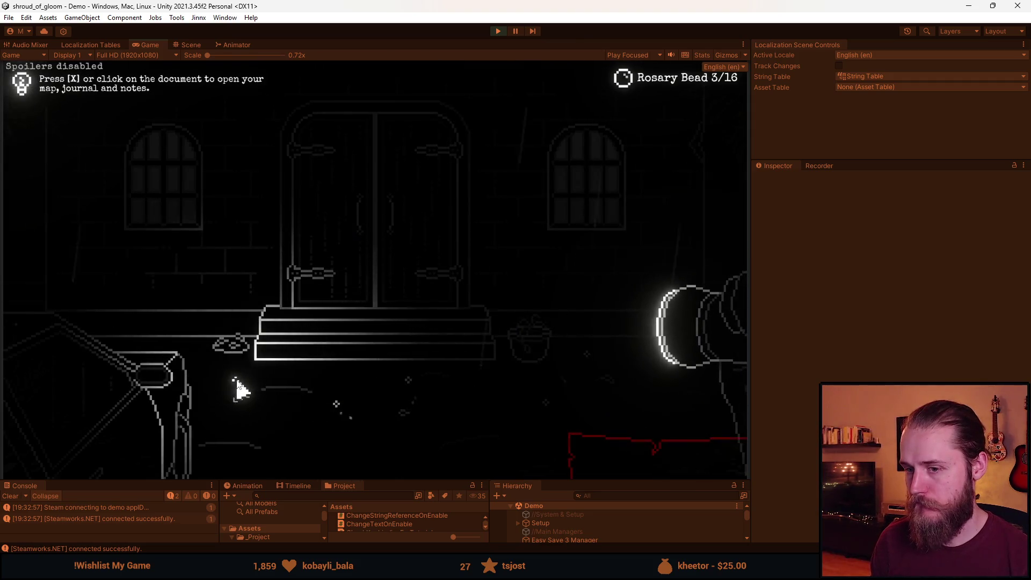
In a new run, collect three rosary beads from the floor and below the steps
click(279, 359)
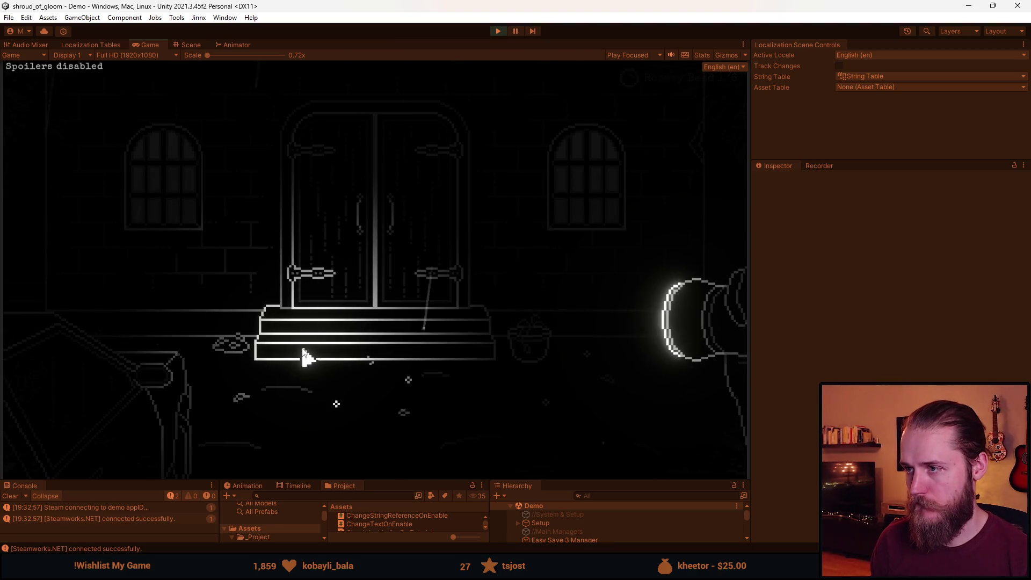
click(338, 404)
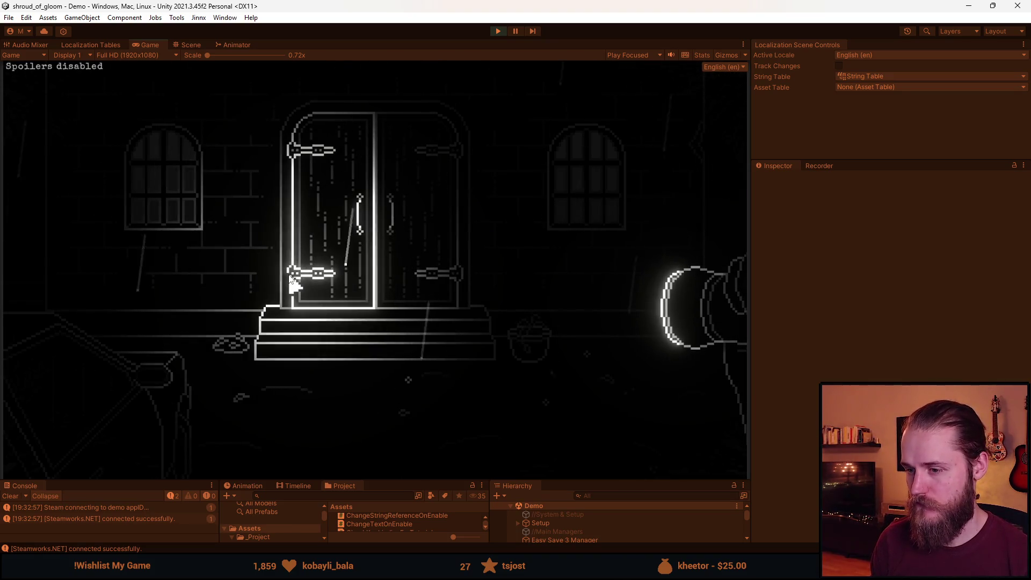
mouse_move(69, 326)
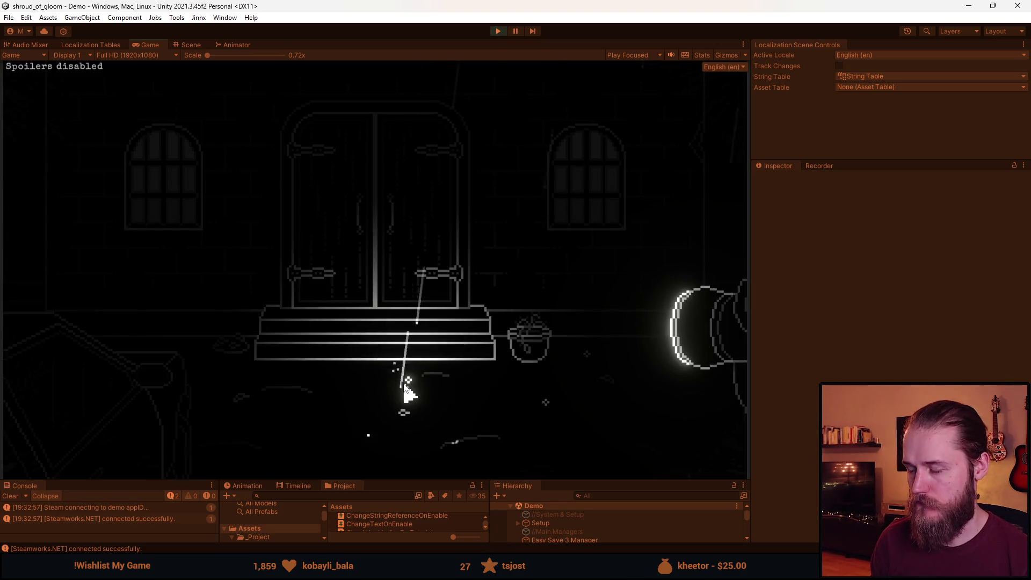
click(405, 386)
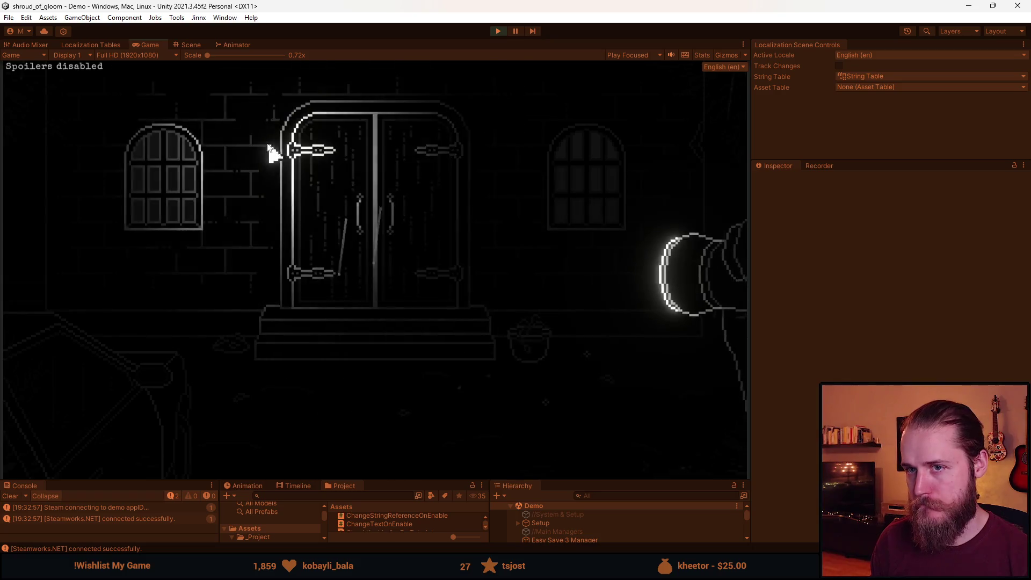
Pause, maximize the Game view to fill the editor, and resume at 3/6 beads
key(Escape)
double_click(153, 45)
click(494, 261)
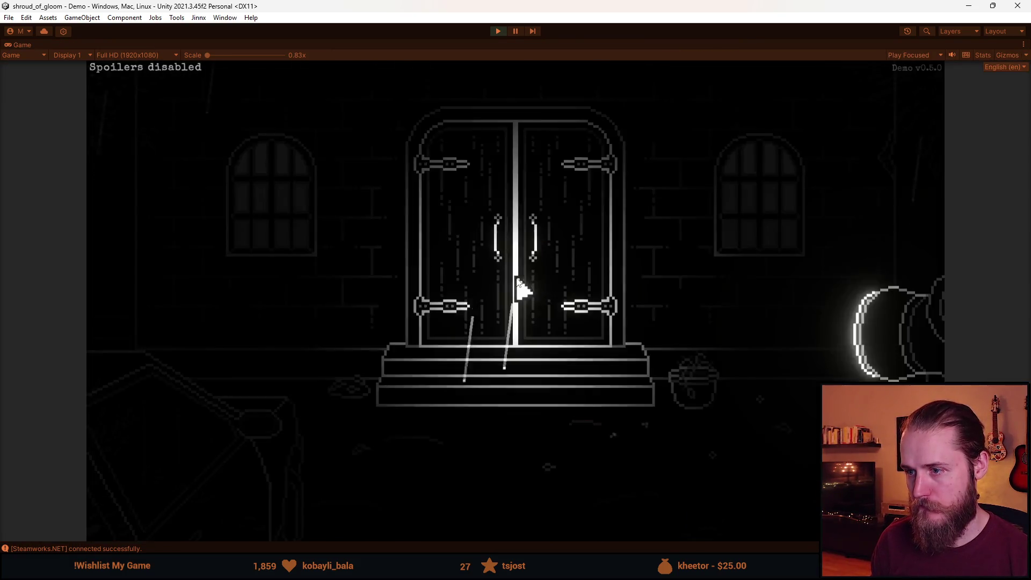
Collect the two beads beside the pot, then visit the right room and return
click(672, 411)
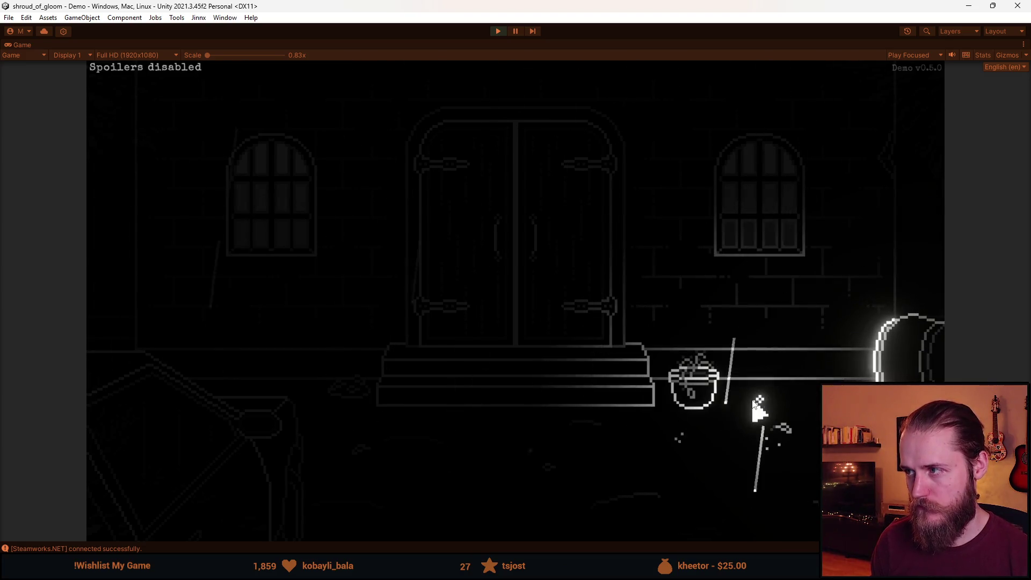
click(757, 404)
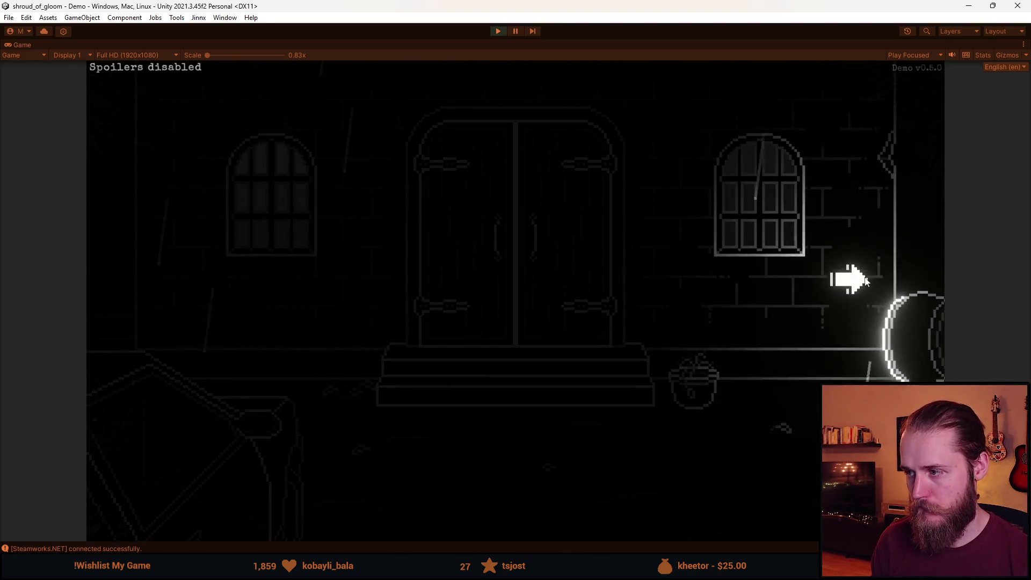
click(847, 276)
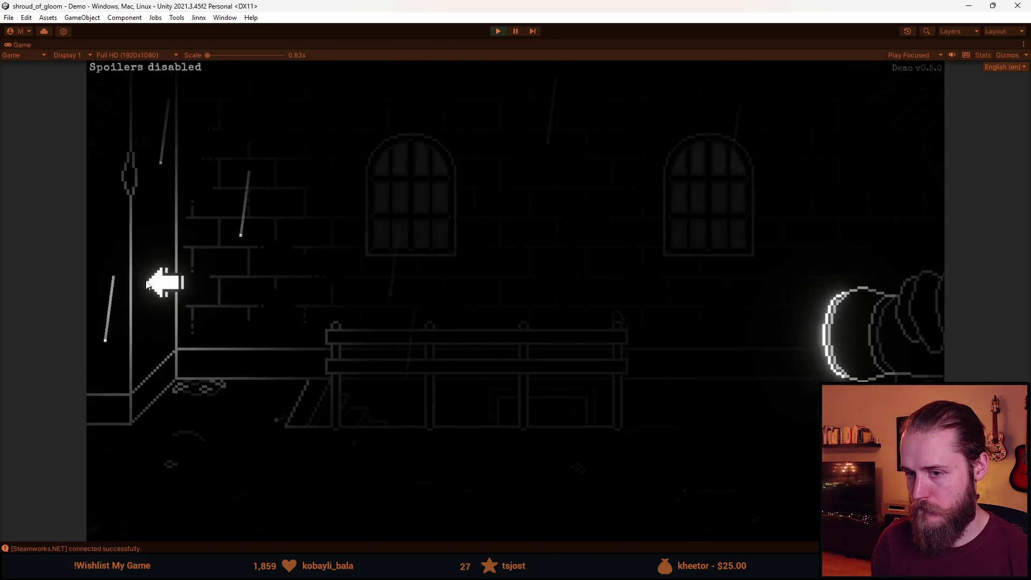
click(153, 277)
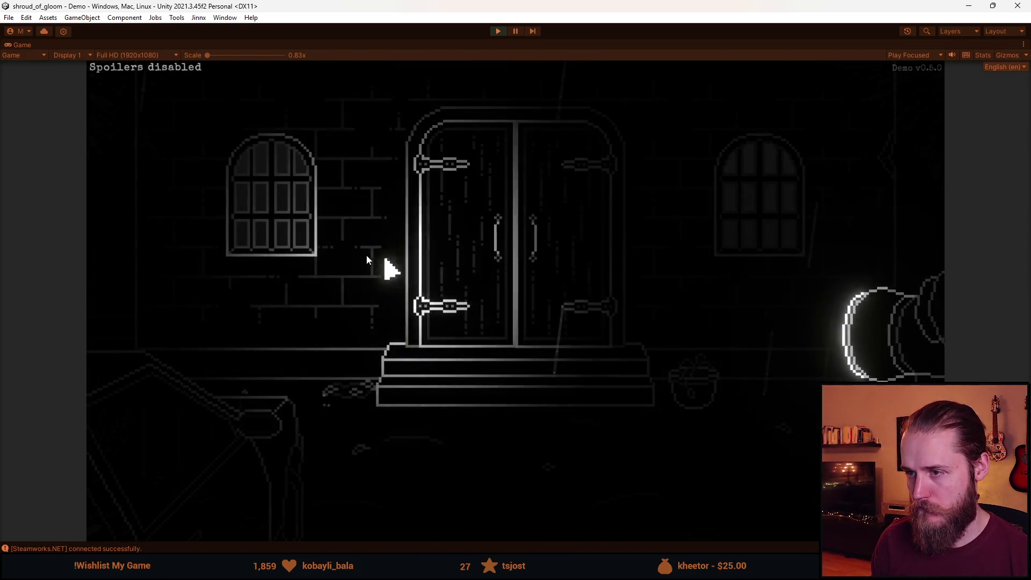
Use a rosary bead from the inventory on the double doors
right_click(483, 299)
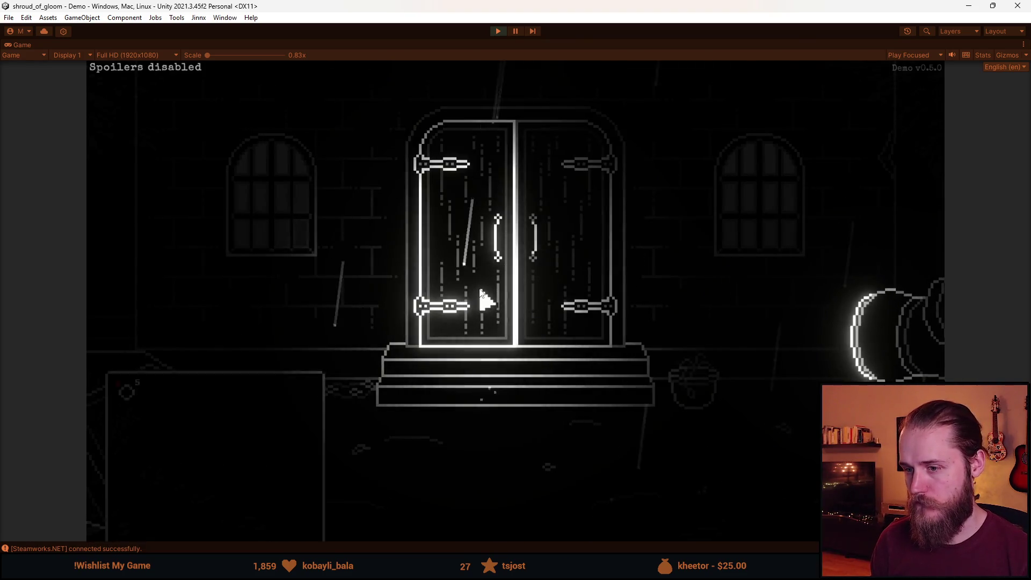
click(125, 348)
click(392, 312)
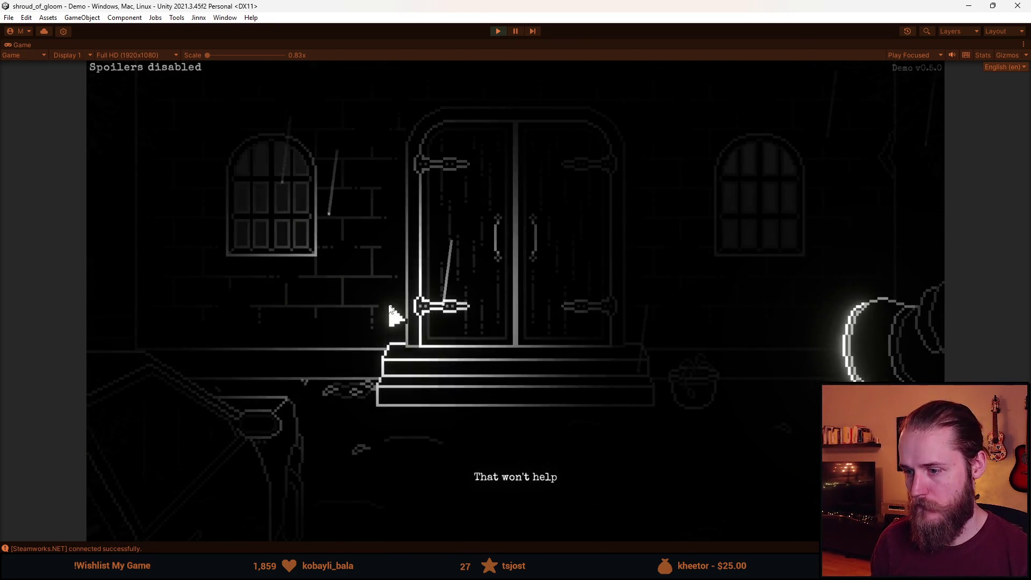
Quit the demo from the pause menu and confirm returning to the main menu
key(Escape)
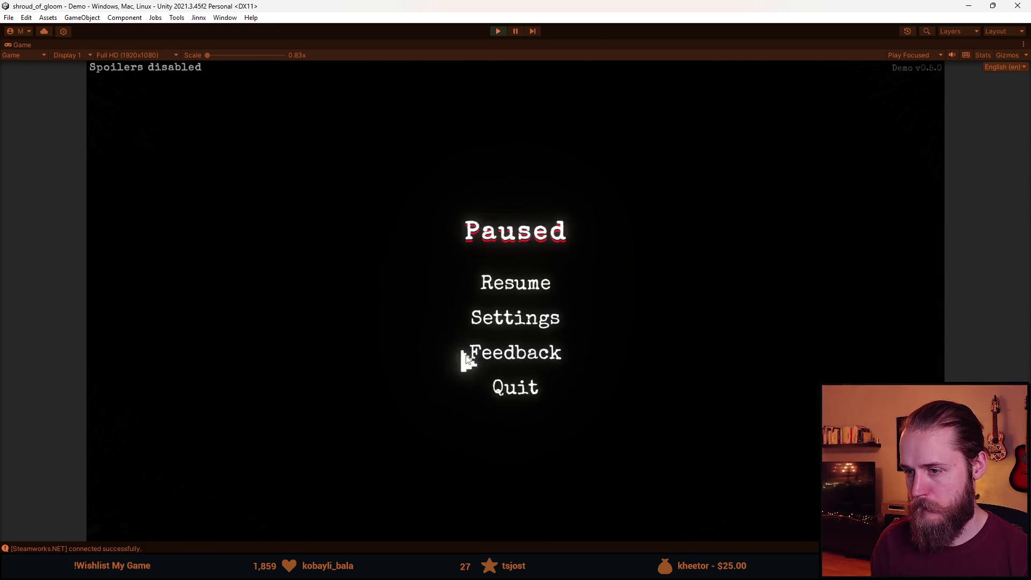
click(516, 387)
click(519, 346)
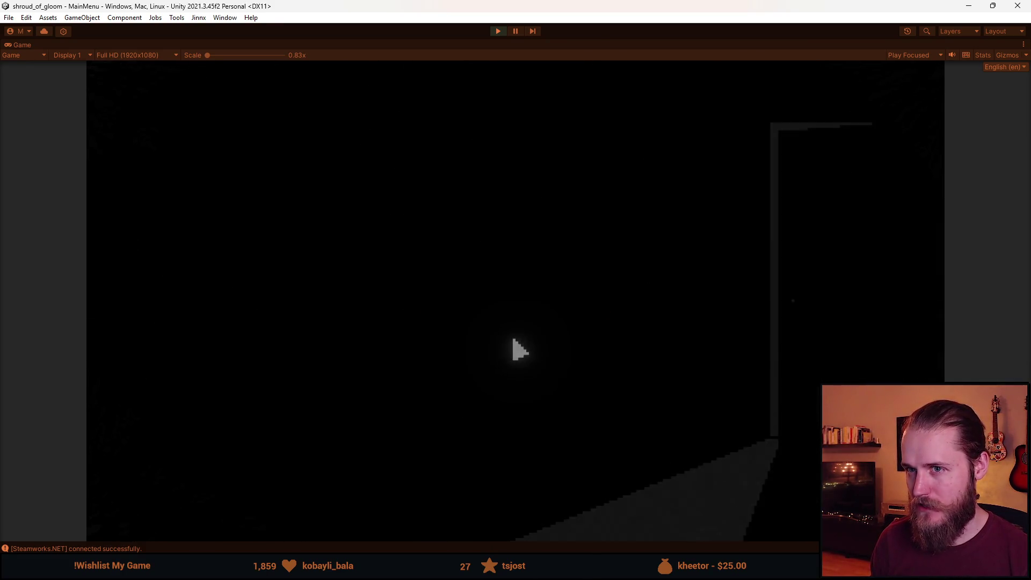
Start a new game, collect the first rosary bead, and open then close the map
click(221, 305)
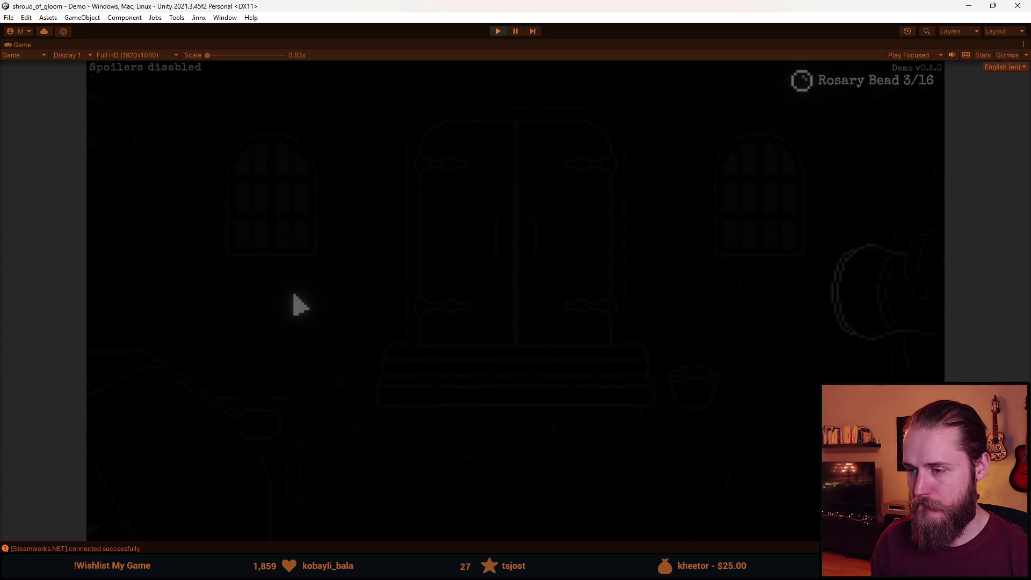
click(357, 433)
key(z)
key(Escape)
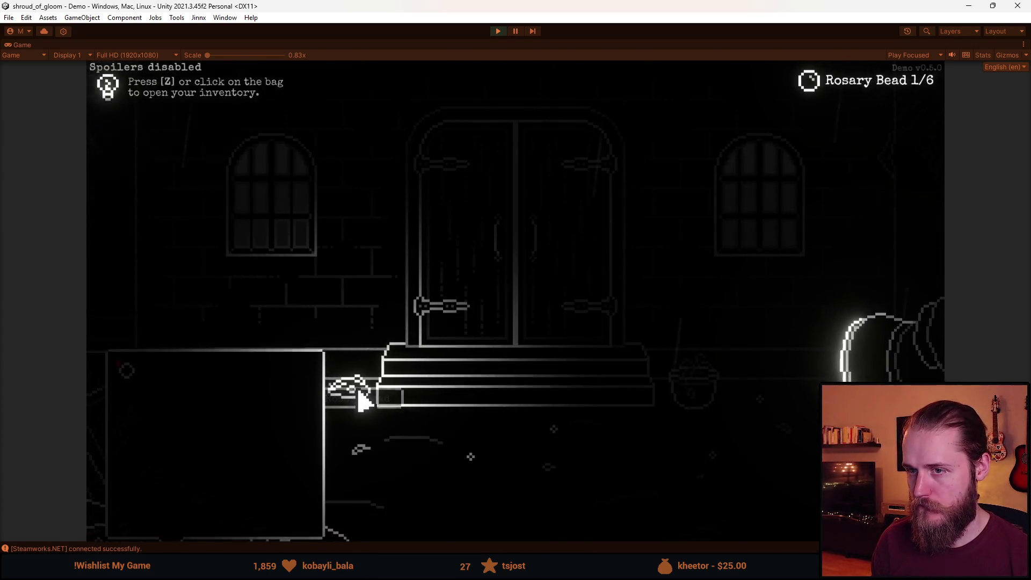
View the Gameplay settings from the pause menu, then back out and resume
key(Escape)
click(513, 317)
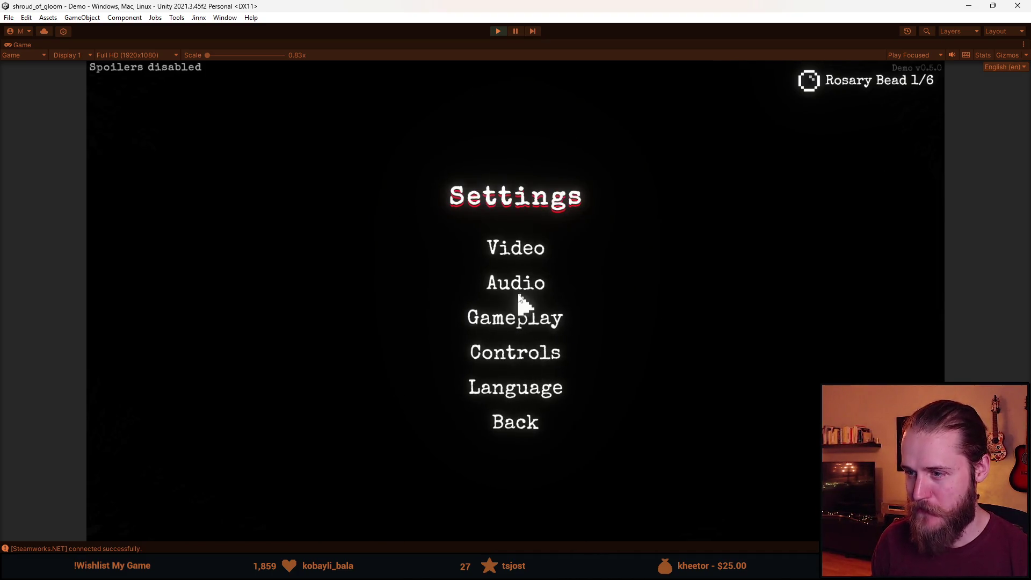
click(517, 319)
click(517, 370)
click(523, 427)
click(517, 283)
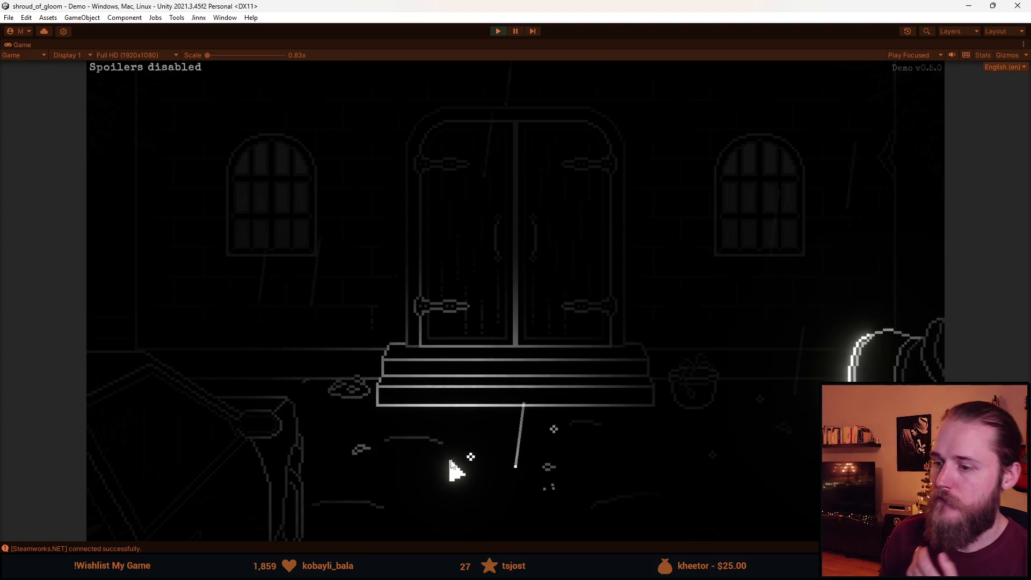
Collect floor and pot beads up to 5/6, check the bead panel, then pause
click(470, 456)
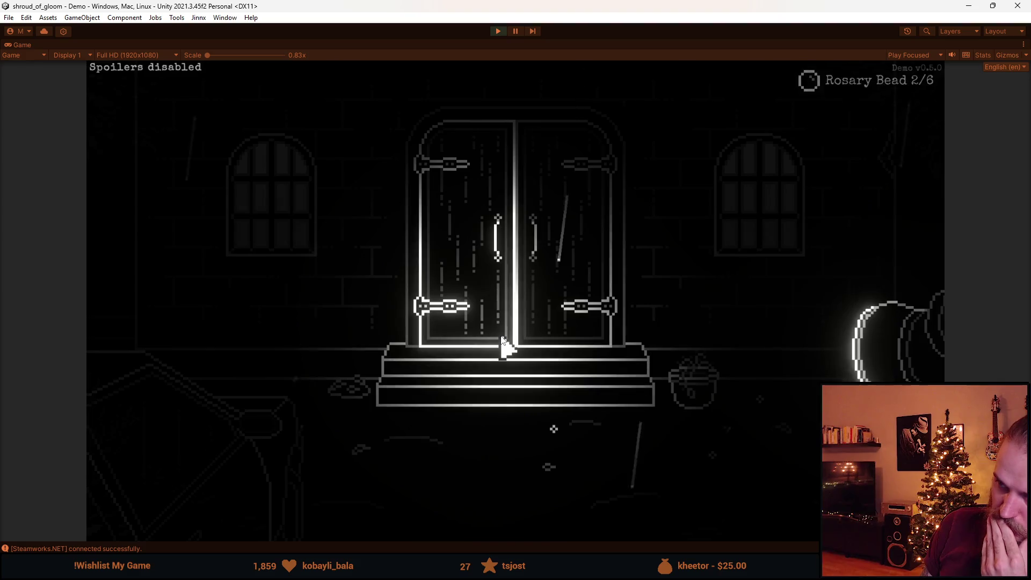
click(548, 430)
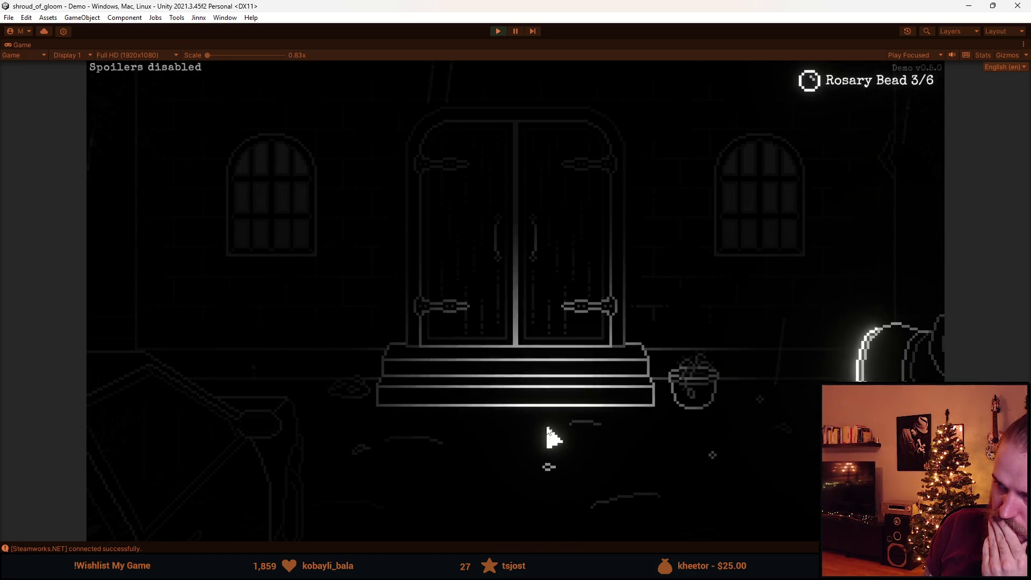
click(712, 465)
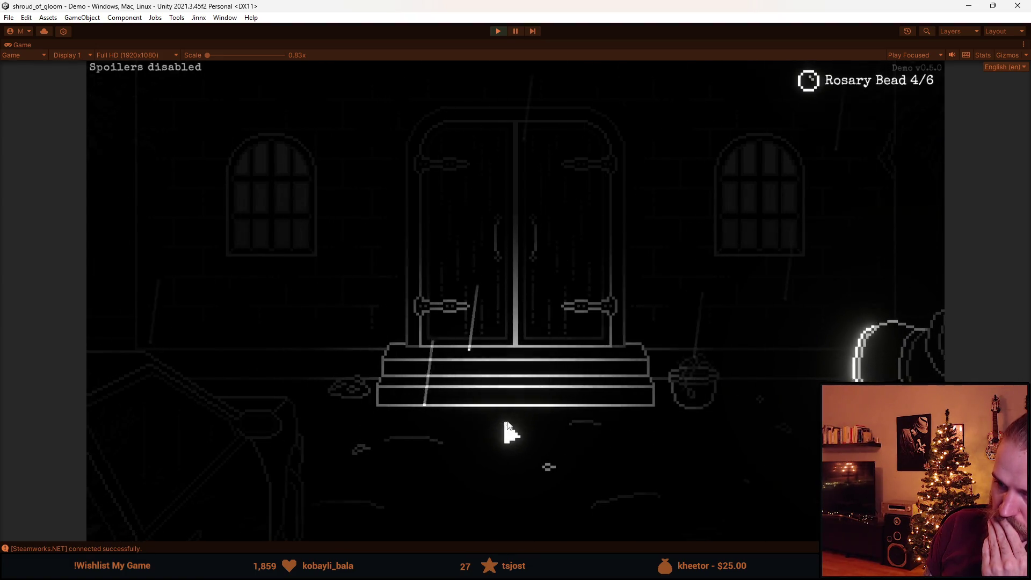
click(242, 529)
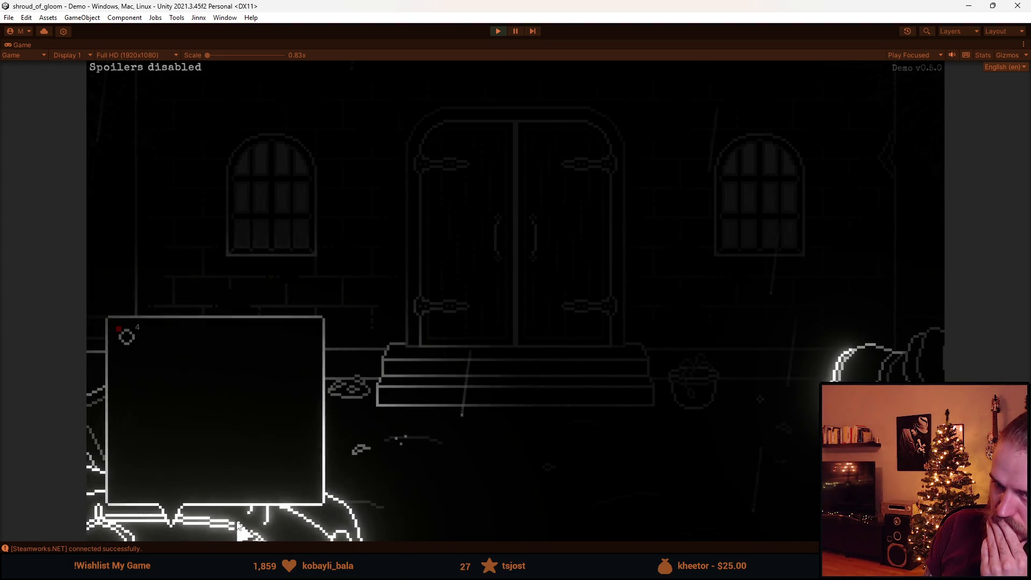
click(242, 529)
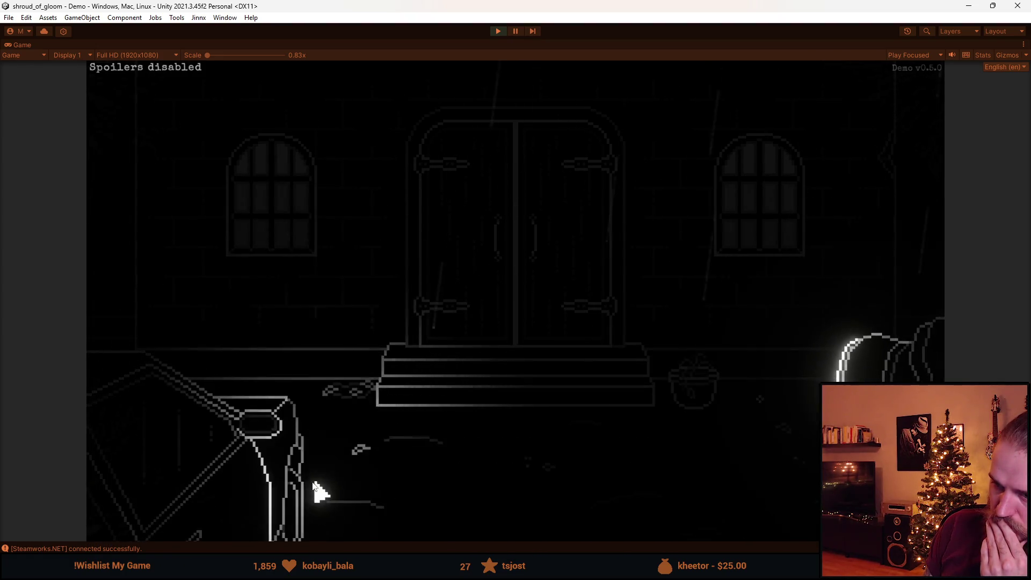
click(269, 489)
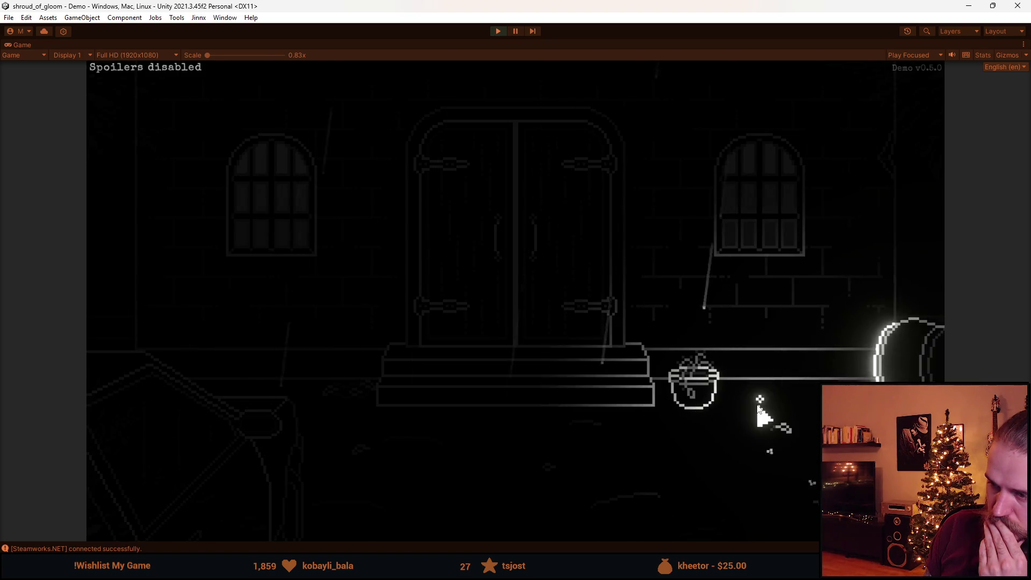
click(759, 407)
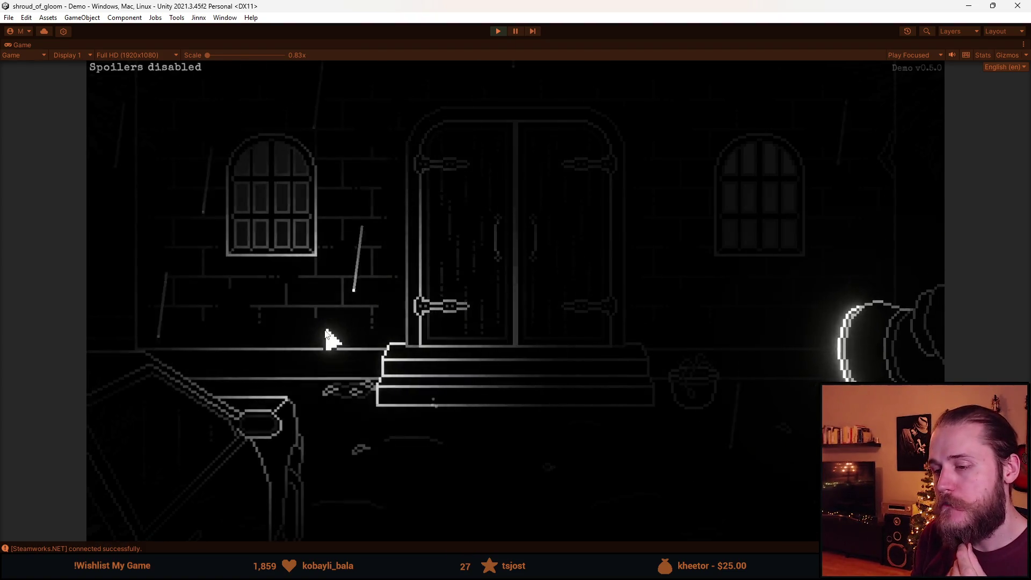
key(Escape)
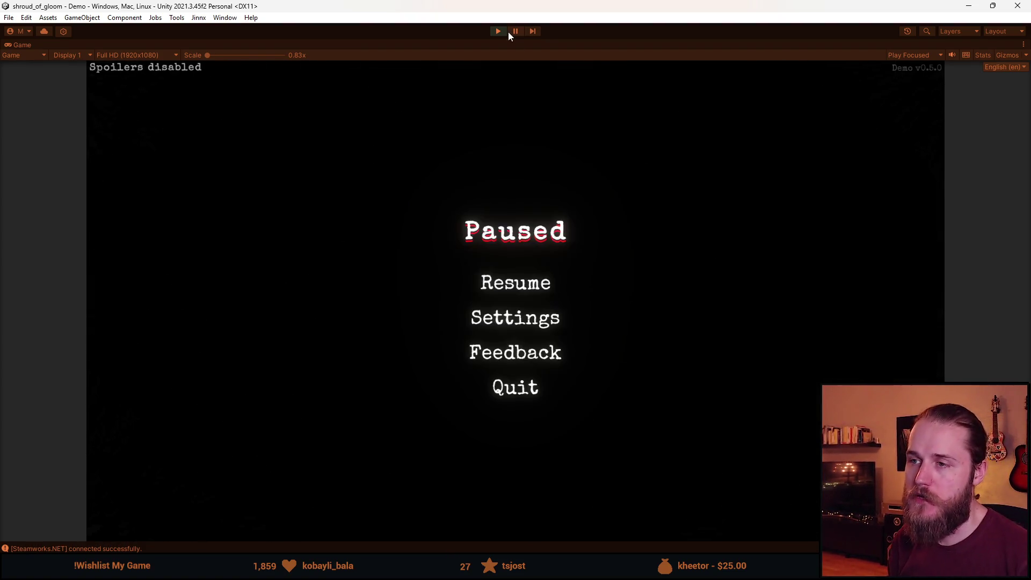
Stop Play mode and inspect the Collectable_Toast objects in the Hierarchy, collapsing its children
click(496, 32)
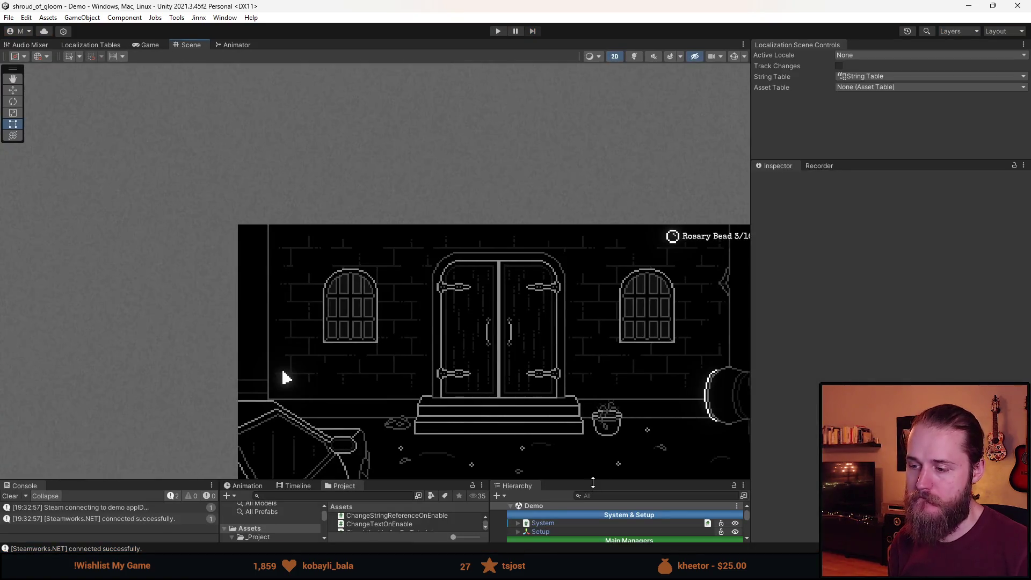
drag(593, 481, 593, 289)
scroll(617, 484, down, 5)
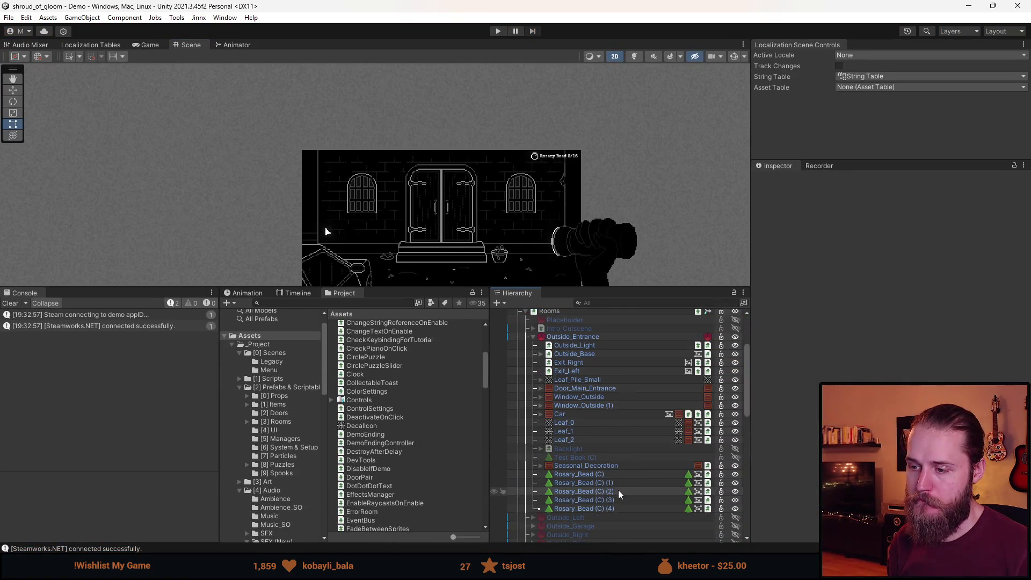
scroll(603, 476, down, 15)
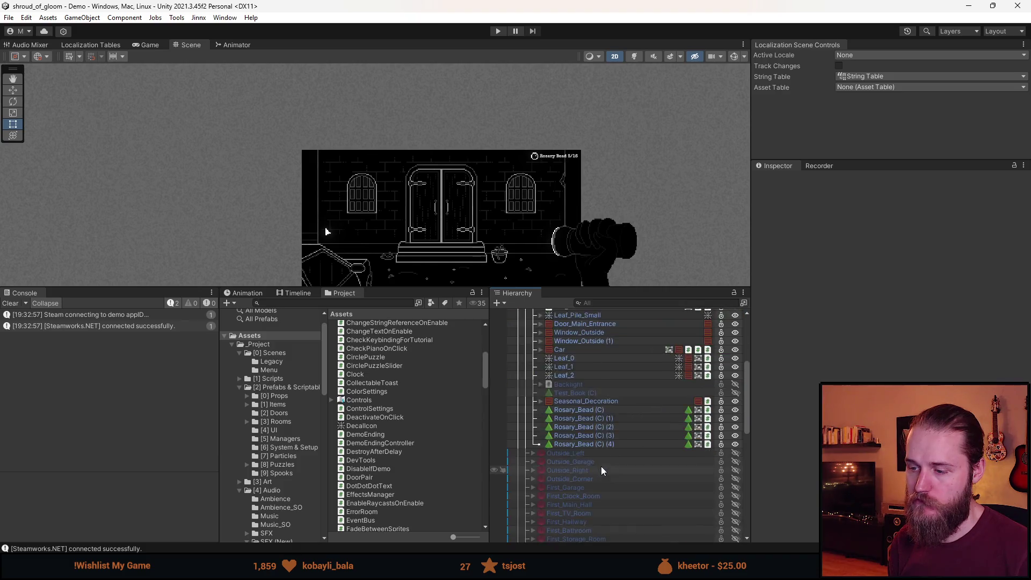
click(579, 487)
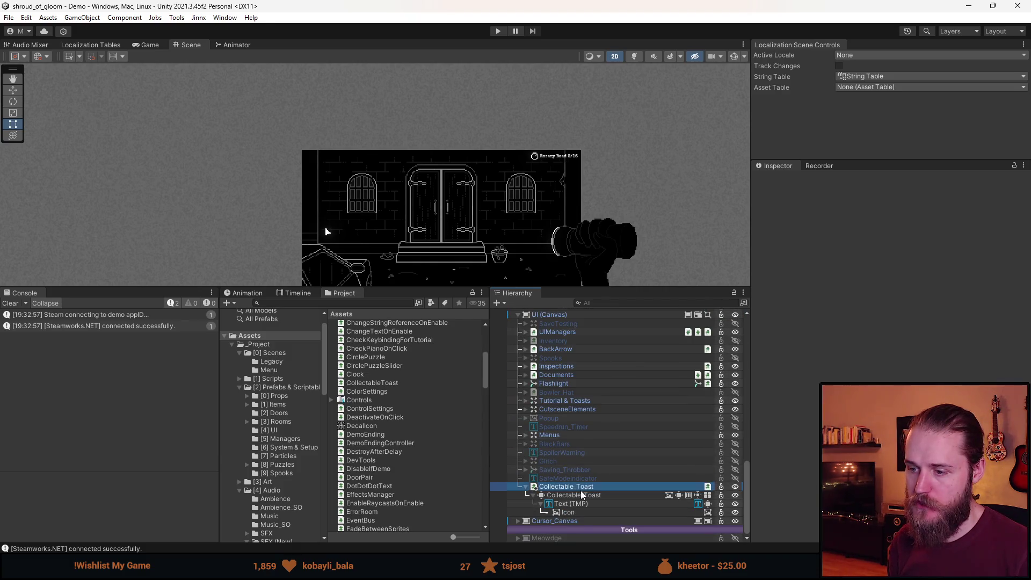
click(582, 494)
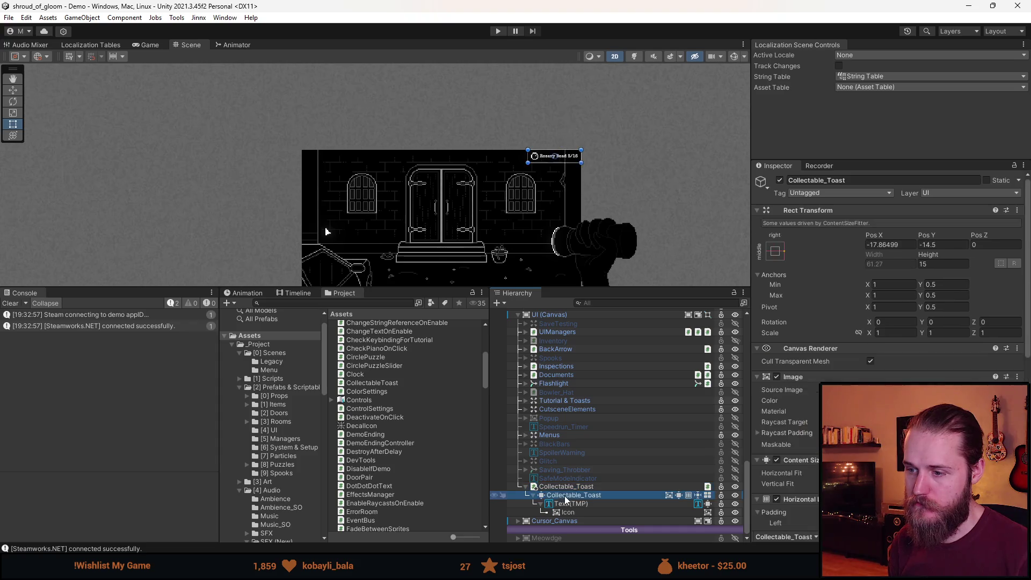
scroll(886, 322, down, 3)
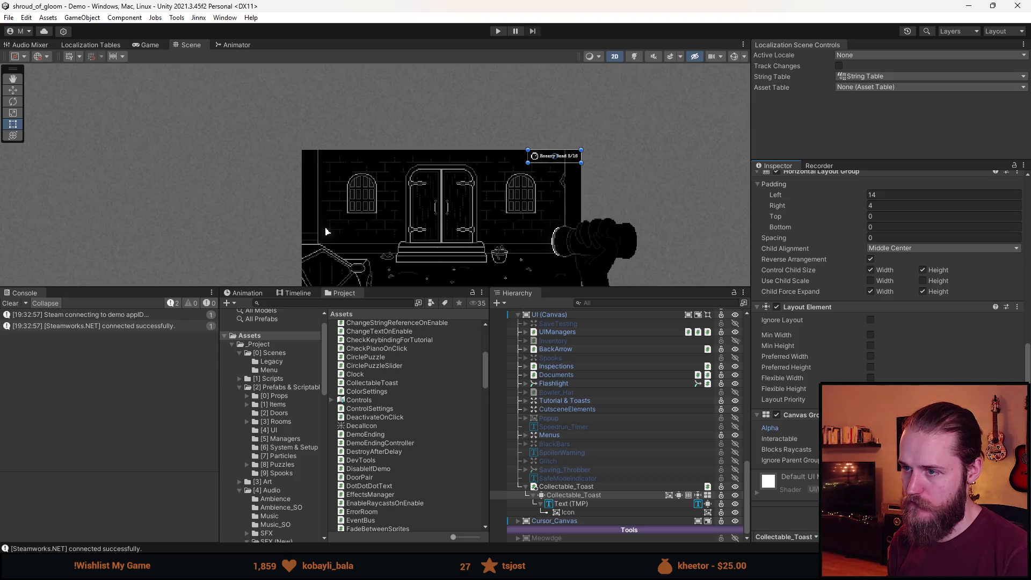
click(543, 487)
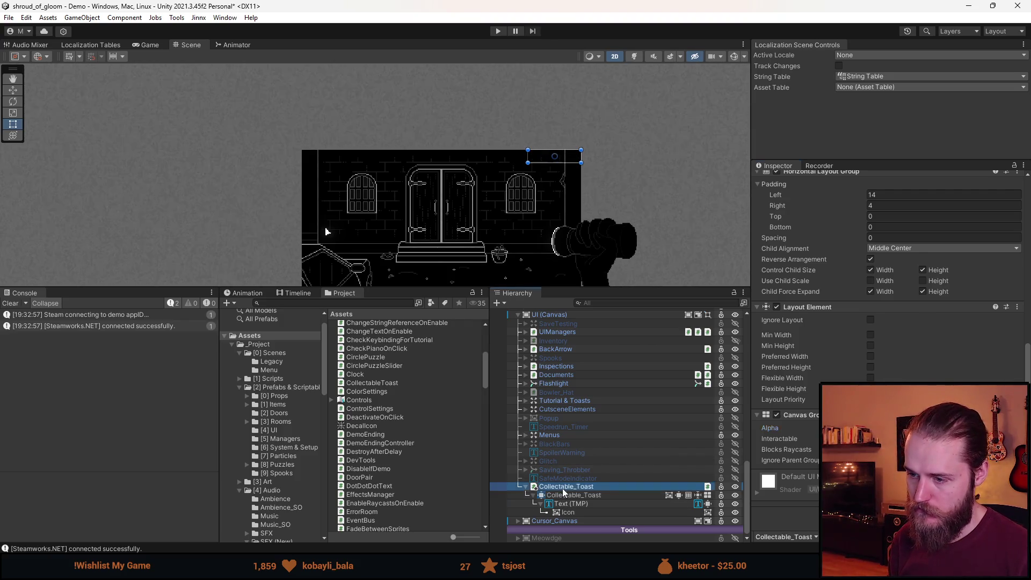
click(534, 495)
click(526, 503)
Apply the added Collectable_Toast to the 'UI (Canvas)' prefab and open that prefab
right_click(572, 514)
mouse_move(626, 213)
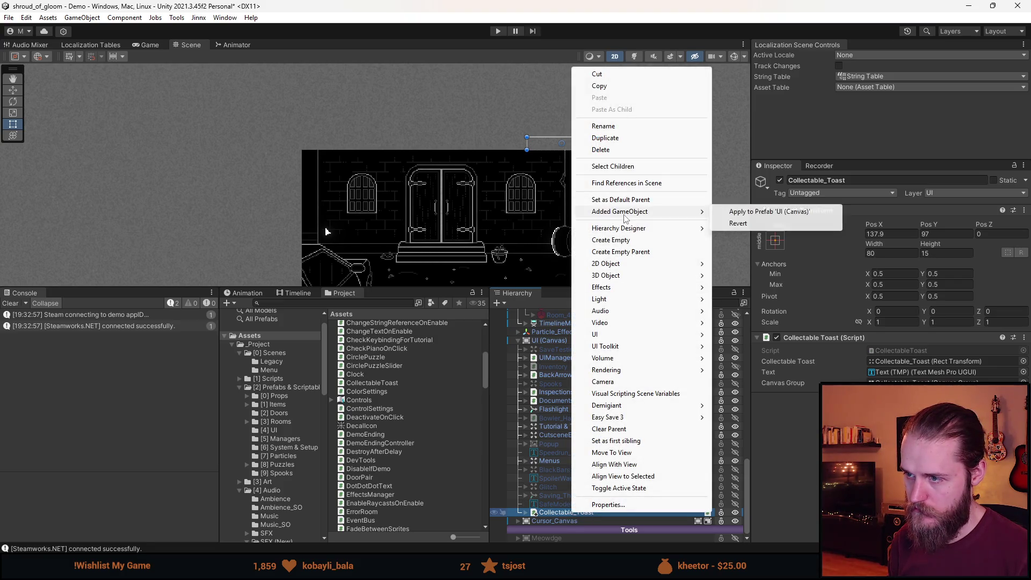
click(779, 213)
scroll(604, 431, up, 4)
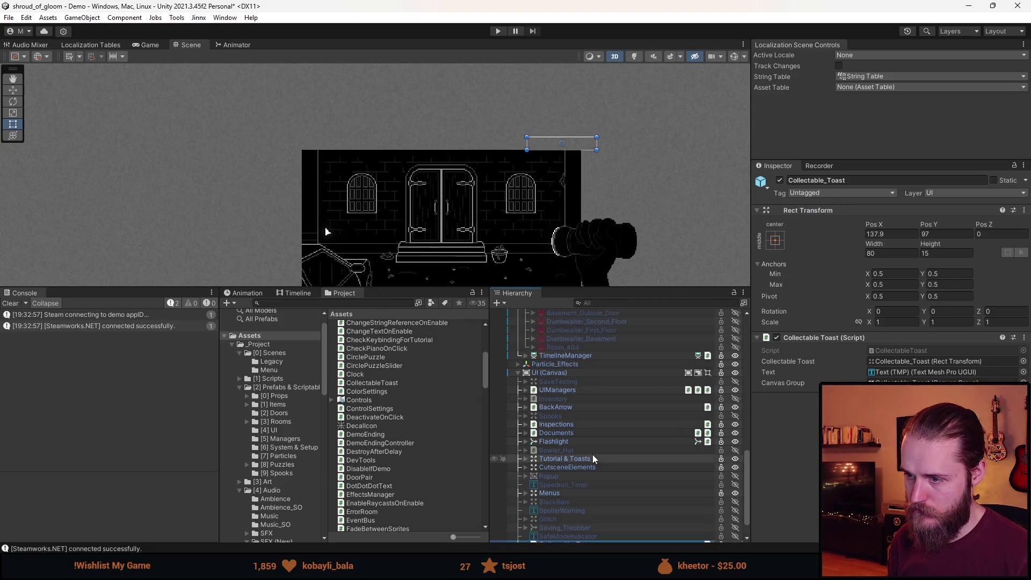
click(679, 406)
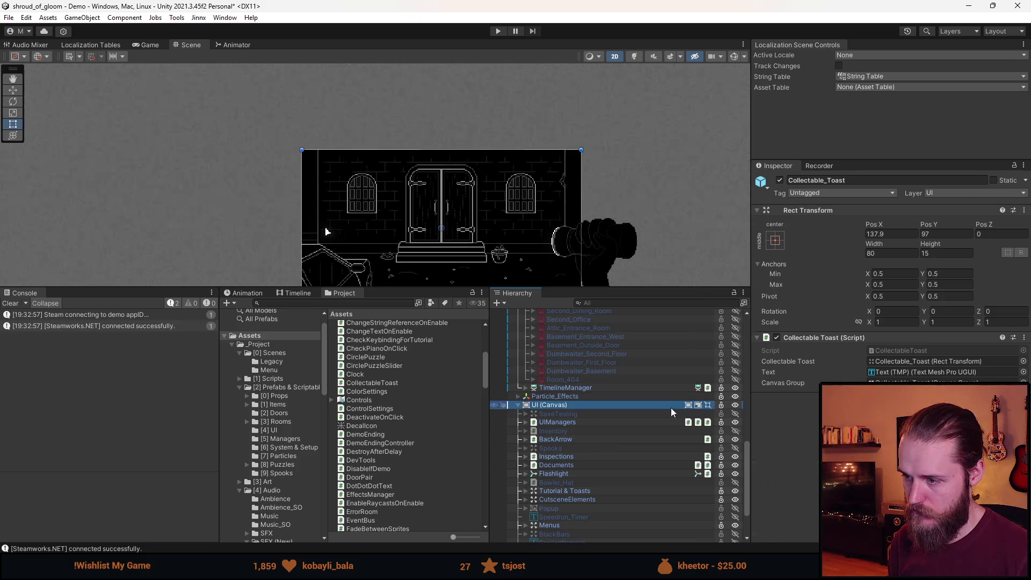
click(744, 405)
Move Collectable_Toast just above Menus in the UI (Canvas) prefab, exit Prefab Mode, and enter Play mode
scroll(593, 472, down, 2)
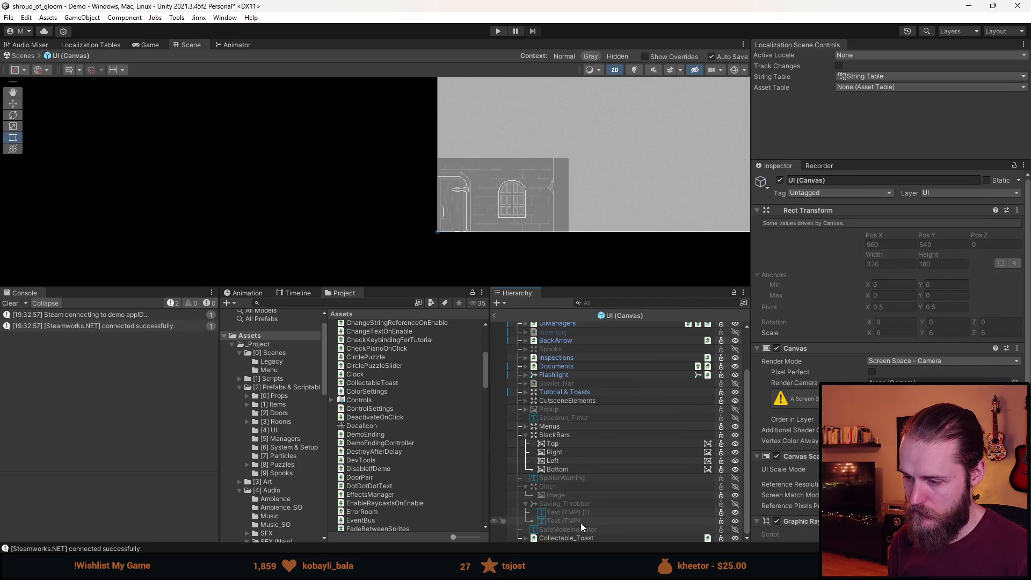
drag(569, 538, 548, 423)
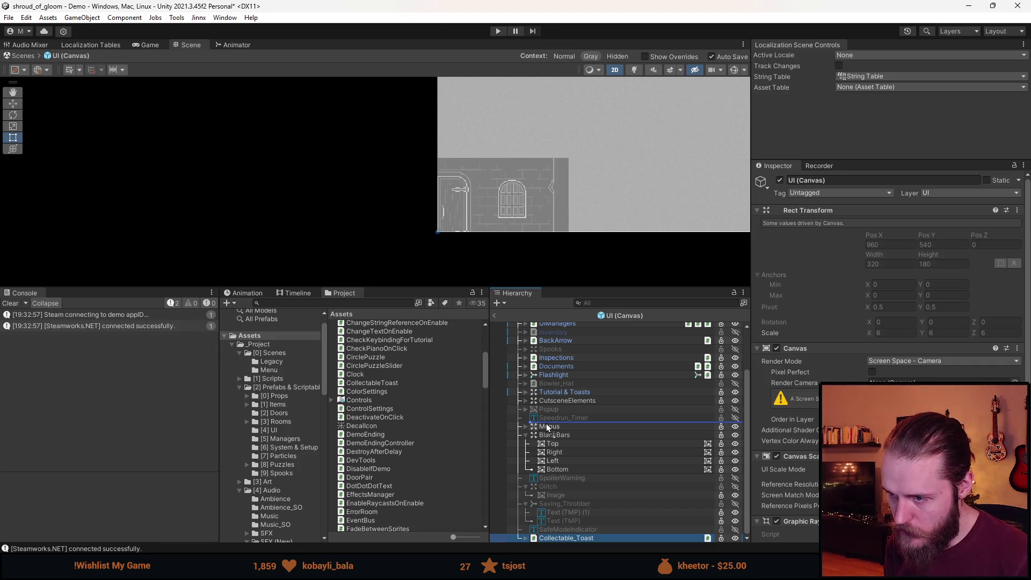
drag(546, 423, 546, 423)
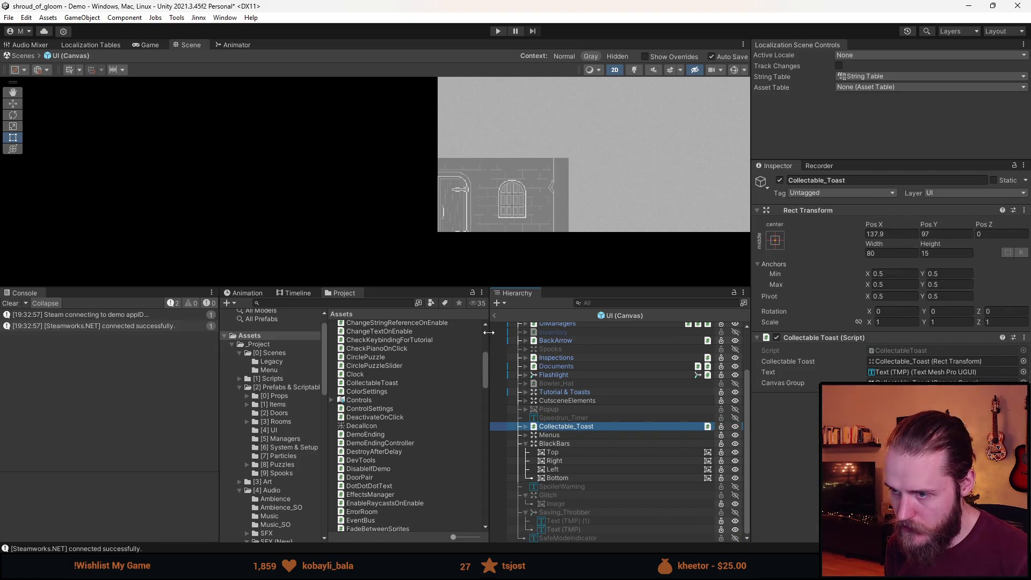
click(494, 316)
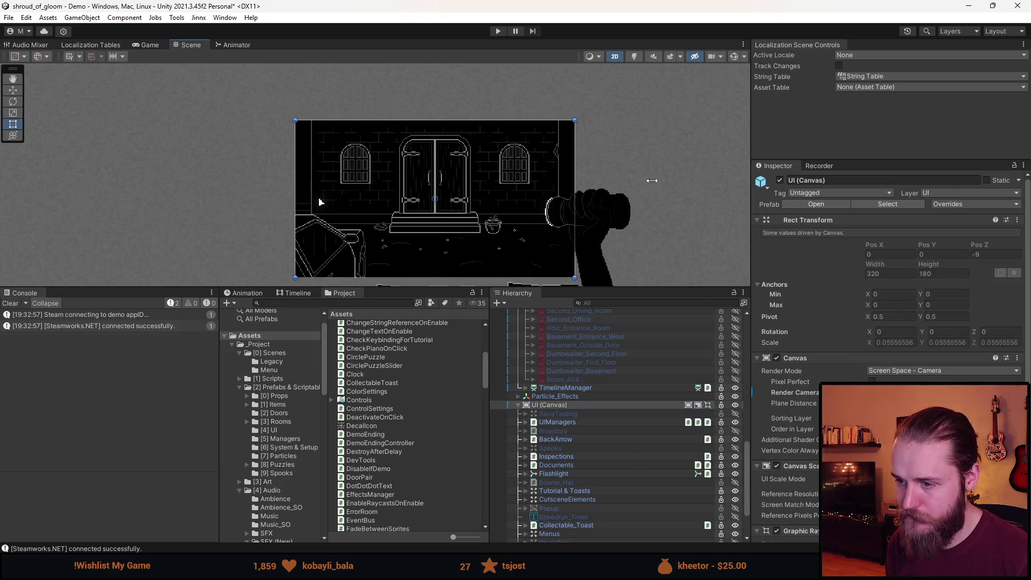
click(498, 31)
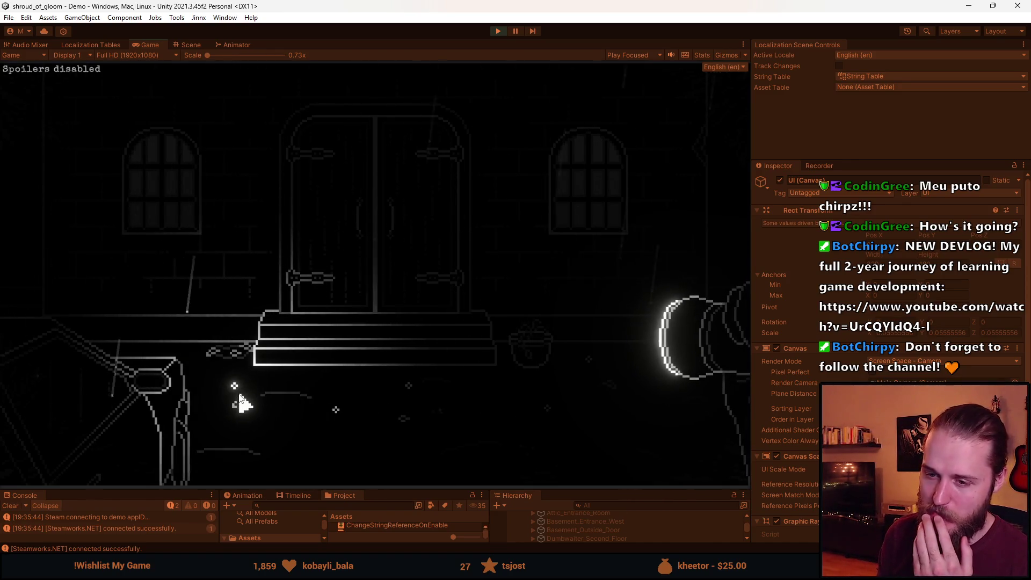
Collect four rosary beads to reach 4/6, walk into the left room, then stop Play mode
click(237, 389)
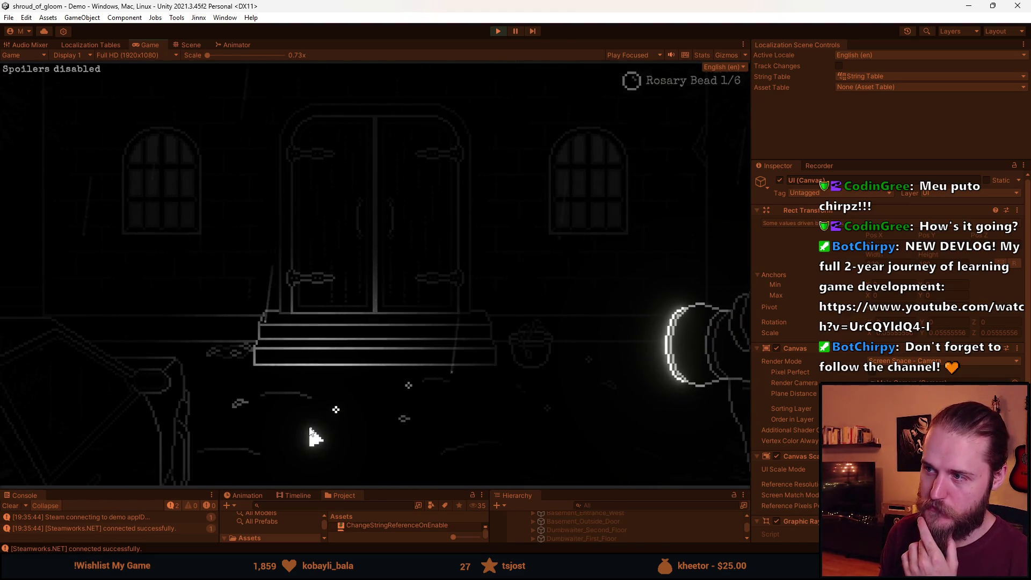
click(339, 414)
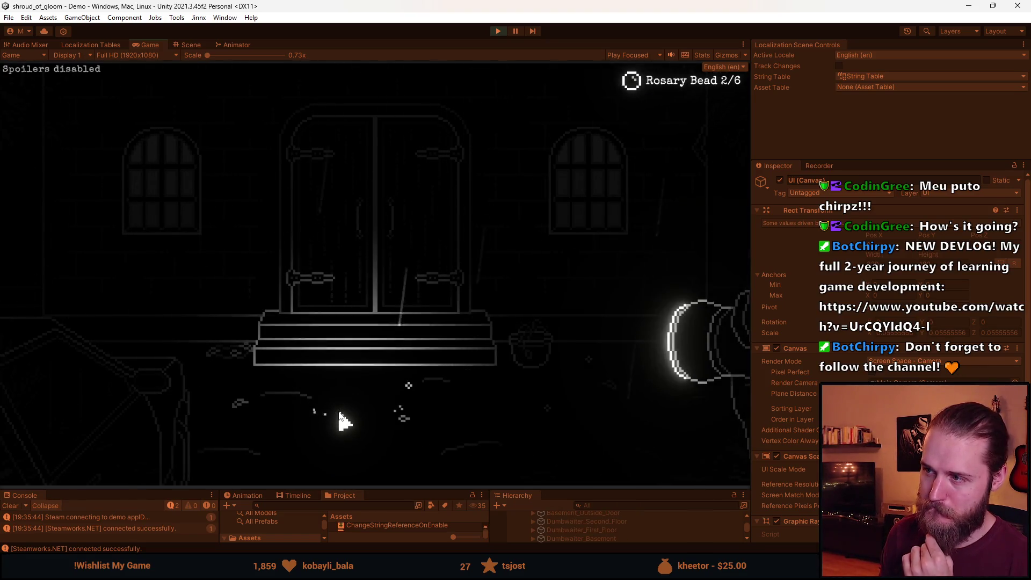
click(411, 386)
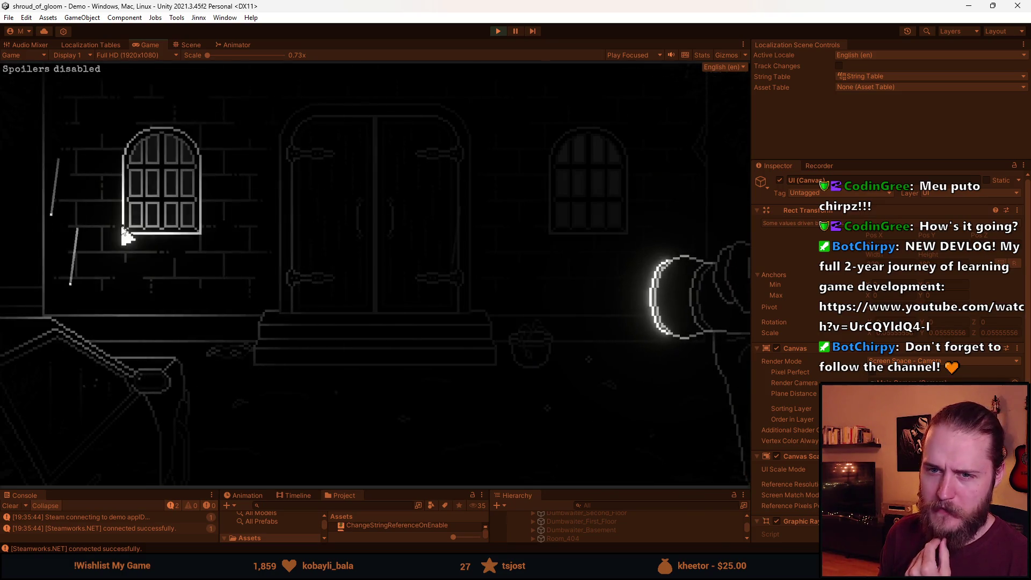
click(547, 413)
click(80, 246)
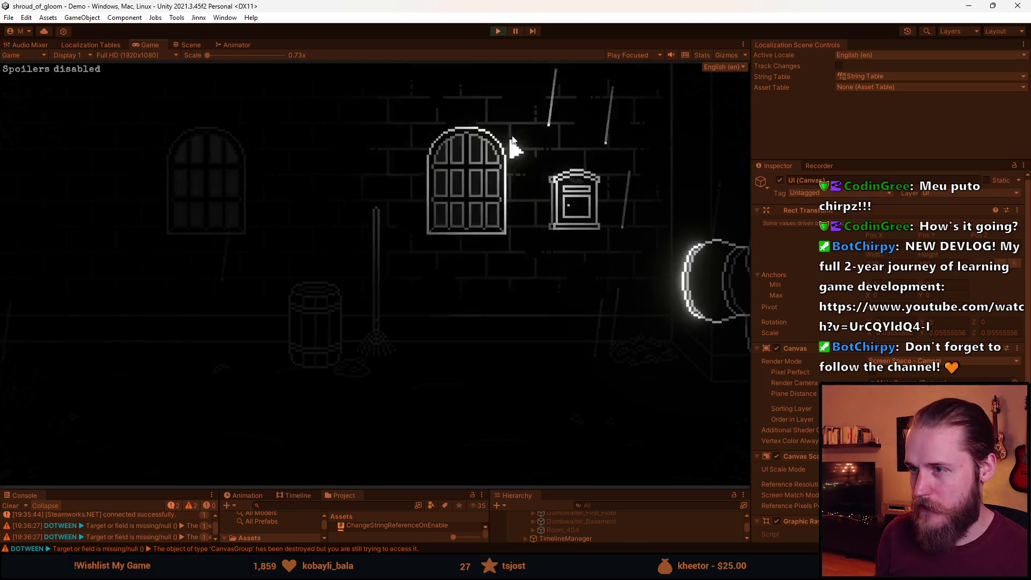
key(Escape)
key(ctrl+p)
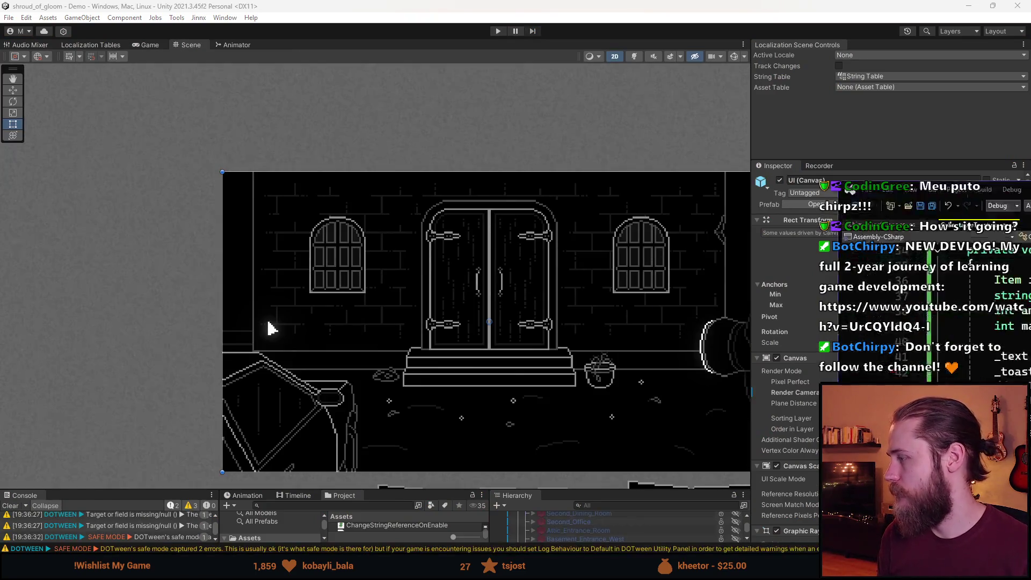
Add 'EventBus.Subscribe<NewRoomEvent>(OnNewRoom)' to OnEnable in CollectableToast.cs
key(alt+Tab)
scroll(369, 330, up, 8)
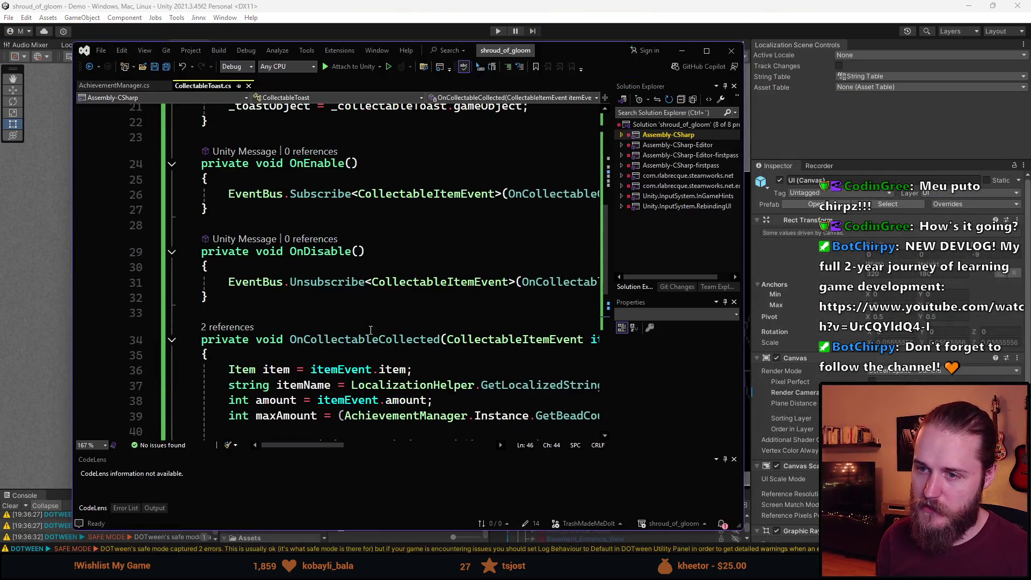
scroll(371, 329, down, 2)
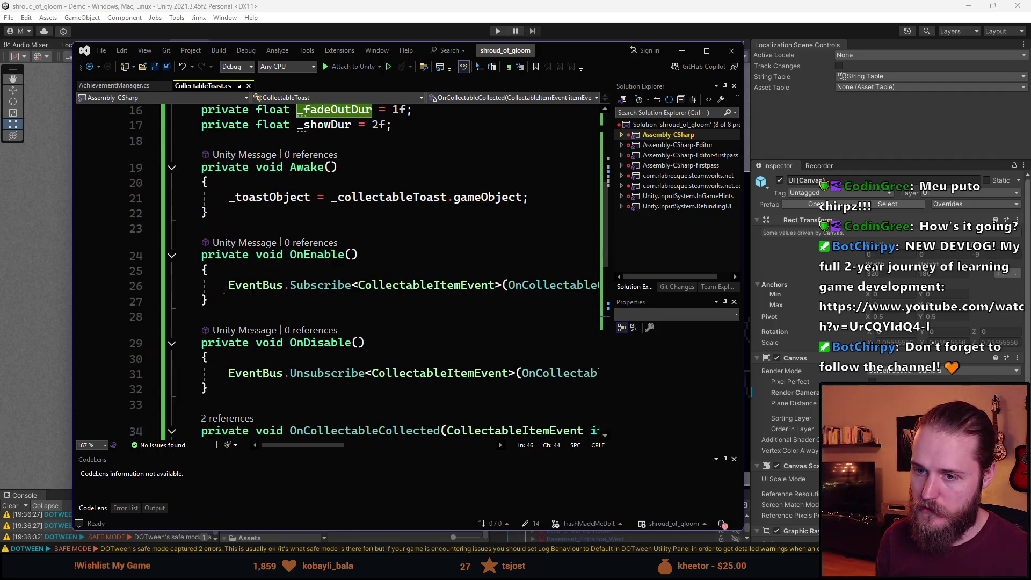
click(207, 296)
key(Return)
key(Up)
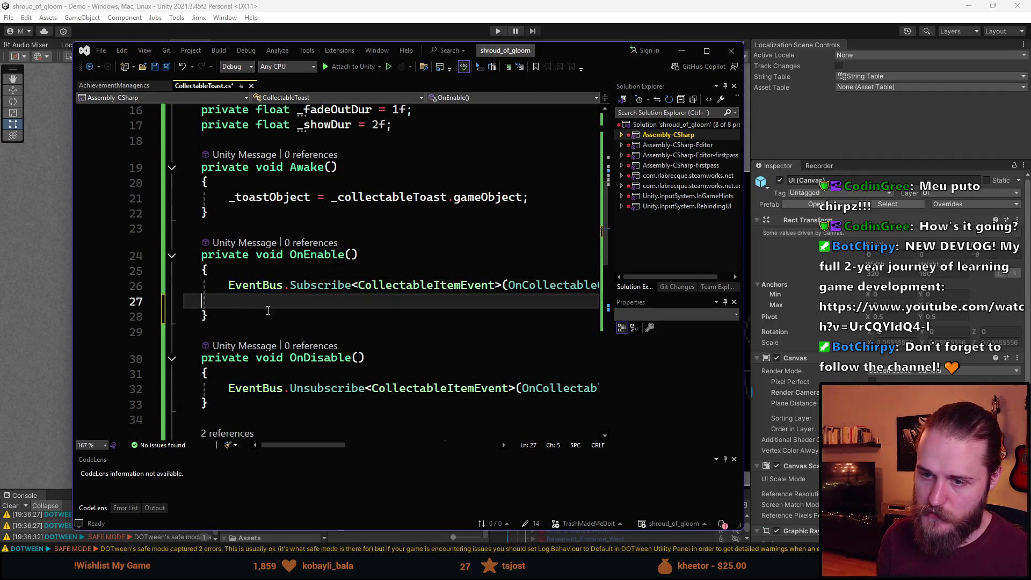
text(EventBus.Subscribe<NewRo>();)
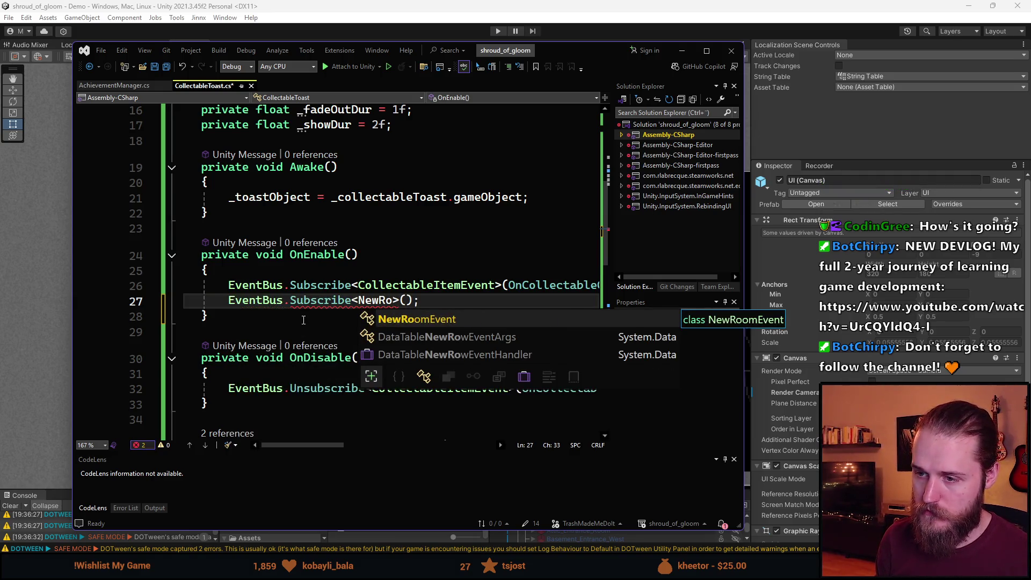
key(Tab)
key(Right)
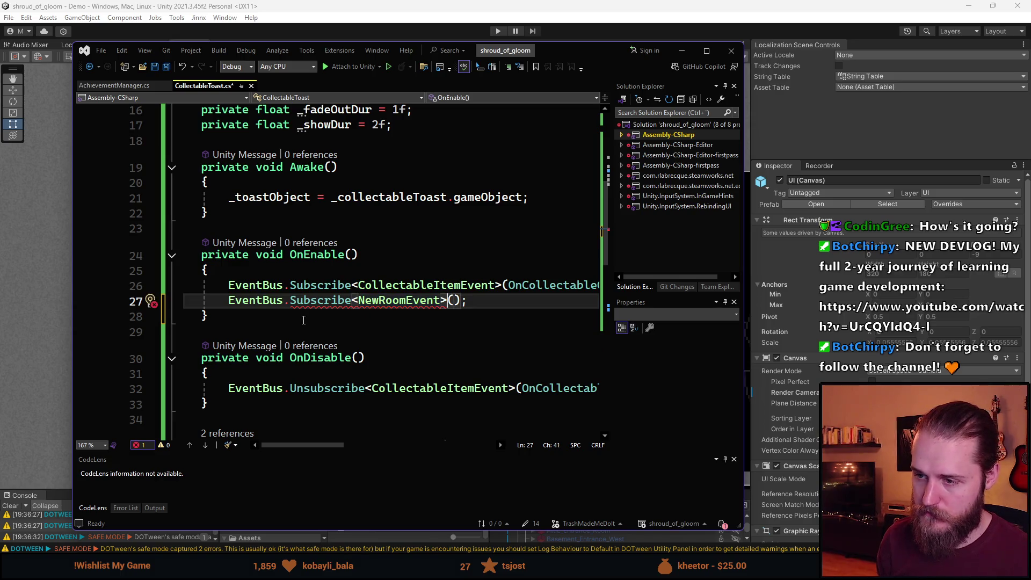
text(OnNewRo)
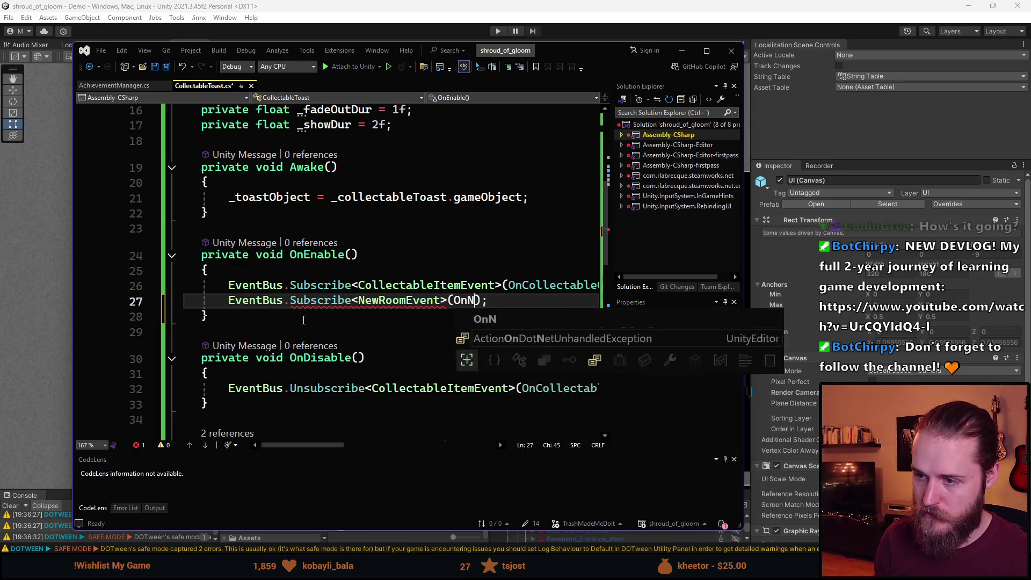
text(om)
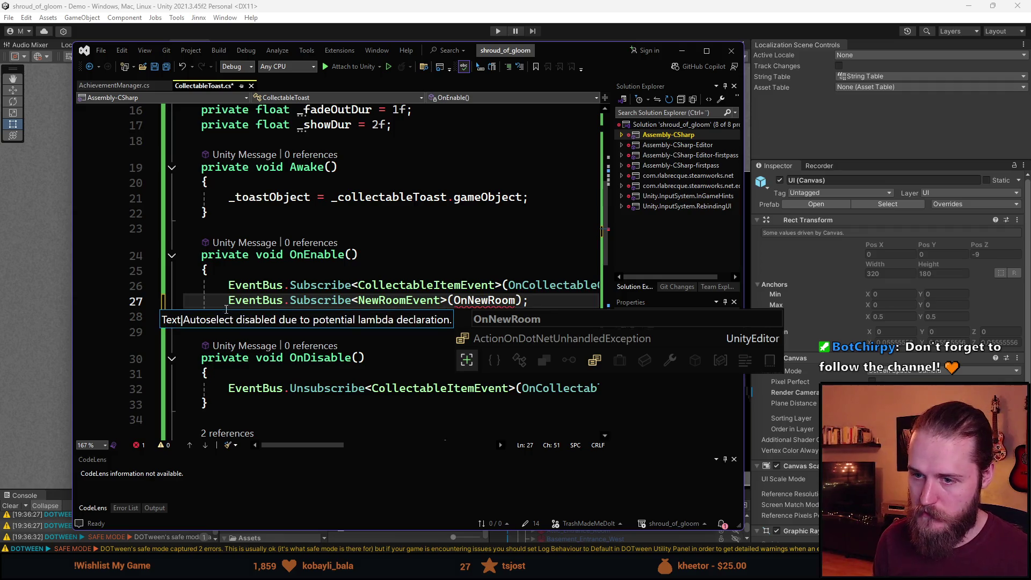
key(Home)
Duplicate that line into OnDisable as Unsubscribe, and add blank lines after OnCollectableCollected
key(ctrl+d)
key(alt+Down)
key(alt+Down)
key(alt+Down)
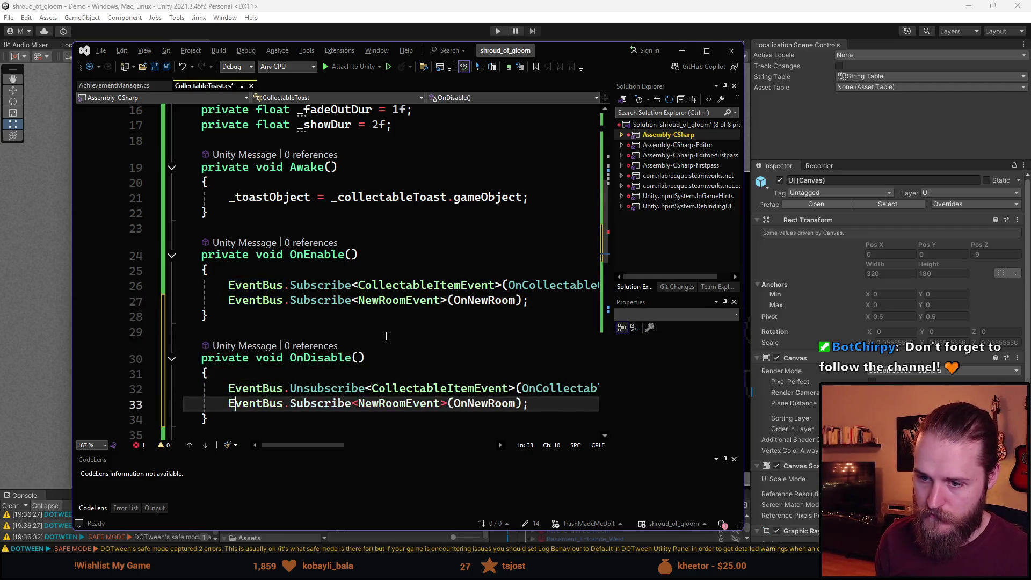
key(Right)
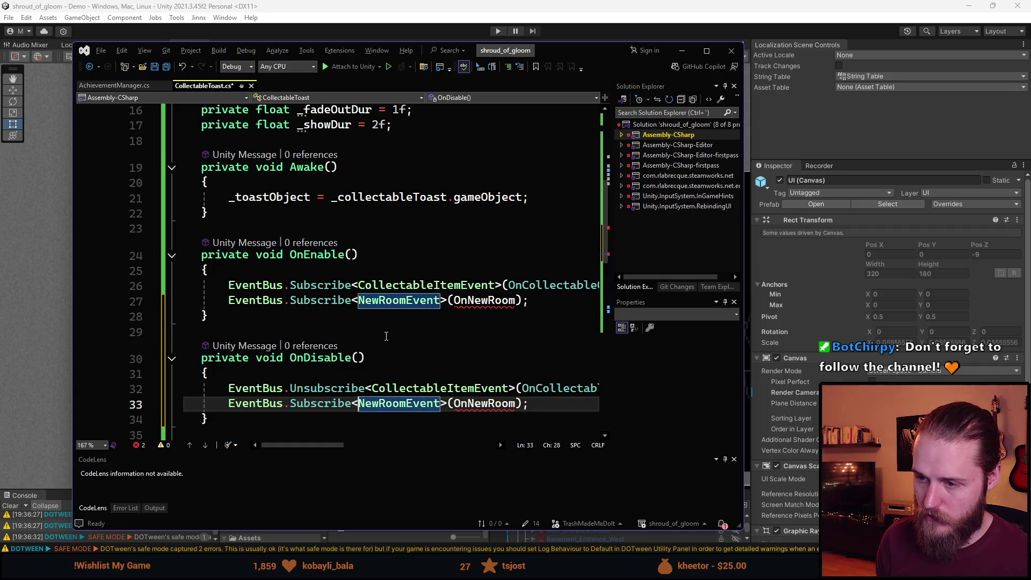
key(ctrl+Left)
key(ctrl+Left)
text(Uns)
key(Delete)
scroll(386, 336, down, 2)
key(ctrl+Right)
key(ctrl+Right)
key(ctrl+Right)
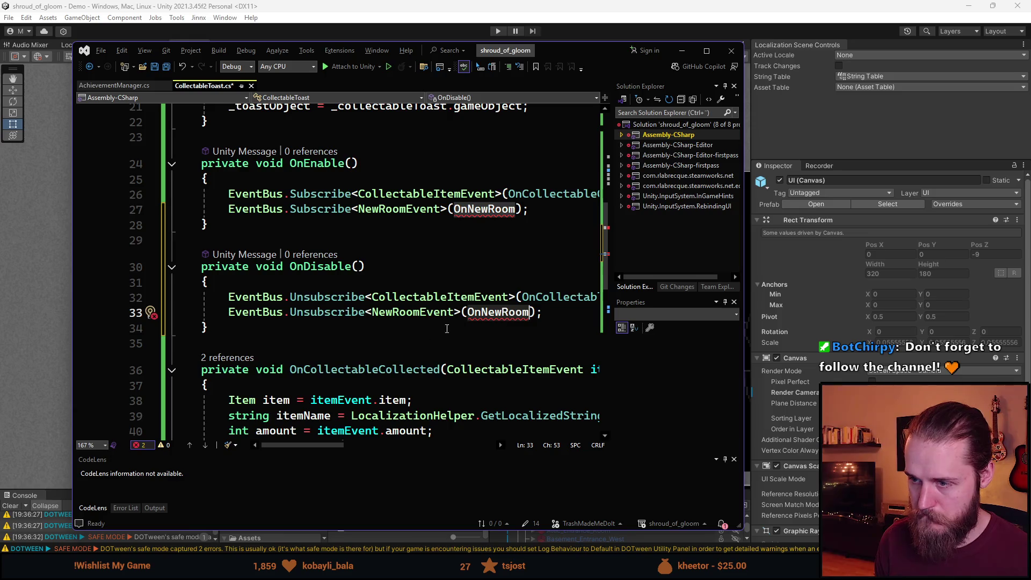
scroll(271, 314, down, 1)
scroll(268, 308, down, 4)
click(260, 295)
key(Return)
key(Return)
Declare the method 'private void OnNewRoom(NewRoomEvent roomEvent)' with an opening brace
text(private void ())
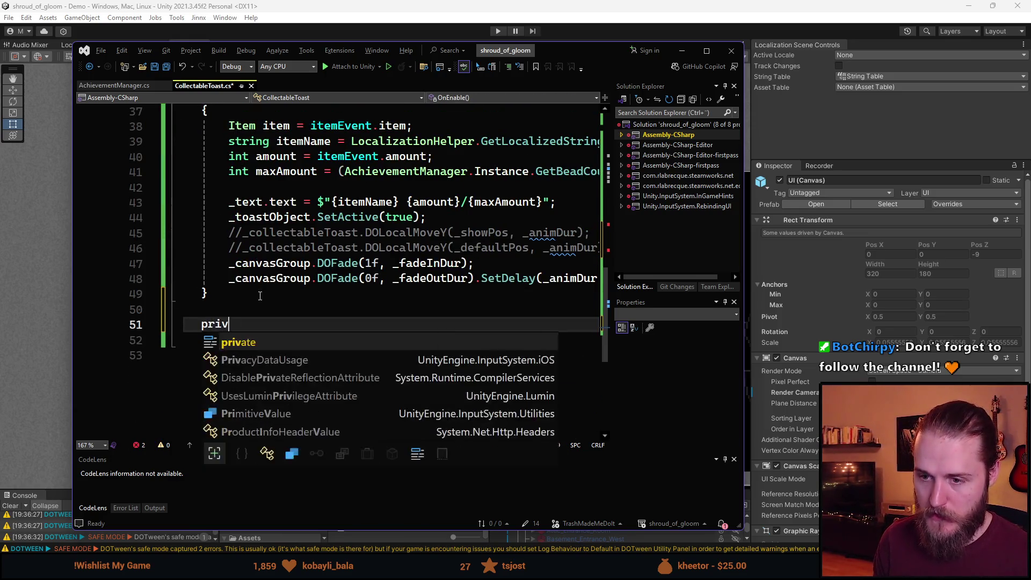
key(Left)
key(Left)
text(OnNewRoom()
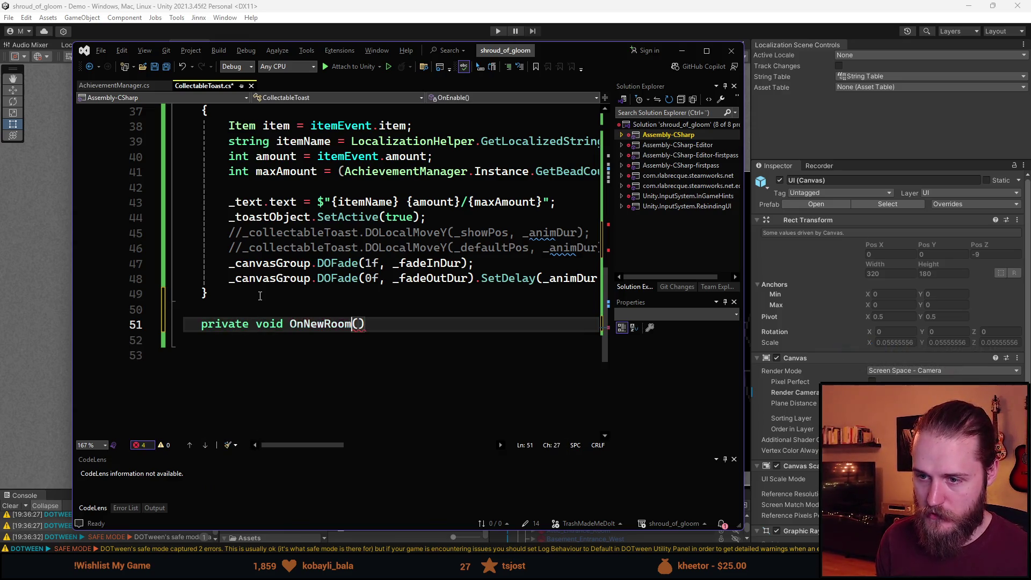
text(NewRo)
key(Tab)
text(roomEvent))
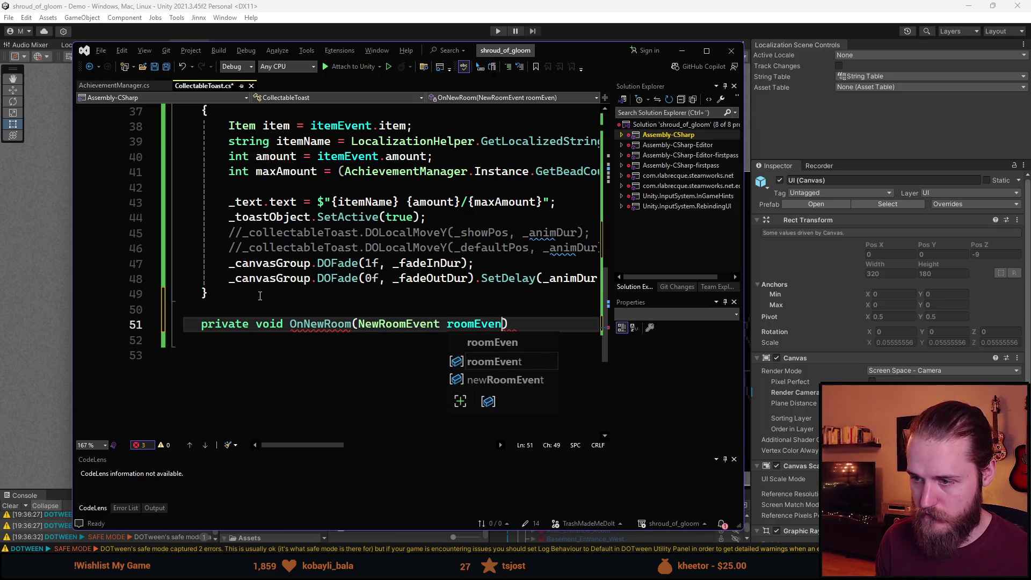
key(Return)
text({)
key(Return)
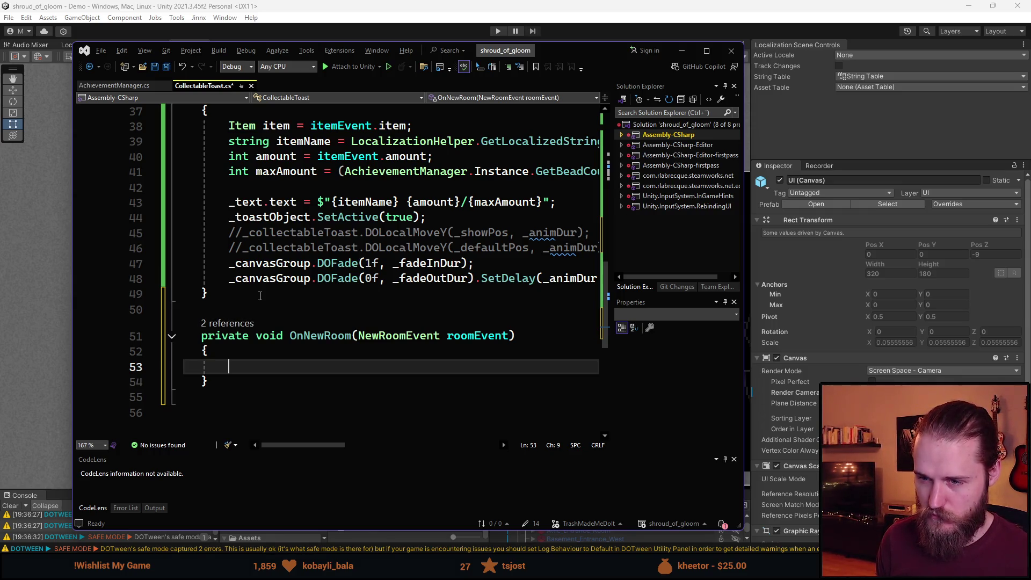
Kill the canvas group's tweens with '_canvasGroup.DOKill()' in OnNewRoom
text(_canv)
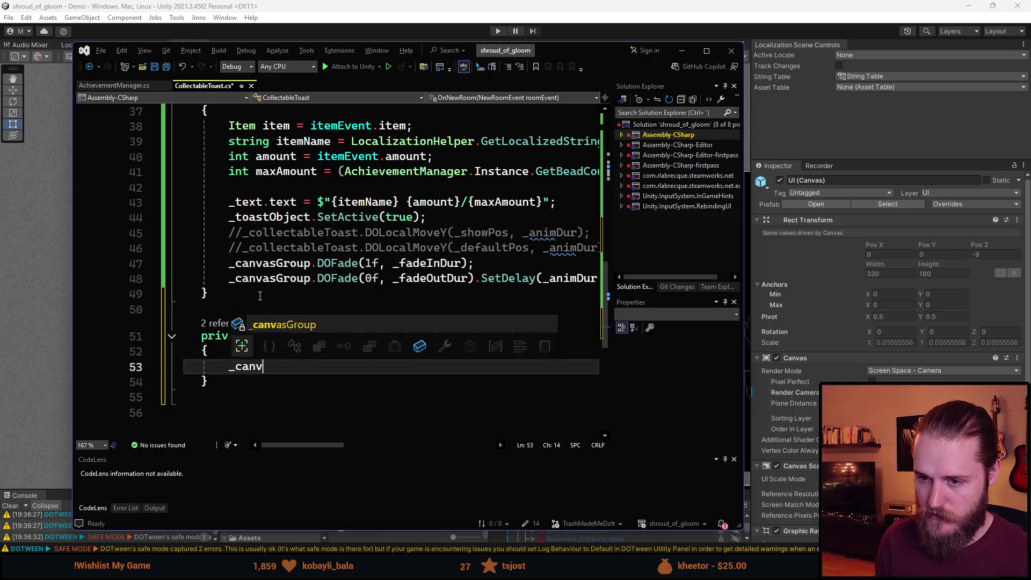
key(Tab)
text(.DoK)
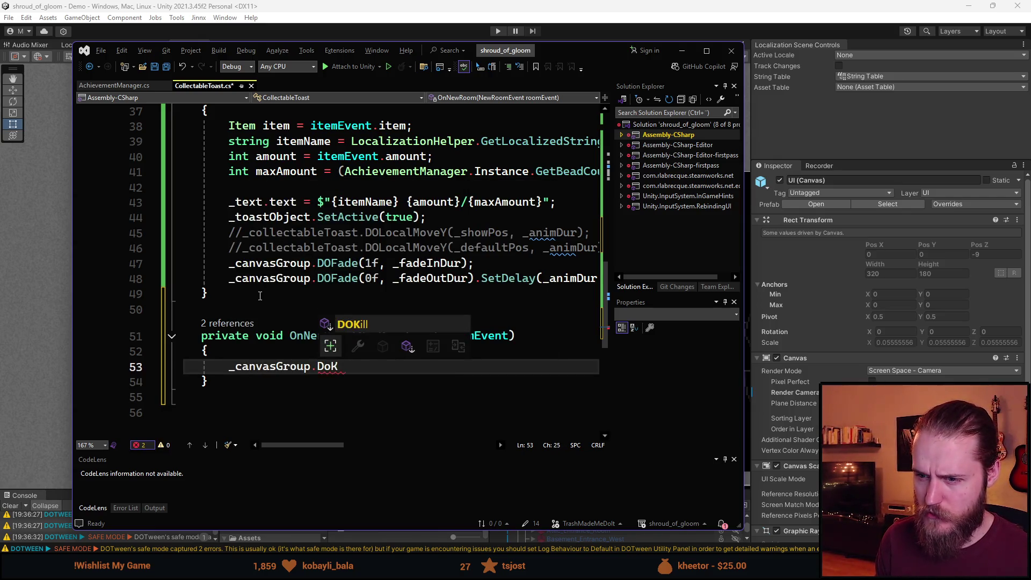
text(();)
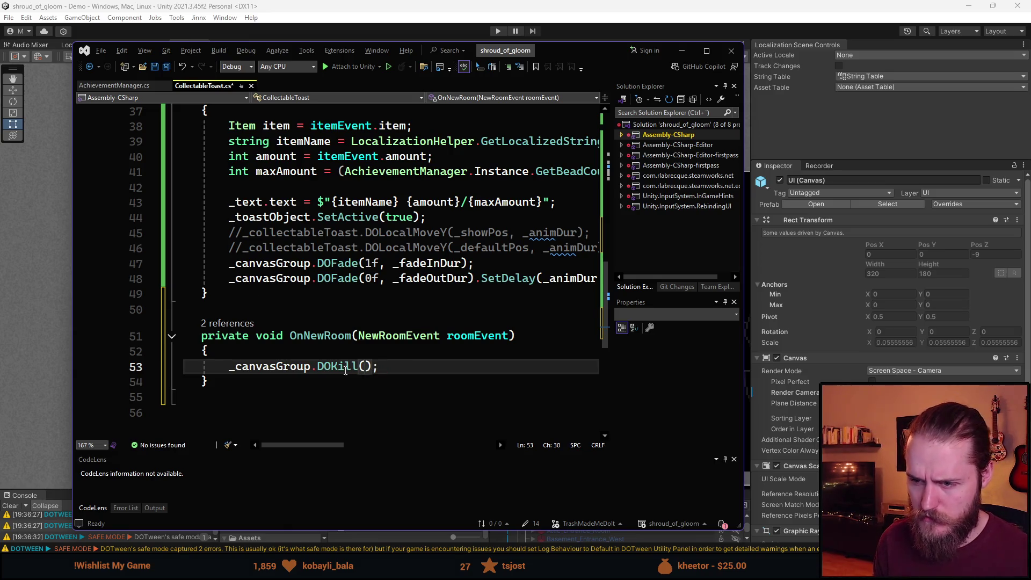
mouse_move(338, 366)
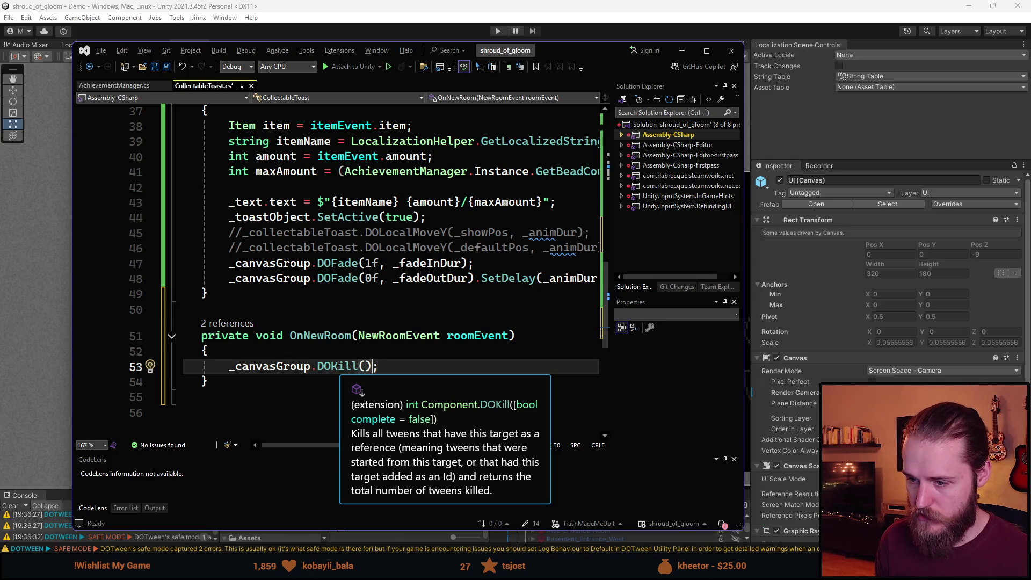
scroll(295, 447, left, 1)
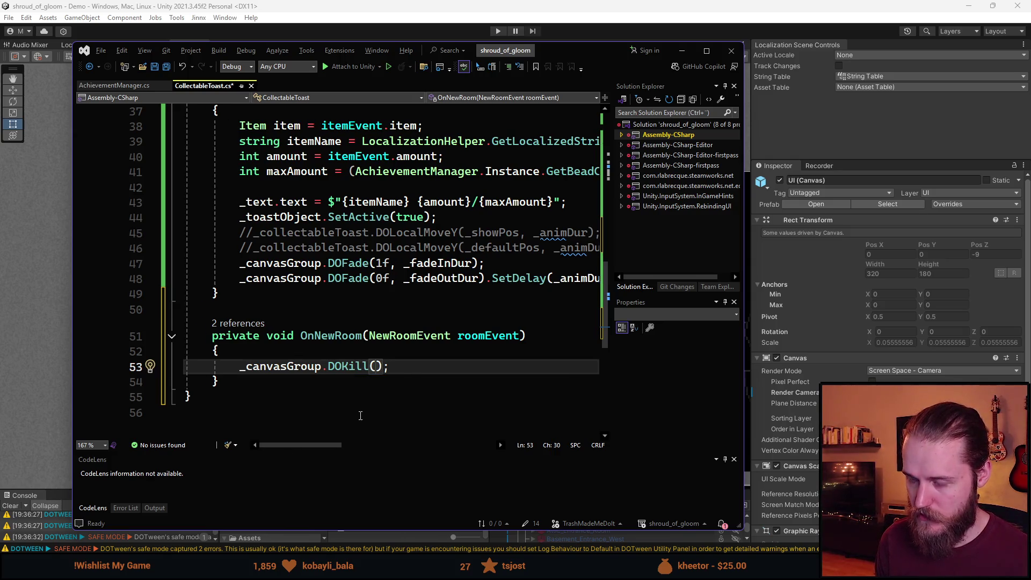
Add '_canvasGroup.alpha = 0f;' and '_toastObject.SetActive(false);', then save the script
key(Return)
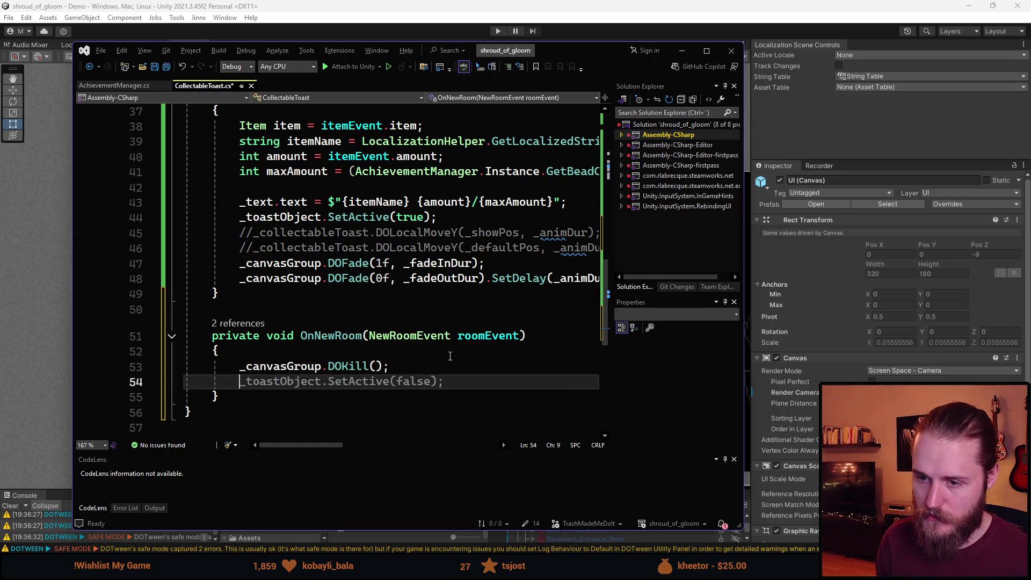
text(_canvasGroup.a)
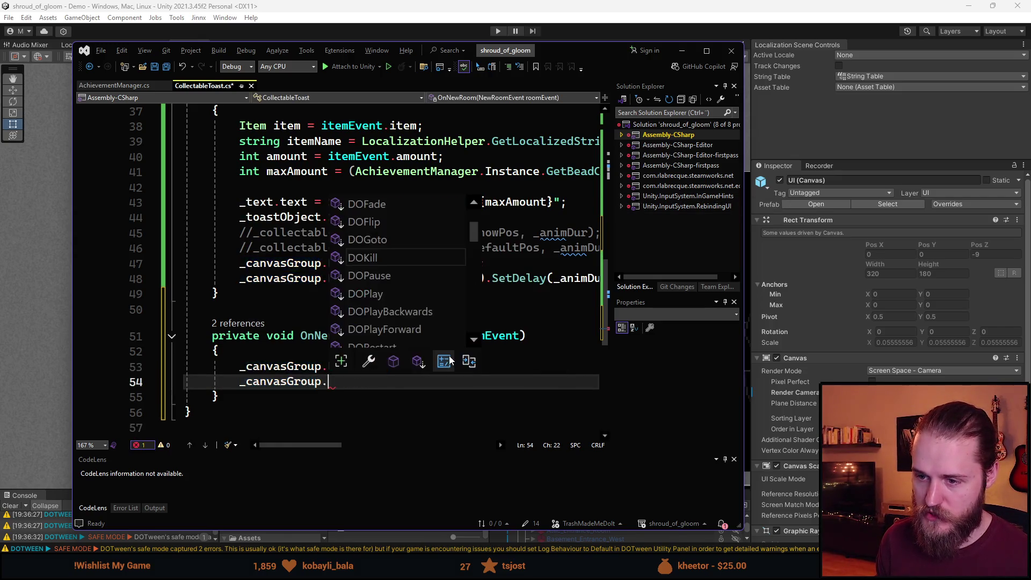
text(lp)
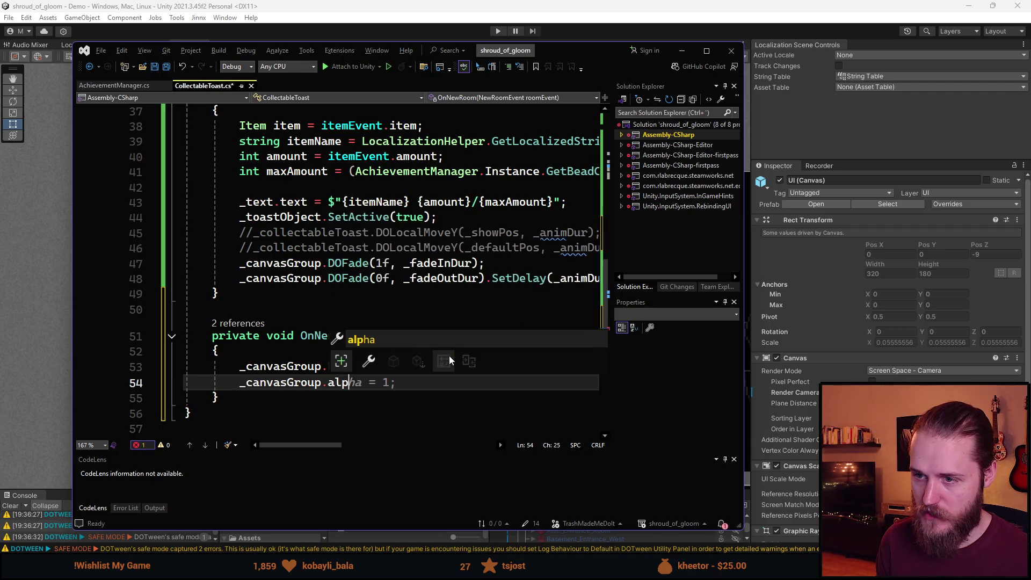
text(ha =?f;)
key(Return)
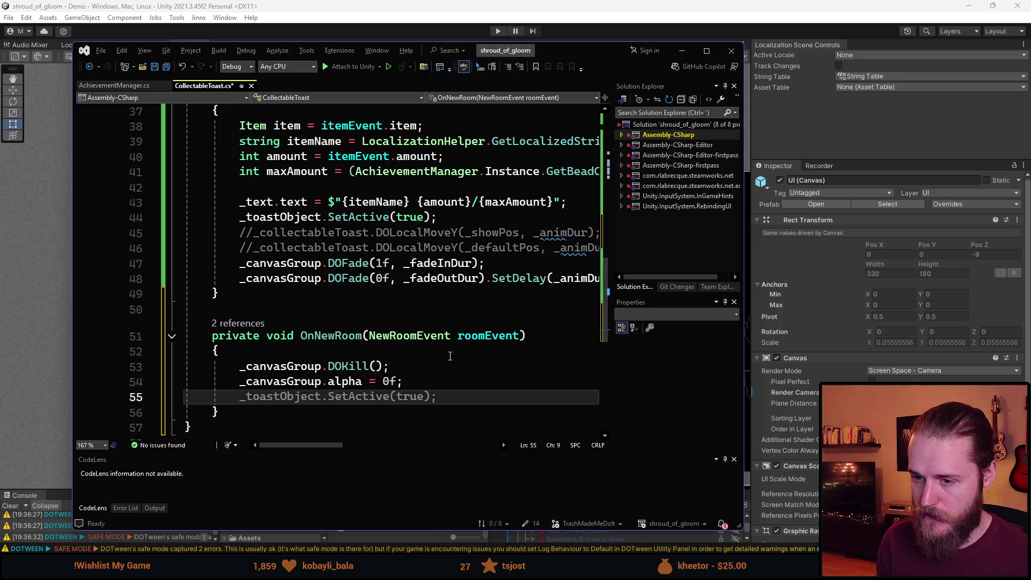
key(Tab)
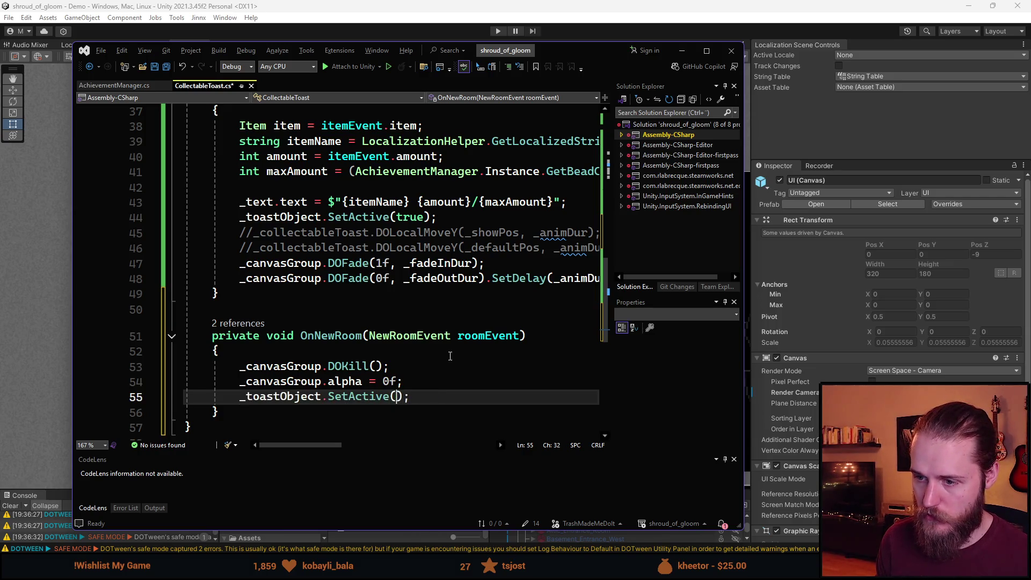
text(false)
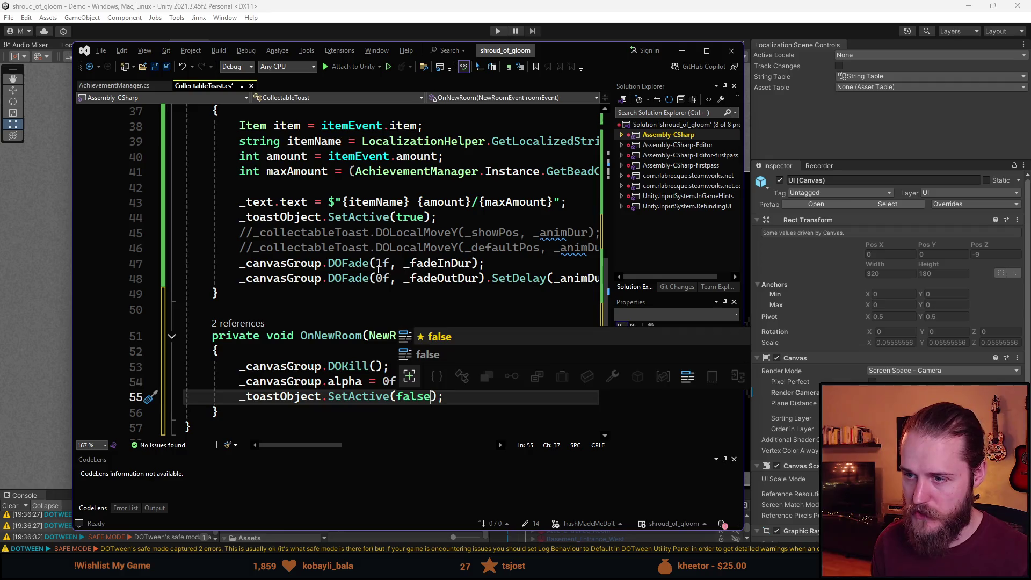
key(Escape)
key(ctrl+s)
key(alt+Tab)
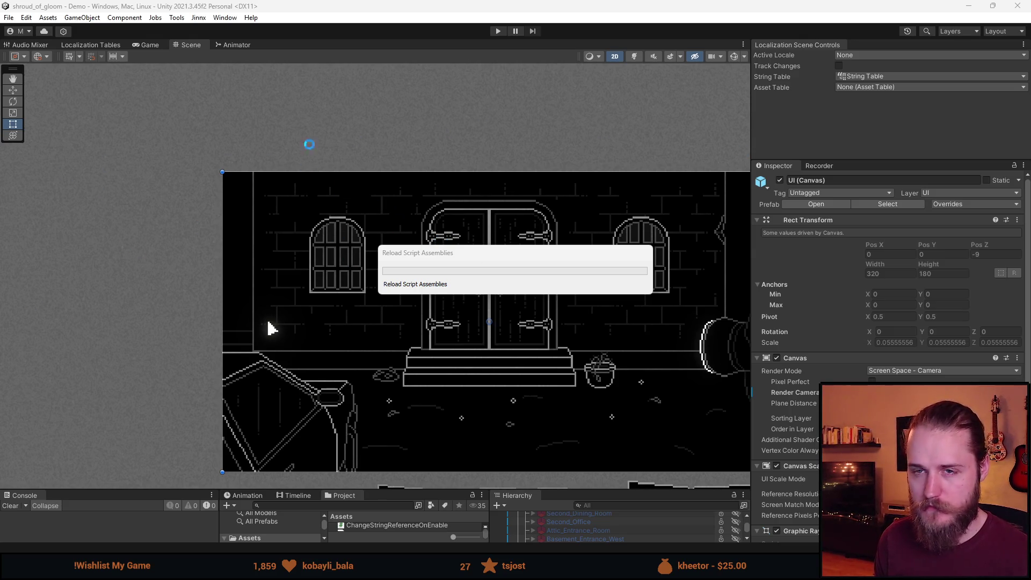
Enter Play mode with Ctrl+P after the script reload finishes
key(ctrl+p)
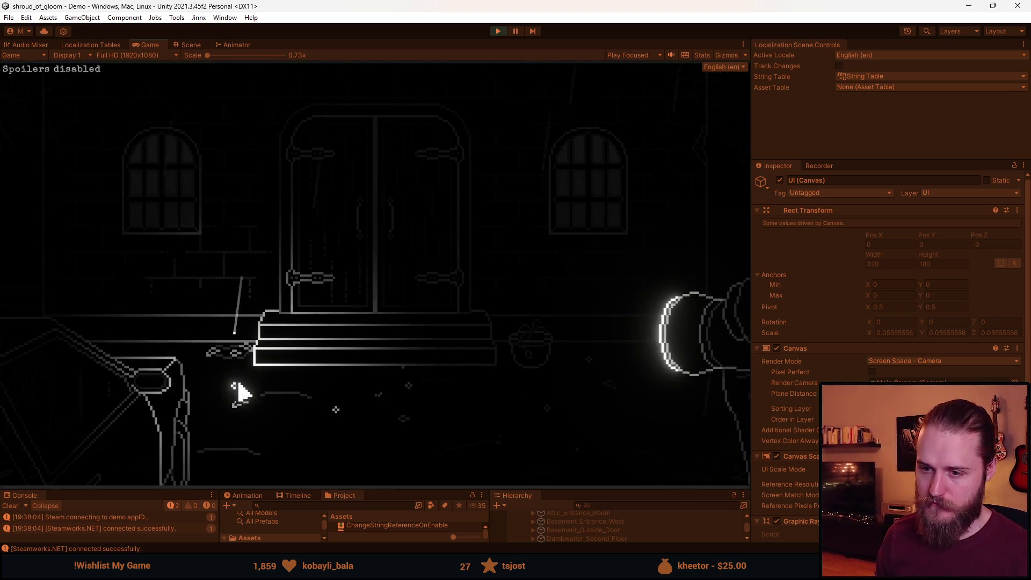
Collect rosary beads across the left and door rooms to reach 5/6, then stop Play mode
click(239, 401)
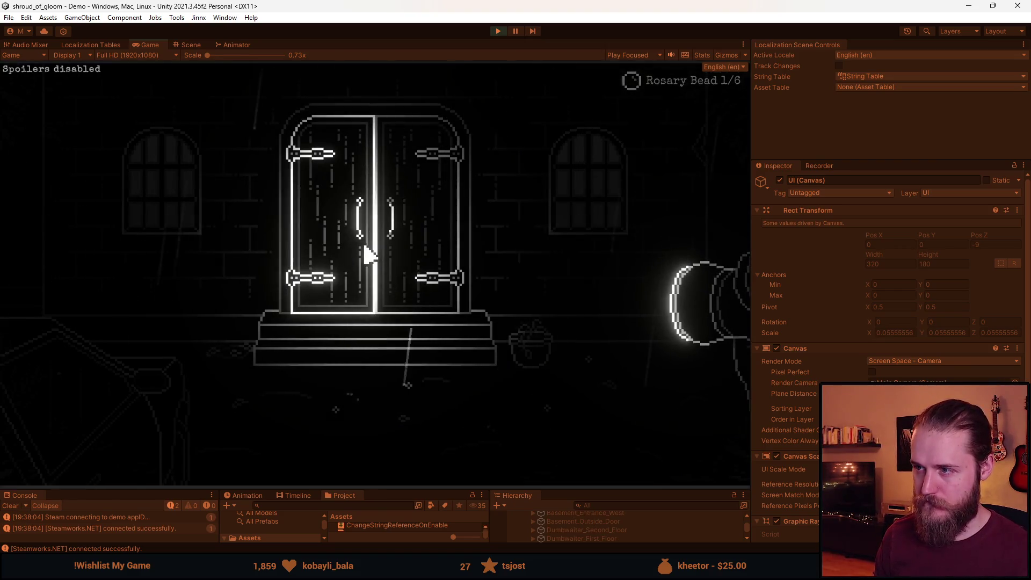
click(337, 417)
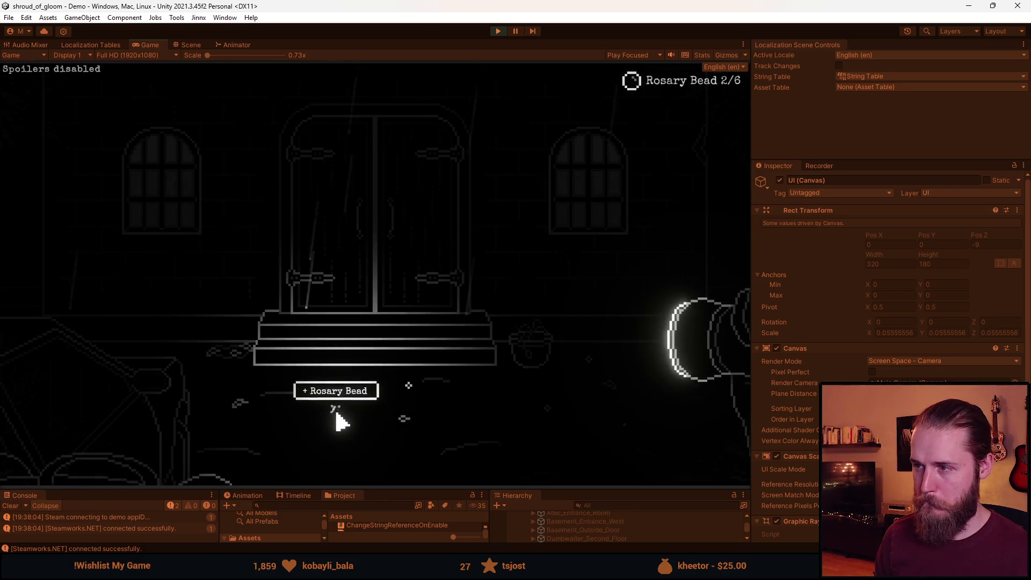
click(59, 218)
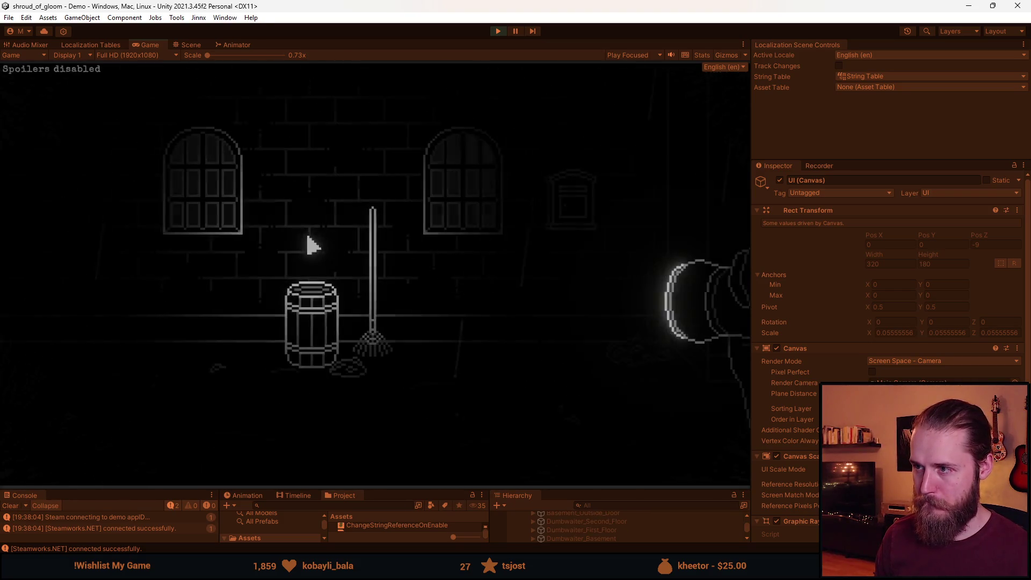
click(660, 142)
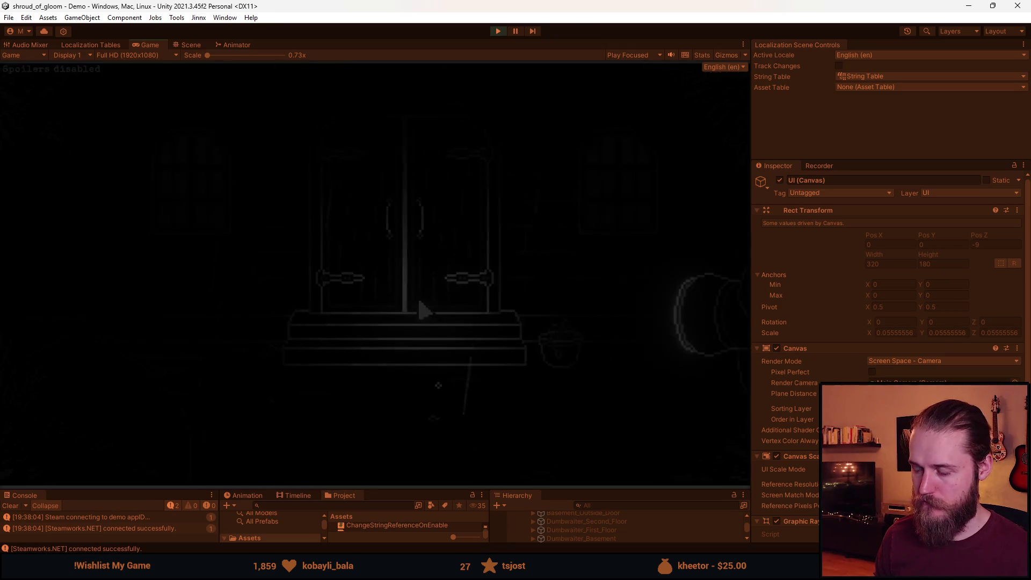
click(436, 376)
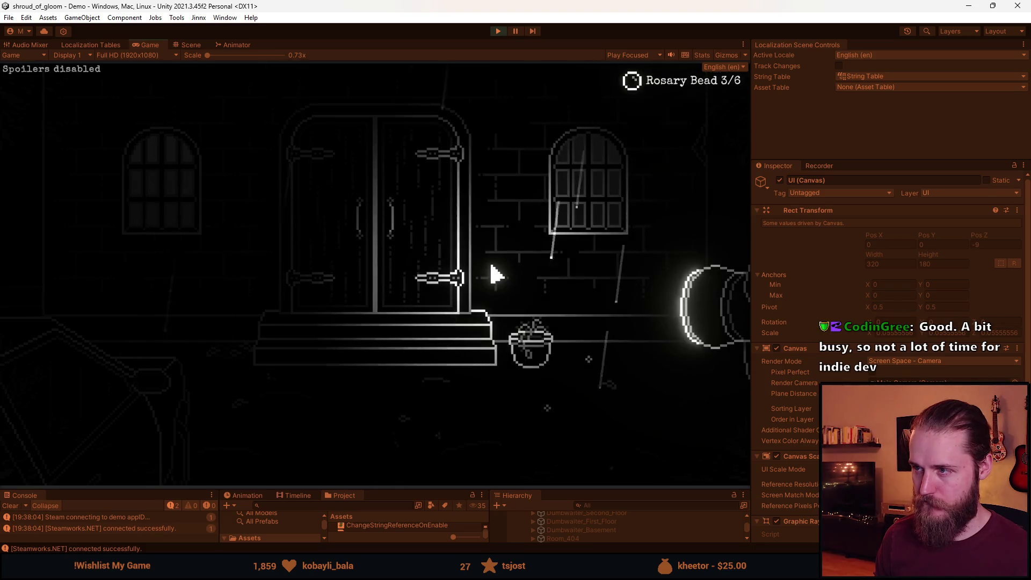
click(547, 409)
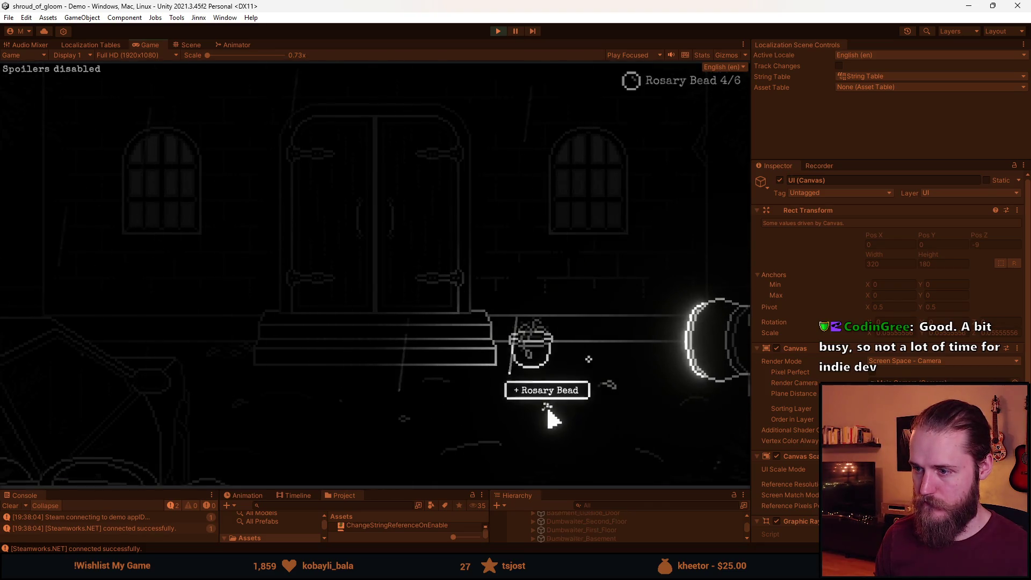
click(591, 369)
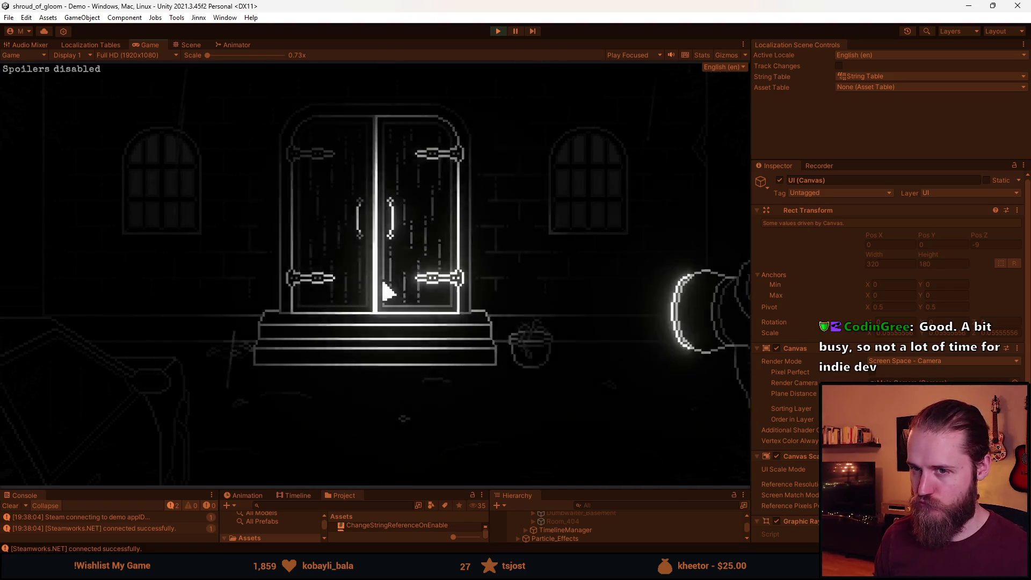
key(Escape)
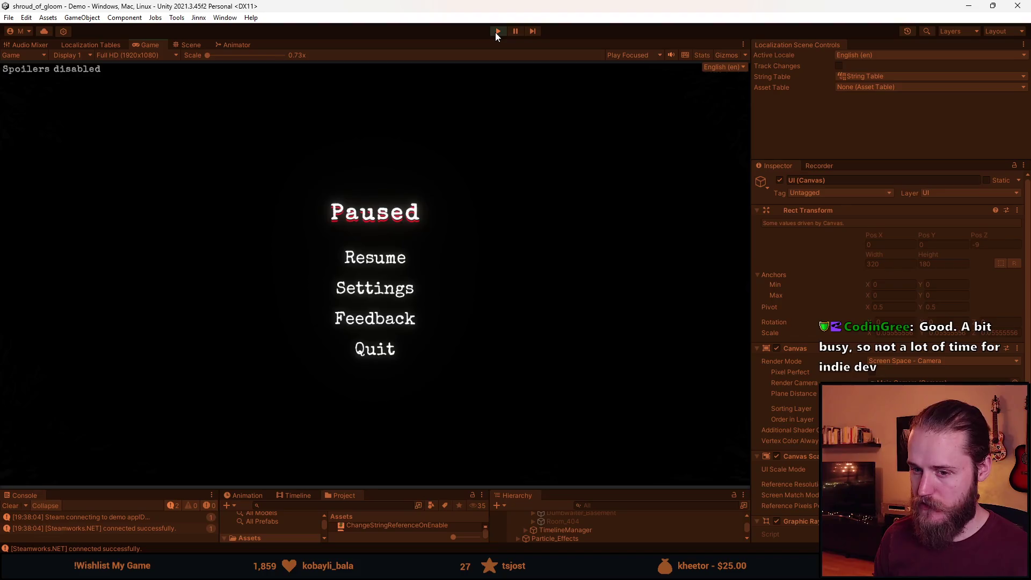
click(496, 32)
Clear the Console messages and resize the panels so the Scene view is larger
drag(392, 490, 388, 302)
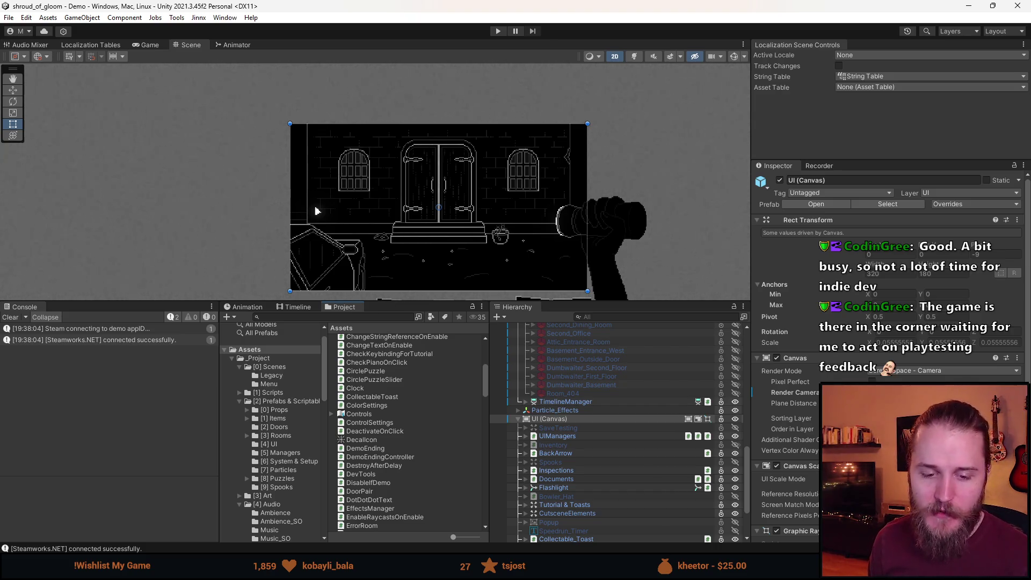
click(9, 319)
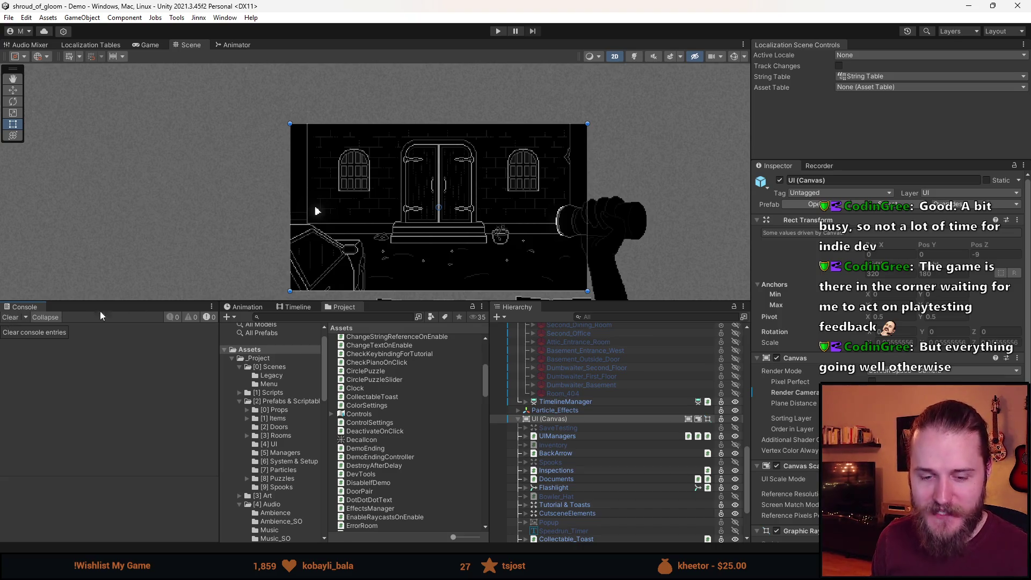
drag(412, 302, 412, 432)
scroll(396, 233, up, 3)
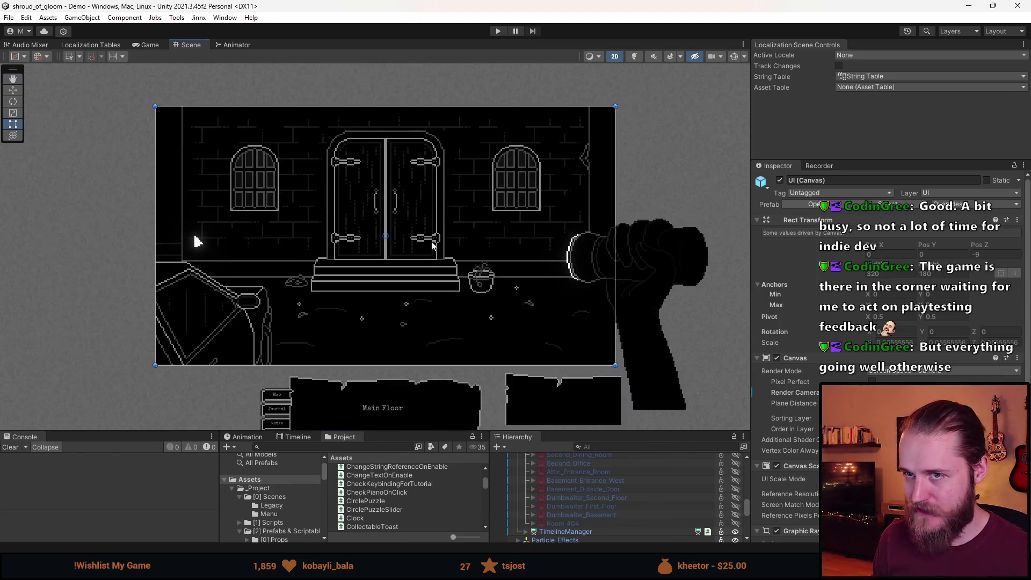
drag(330, 206, 332, 215)
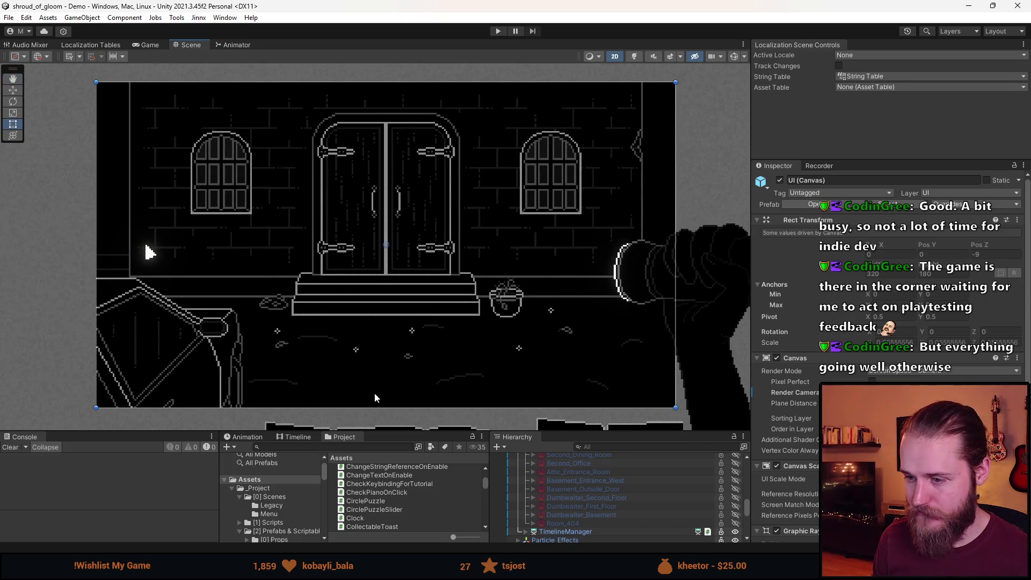
drag(397, 431, 397, 385)
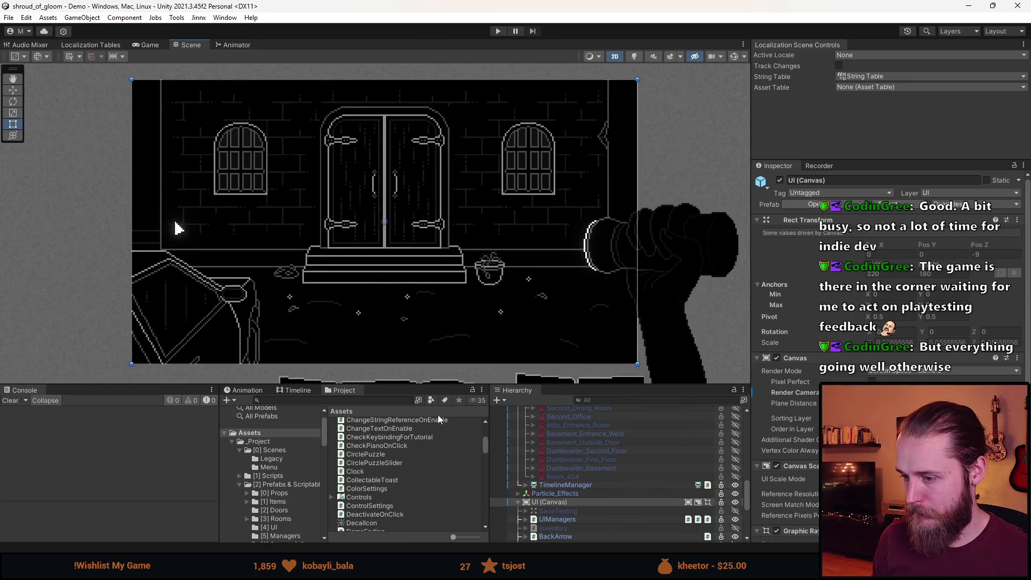
Select UIManagers in the Hierarchy and bring CollectableToast.cs in Visual Studio to the front
scroll(603, 438, down, 3)
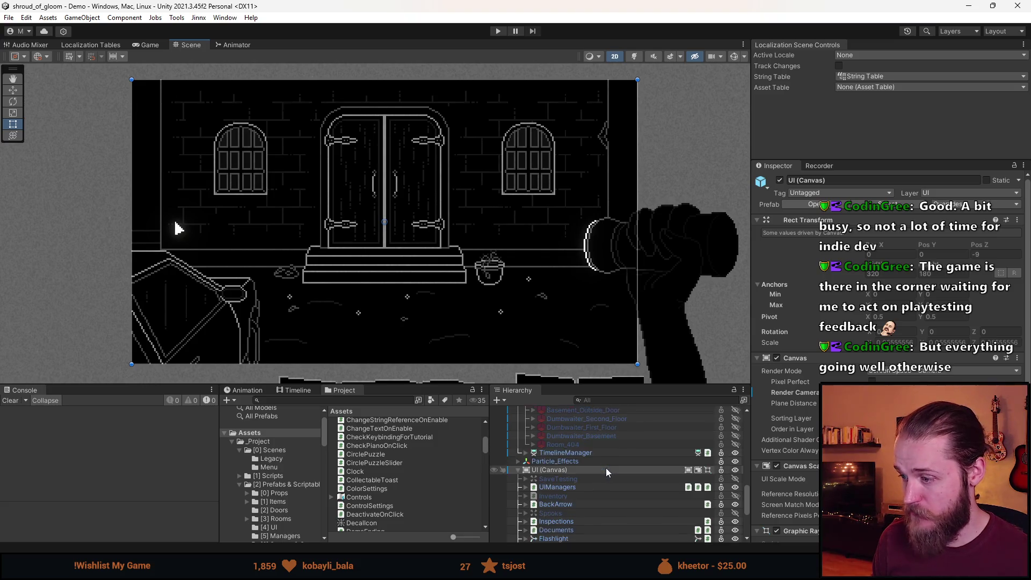
click(568, 455)
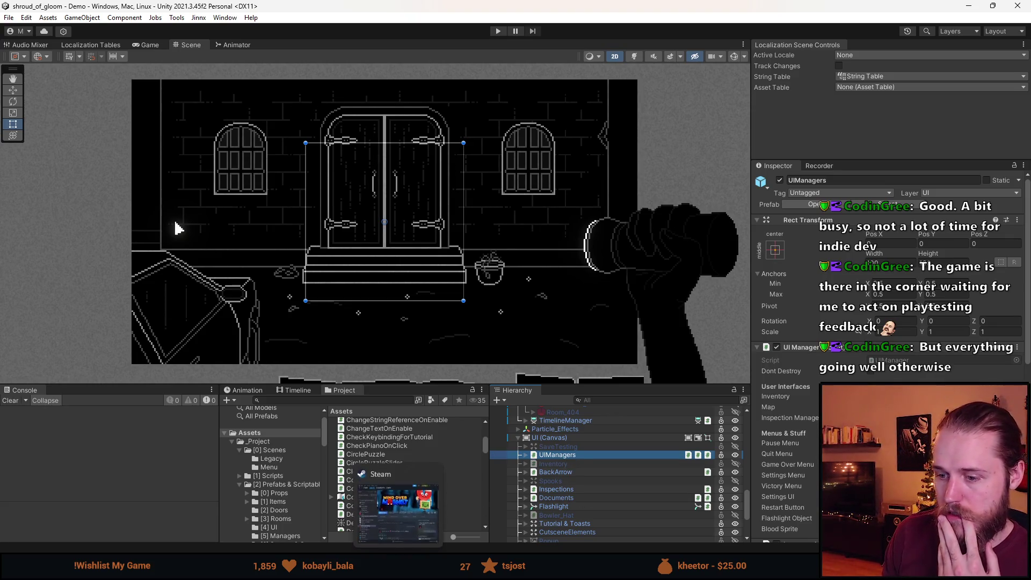
click(327, 568)
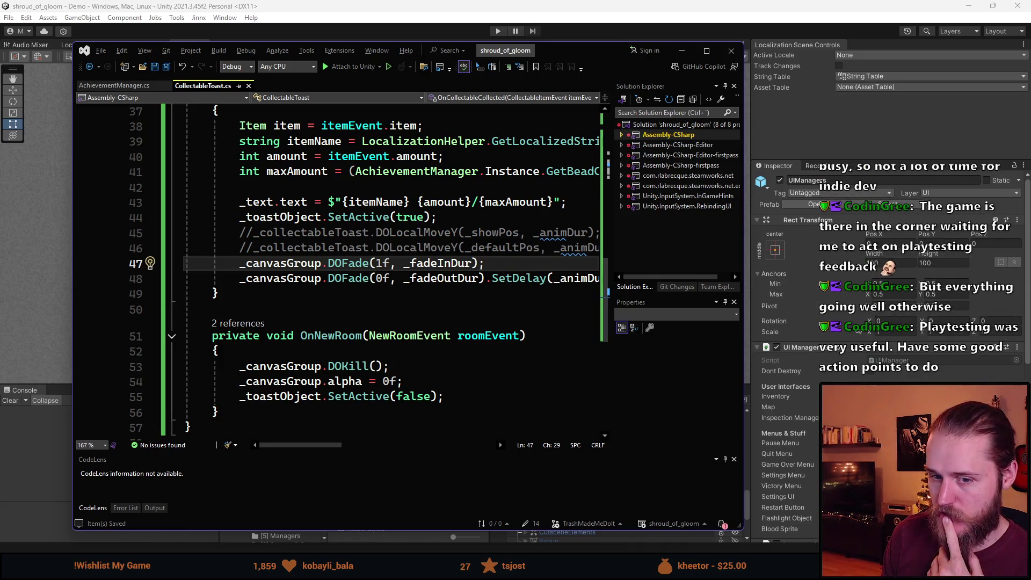
Change line 43's toast text to "{itemName} {amount} / {maxAmount}", save, and return to Unity
key(alt+Tab)
key(alt+Tab)
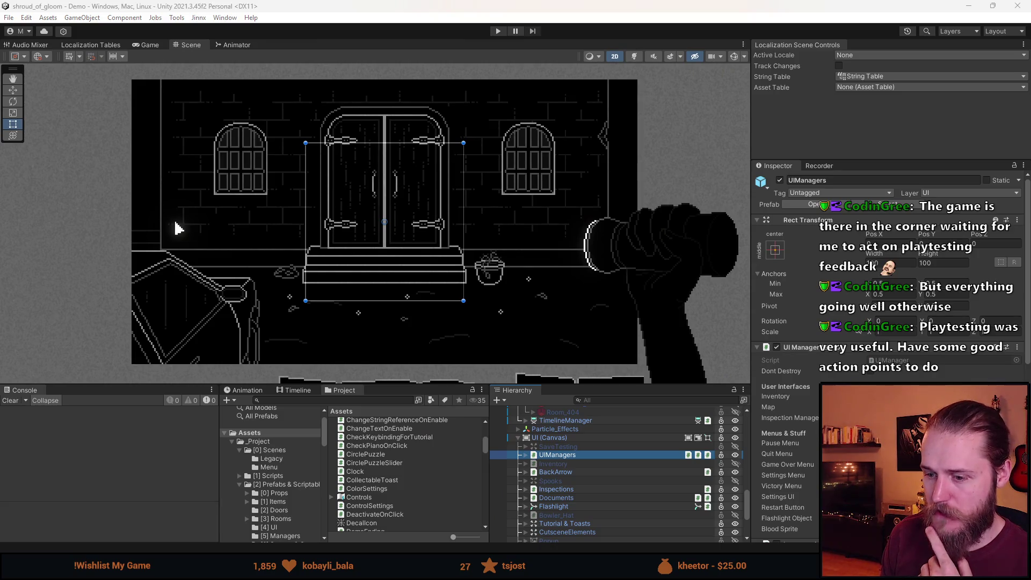
scroll(371, 363, up, 9)
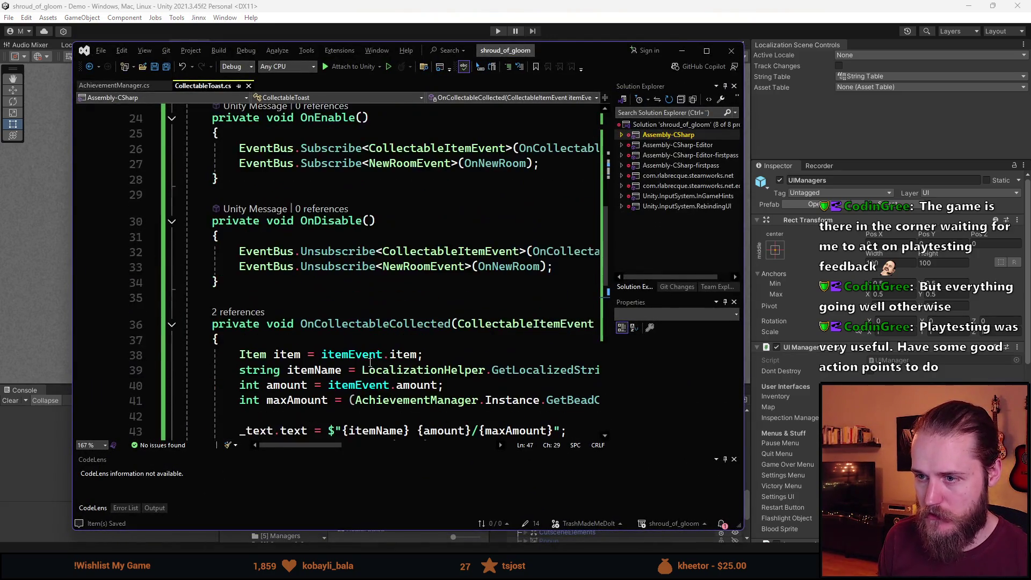
scroll(371, 363, down, 5)
scroll(371, 364, down, 2)
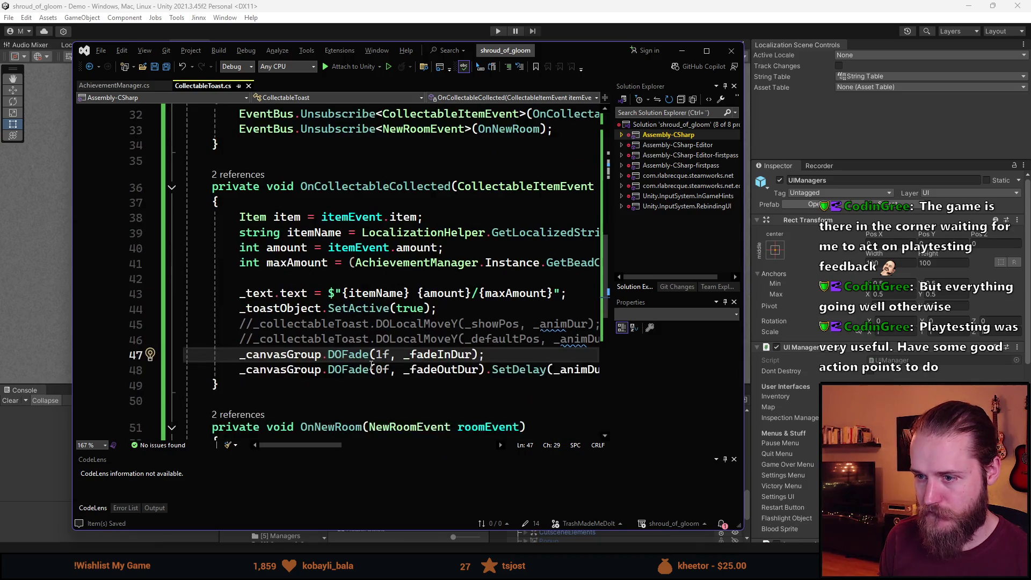
click(418, 293)
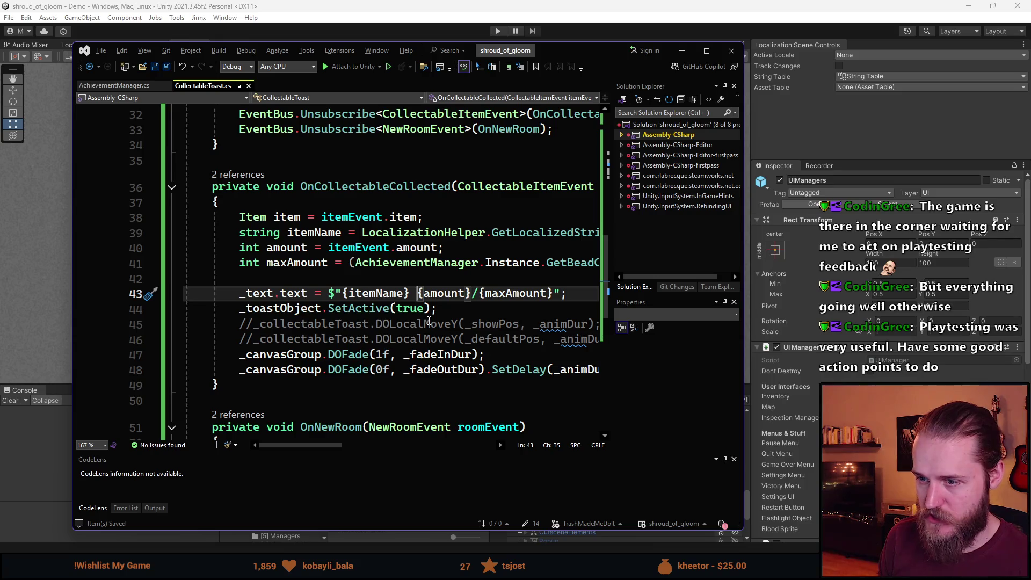
click(478, 293)
click(492, 293)
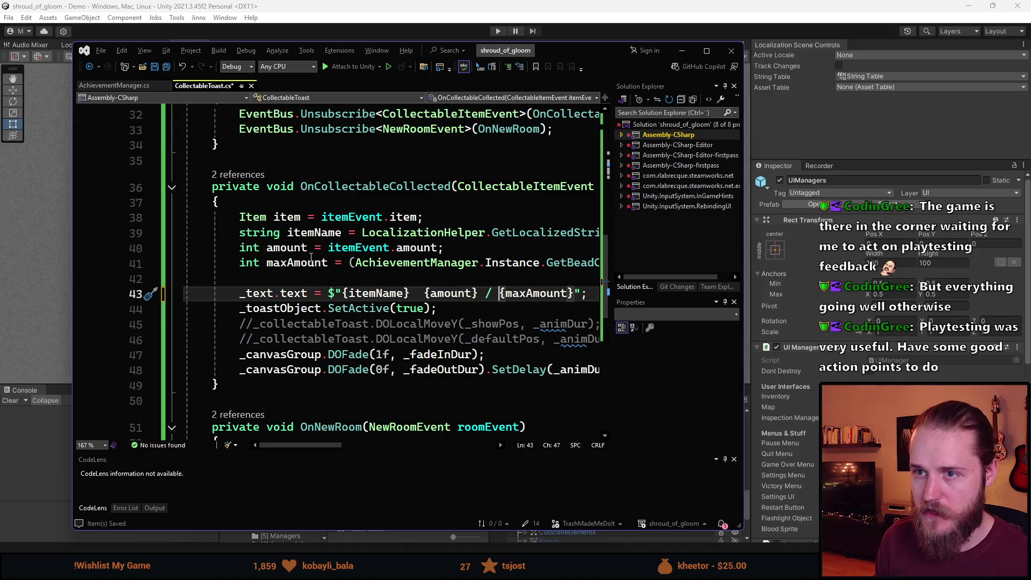
key(ctrl+s)
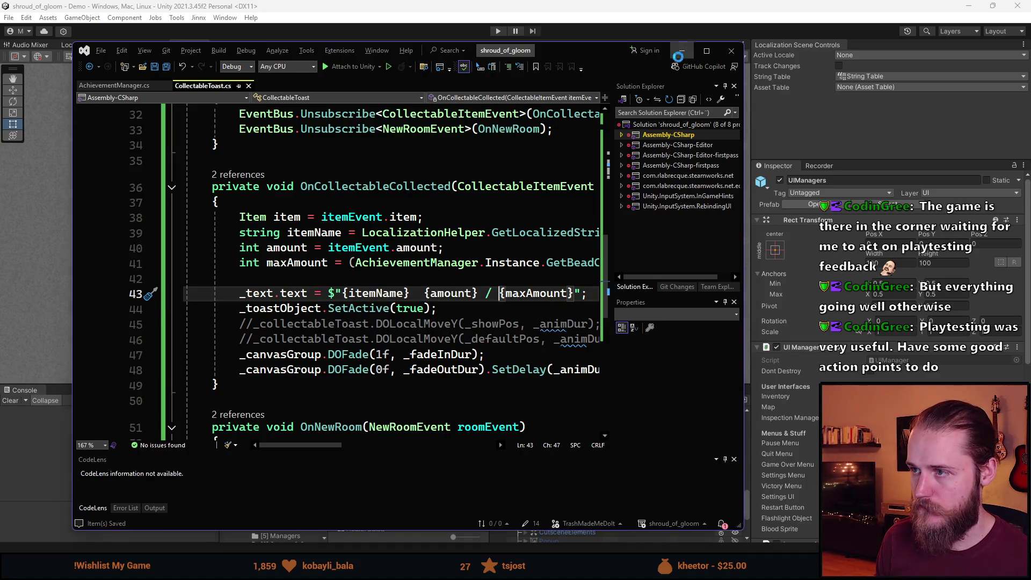
click(680, 53)
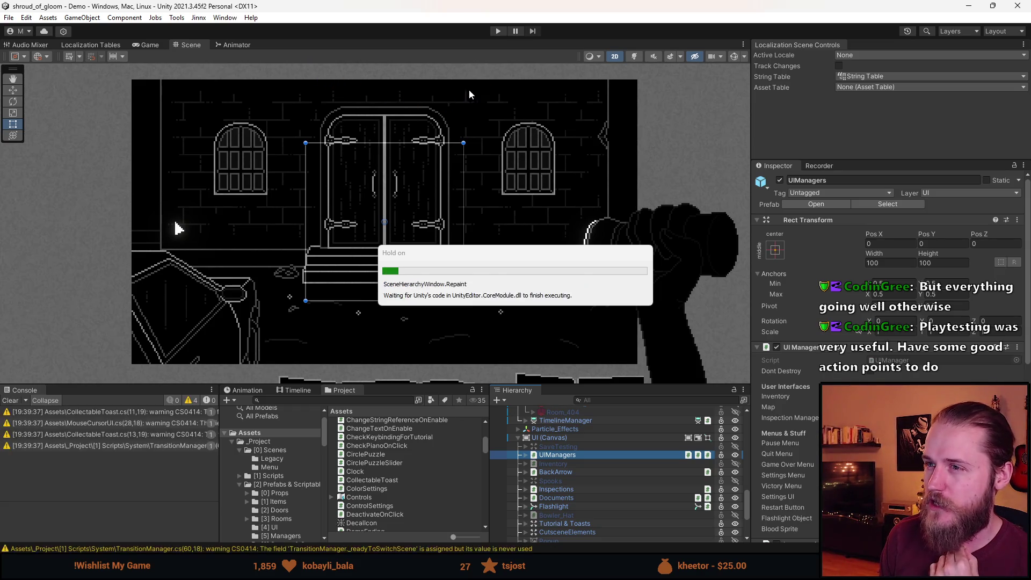
Play the game, collect two rosary beads to show 'Rosary Bead 2 / 6', then open Settings
click(499, 33)
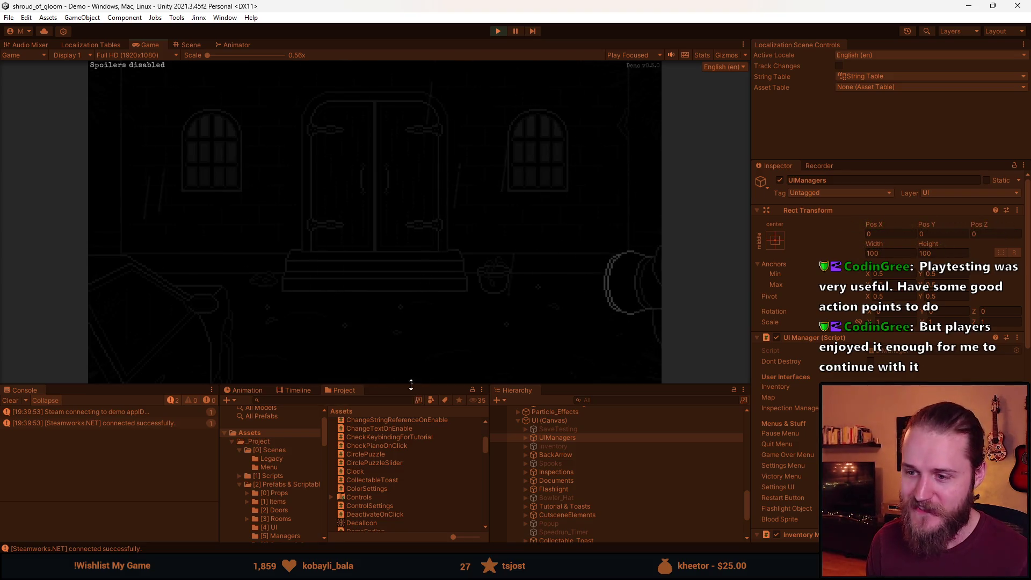
drag(412, 386, 413, 489)
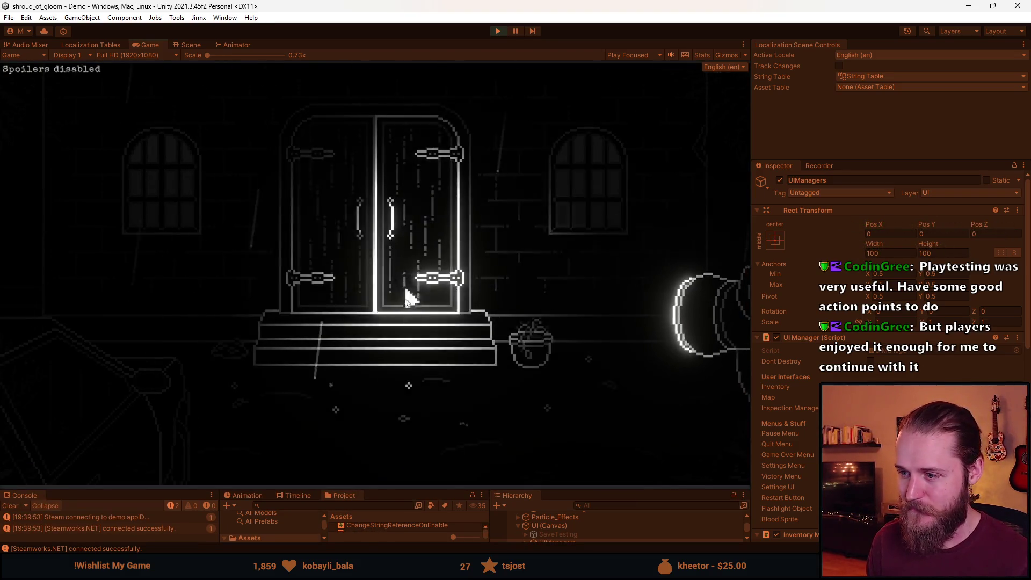
click(596, 365)
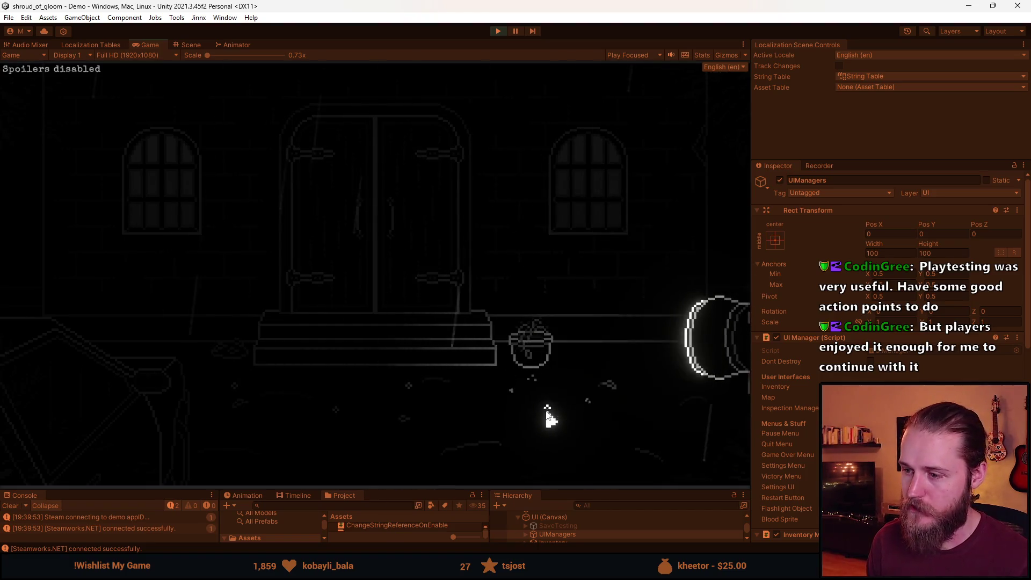
click(547, 410)
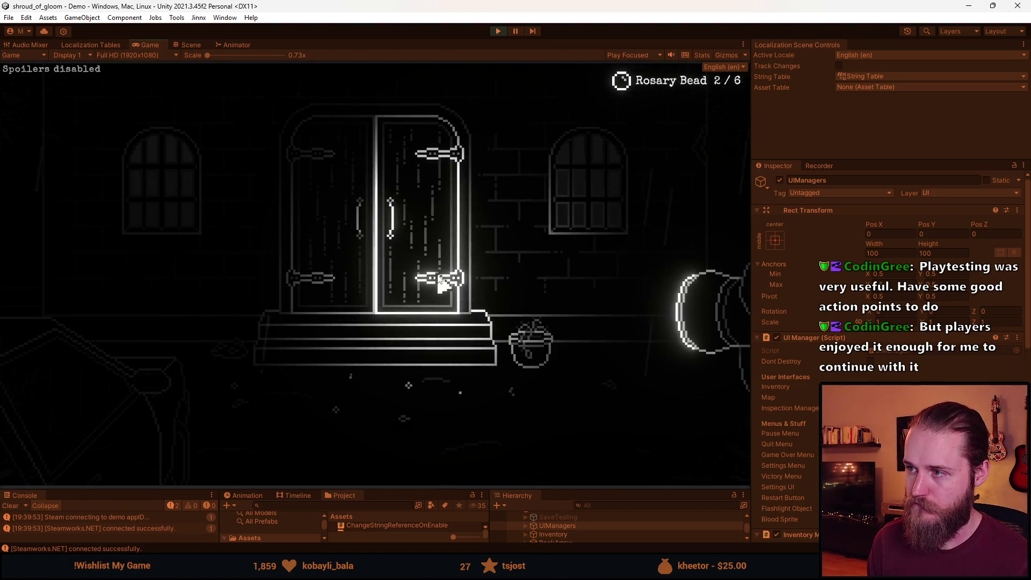
key(Escape)
click(396, 293)
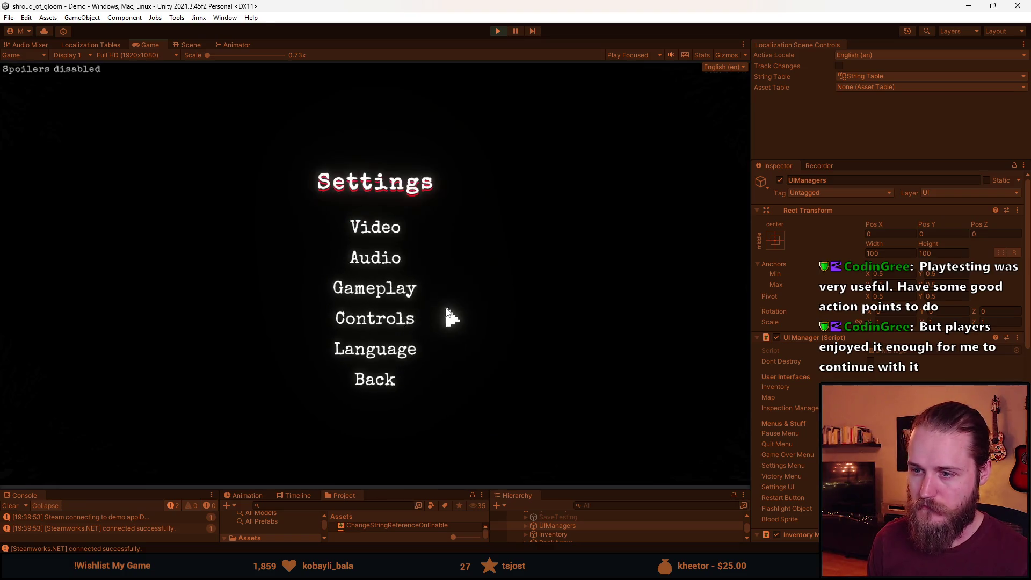
Switch the game language to Russian and collect a bead to check the counter
click(385, 354)
click(322, 359)
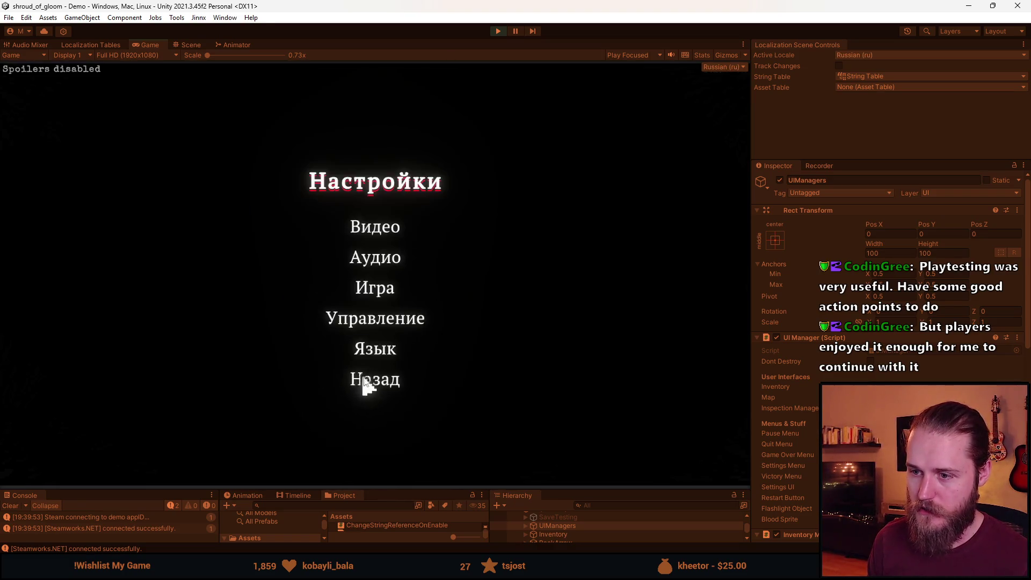
click(371, 383)
click(388, 257)
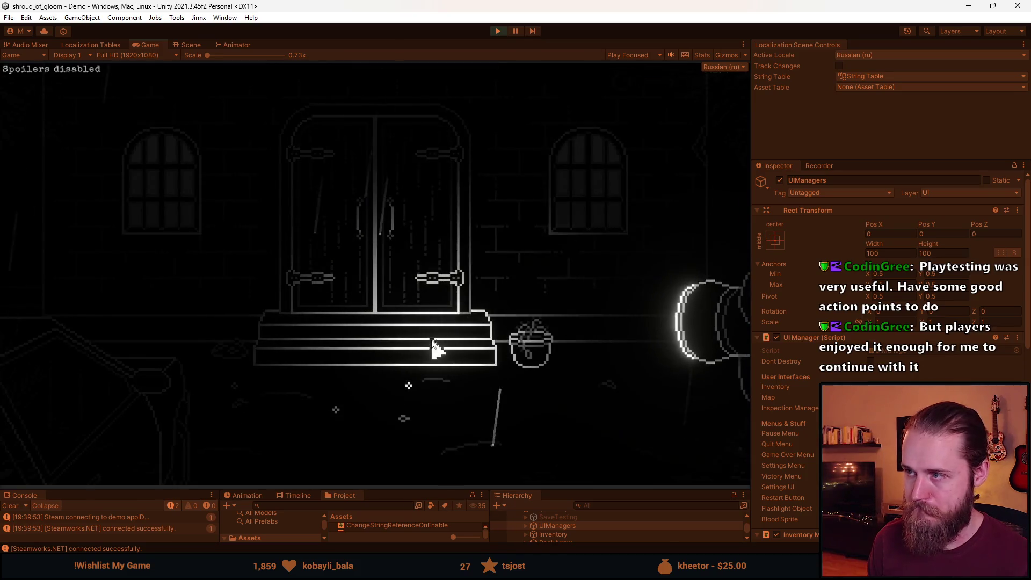
click(409, 391)
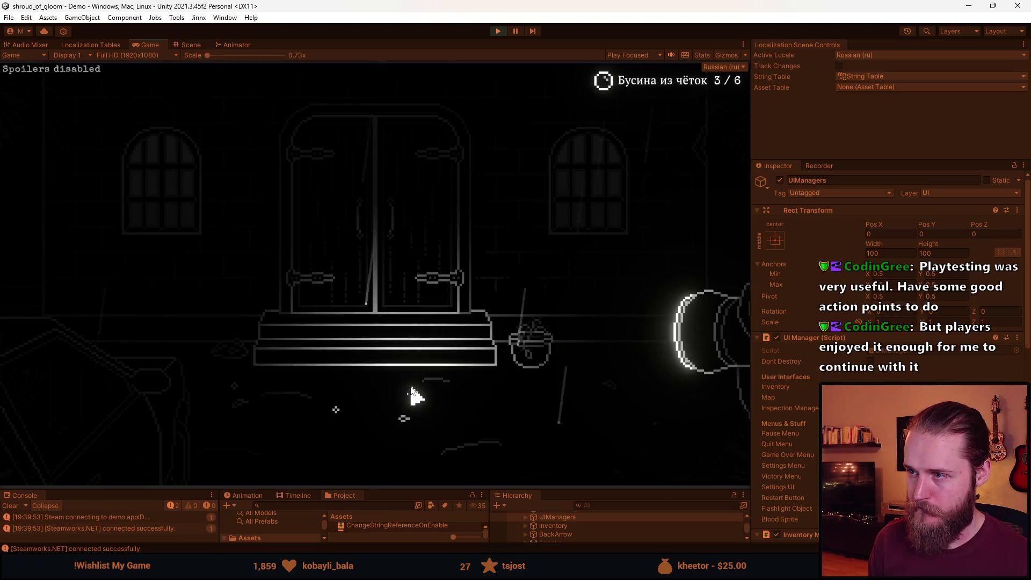
Switch the language to Chinese (Simplified) and collect two more rosary beads
key(Escape)
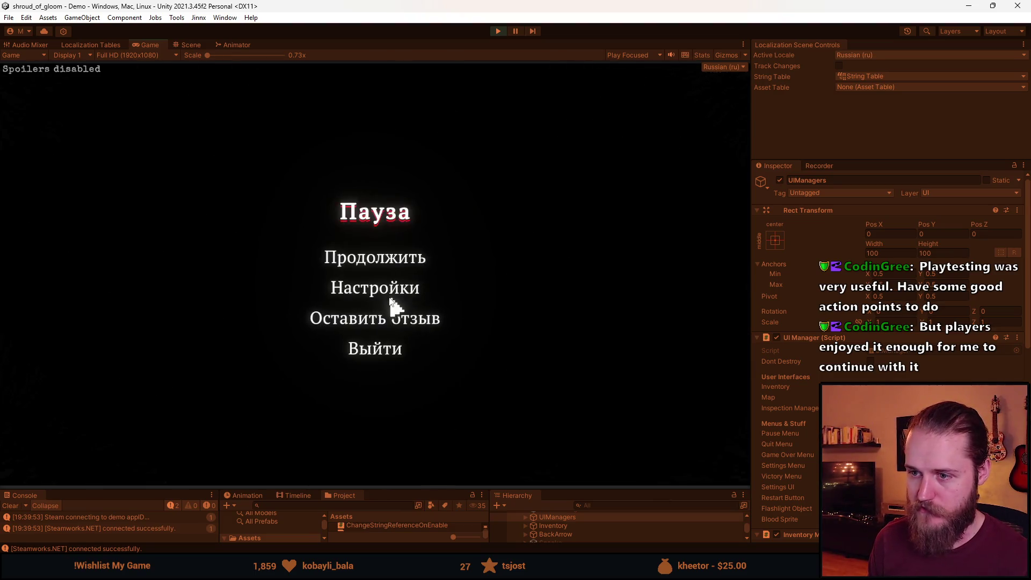
click(386, 290)
click(357, 350)
click(322, 188)
click(374, 380)
click(376, 349)
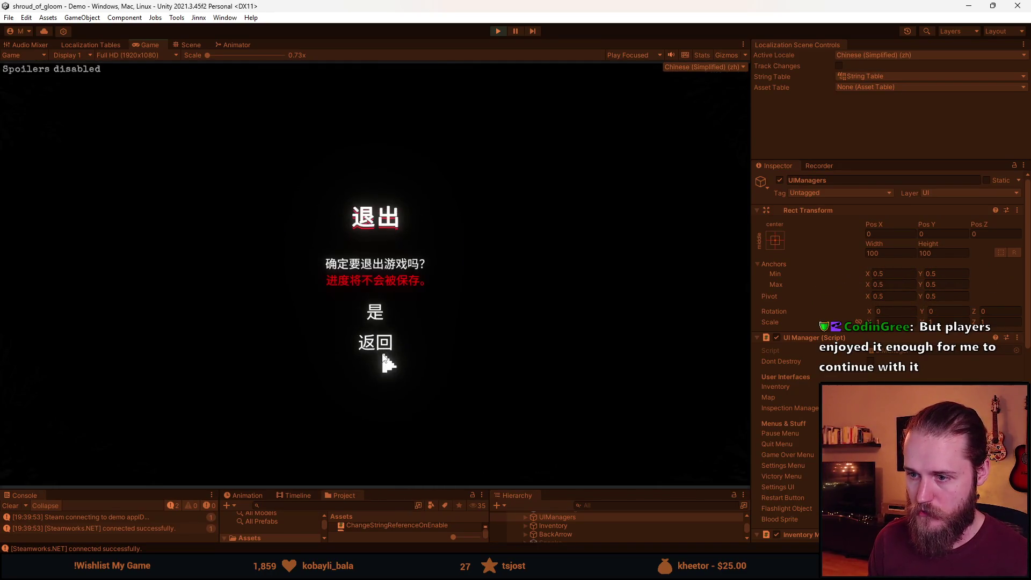
click(382, 349)
key(Escape)
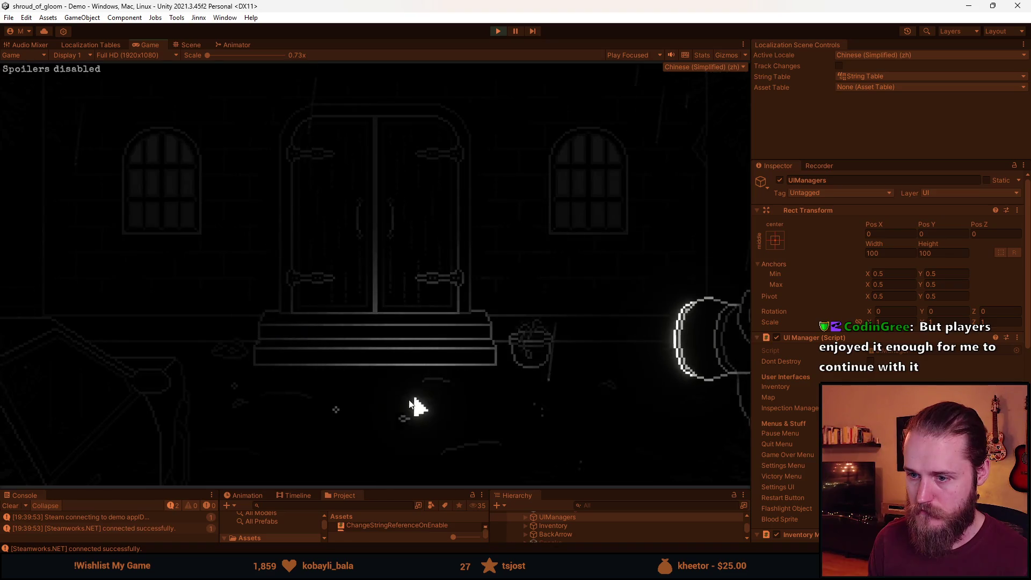
click(342, 411)
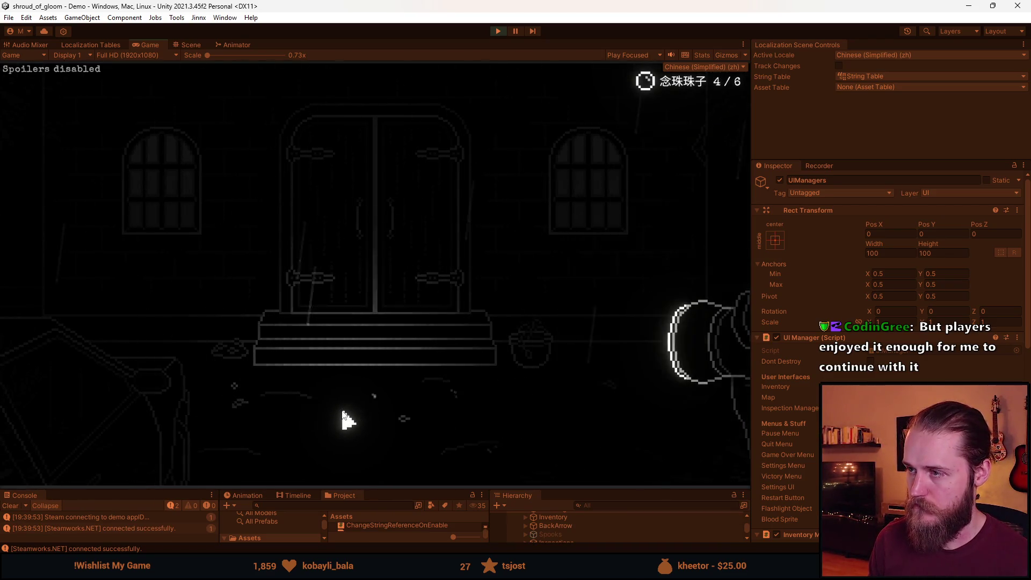
click(236, 391)
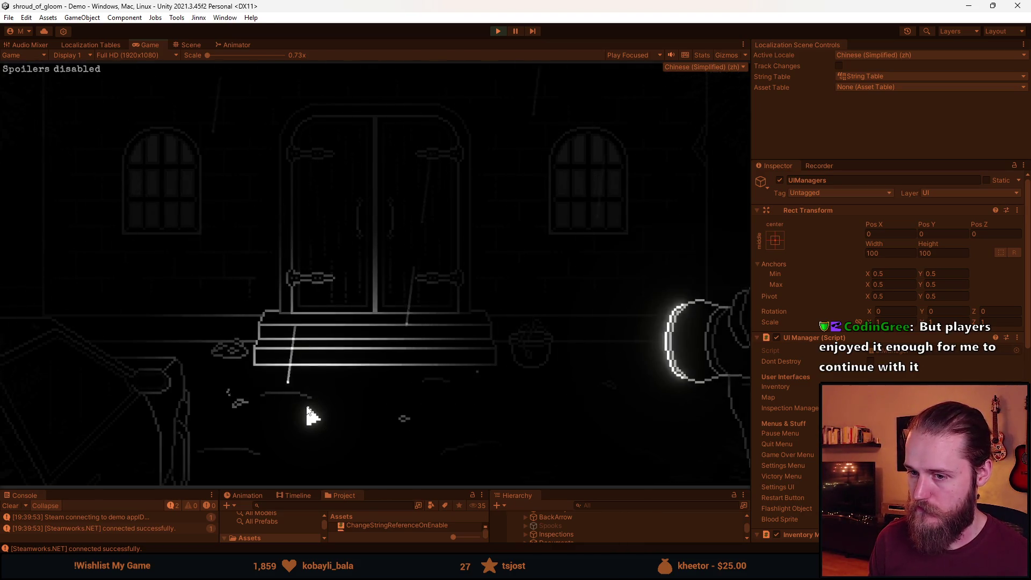
Switch the language back to English and quit to the main menu
key(Escape)
click(375, 288)
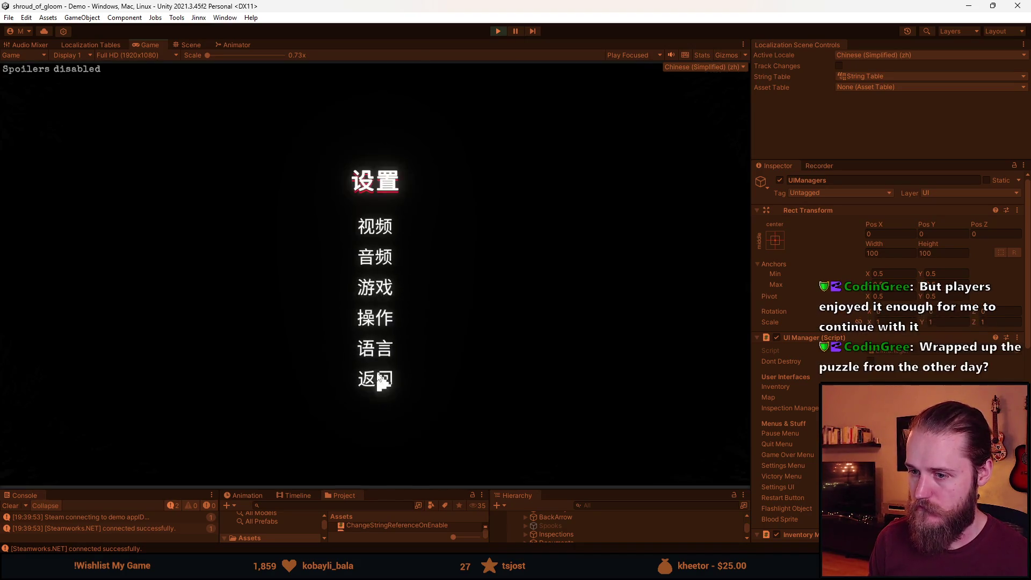
click(375, 346)
click(316, 158)
click(376, 380)
click(373, 260)
key(Escape)
click(383, 343)
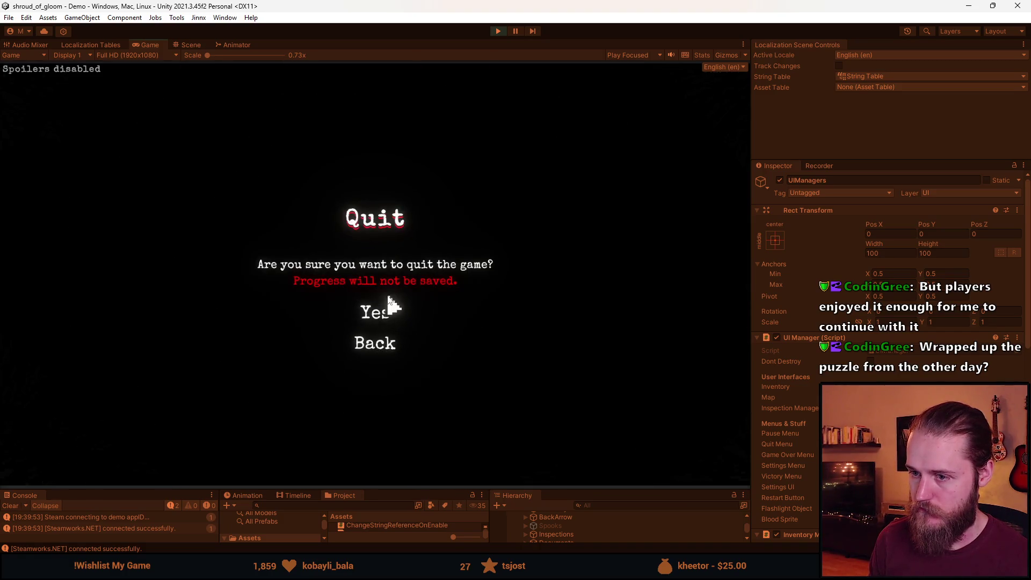
click(379, 314)
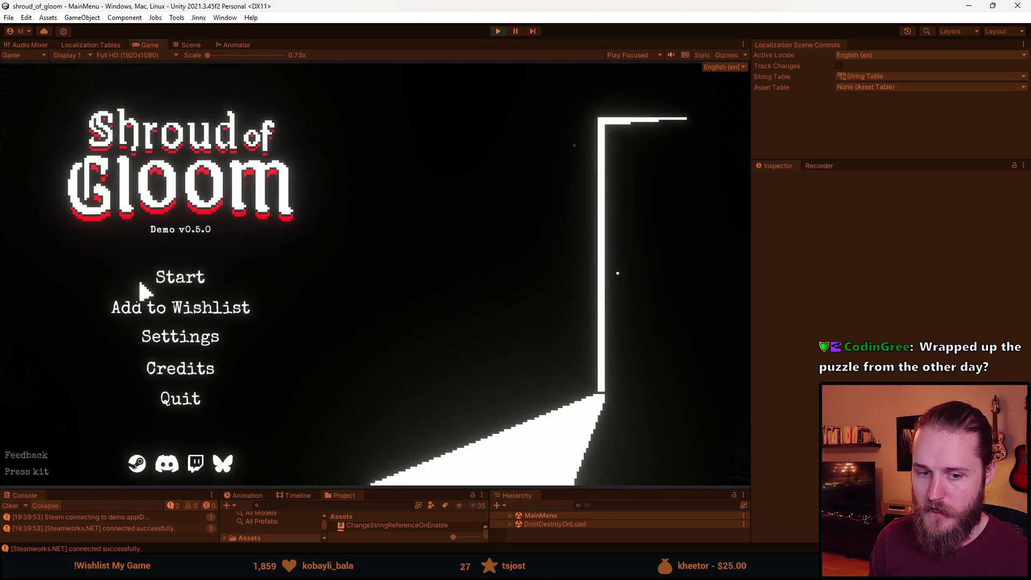
Start a new game and clear the Console while briefly paused
click(180, 283)
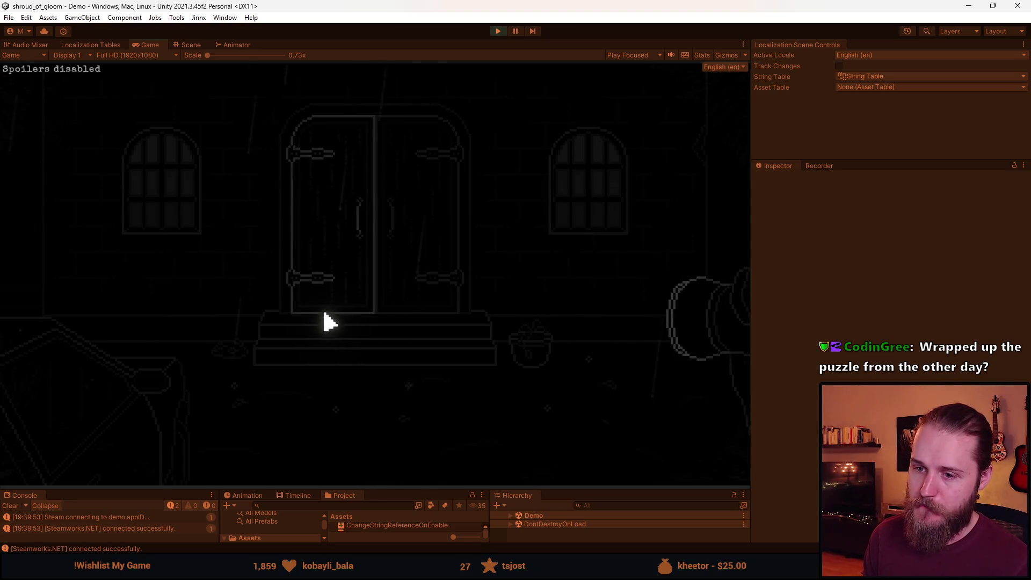
key(Escape)
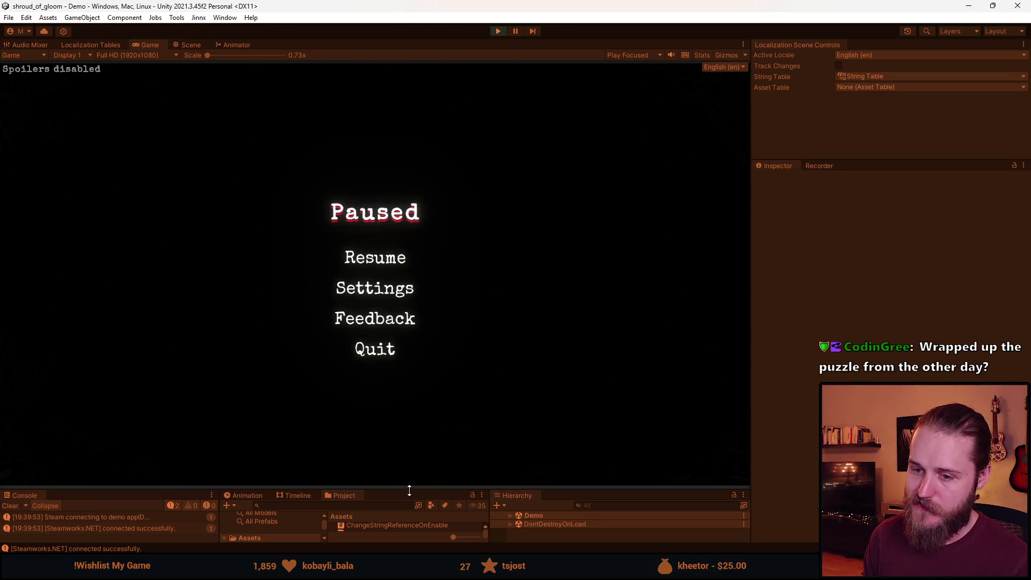
click(11, 506)
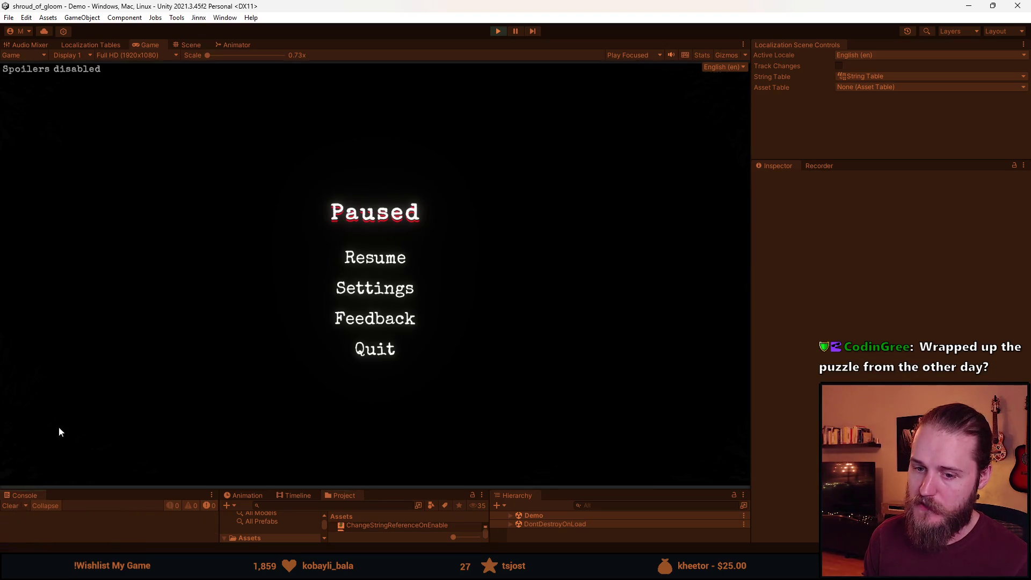
click(348, 263)
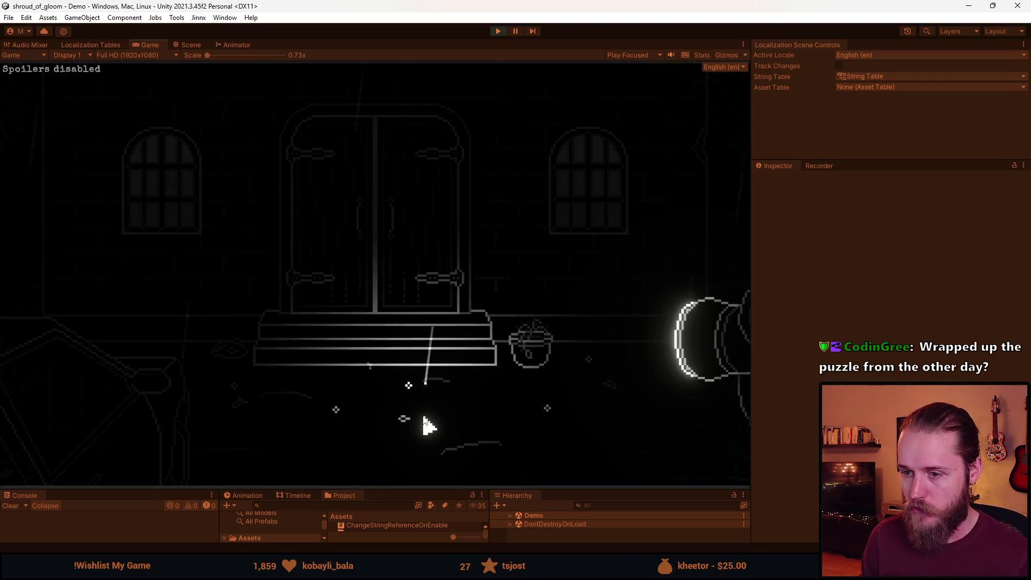
Collect five rosary beads to reach 5 / 6, then pause and stop play mode
click(410, 388)
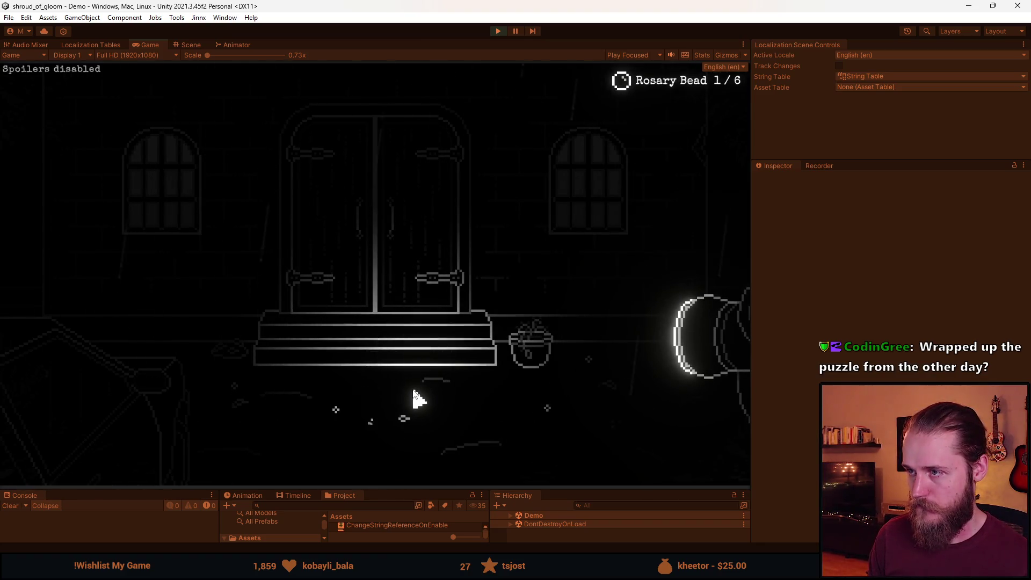
click(553, 410)
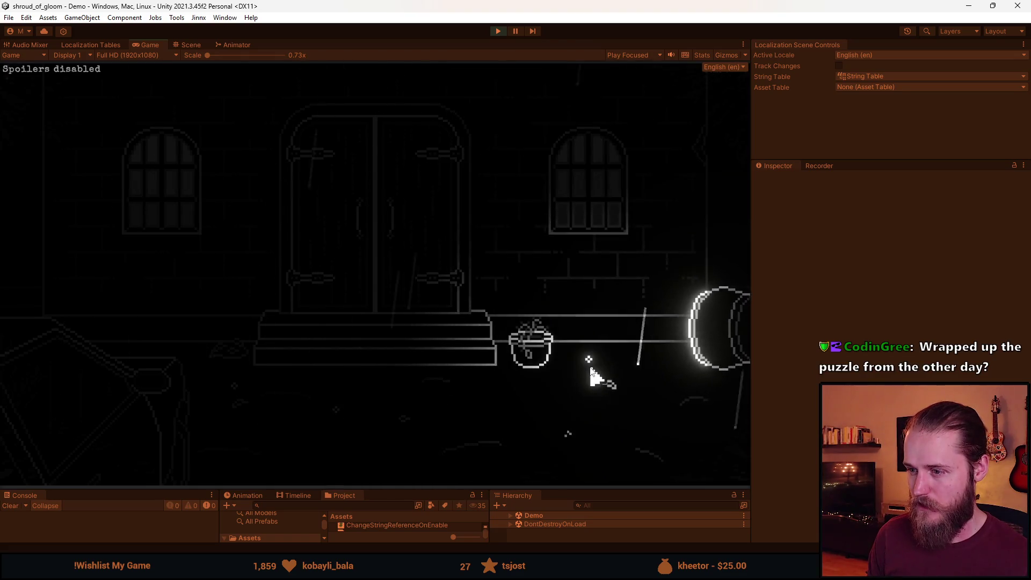
click(589, 359)
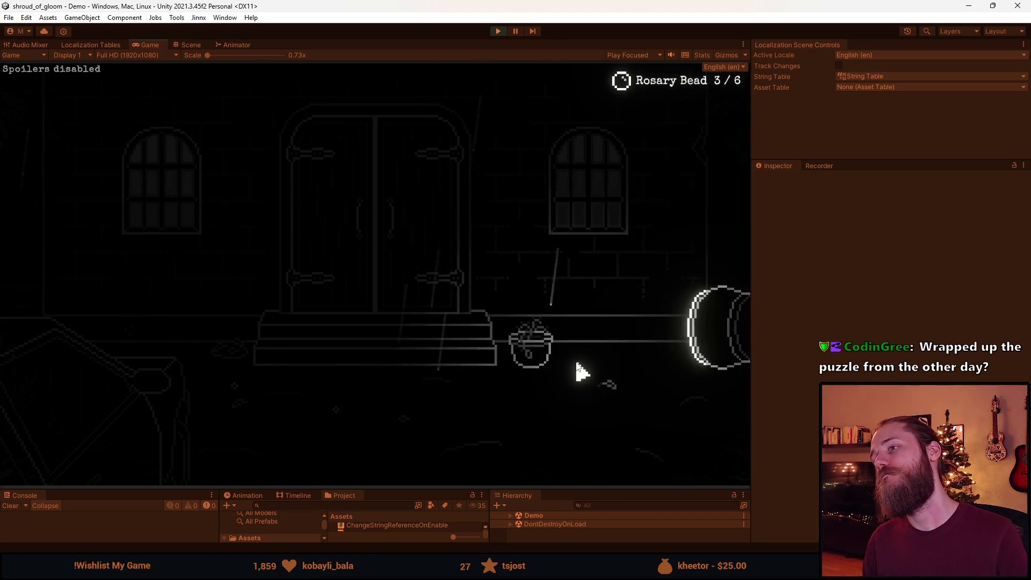
click(342, 417)
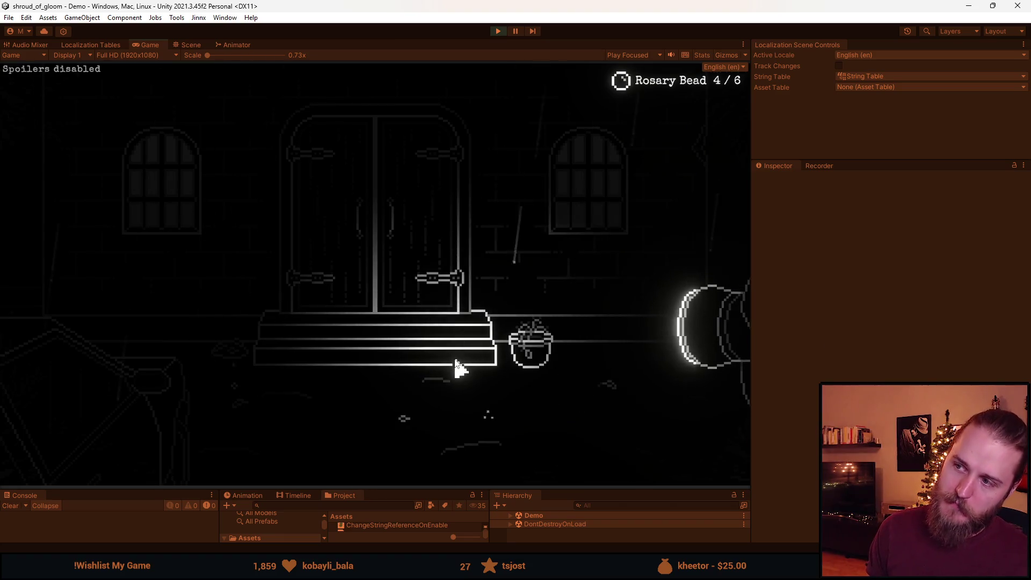
click(237, 396)
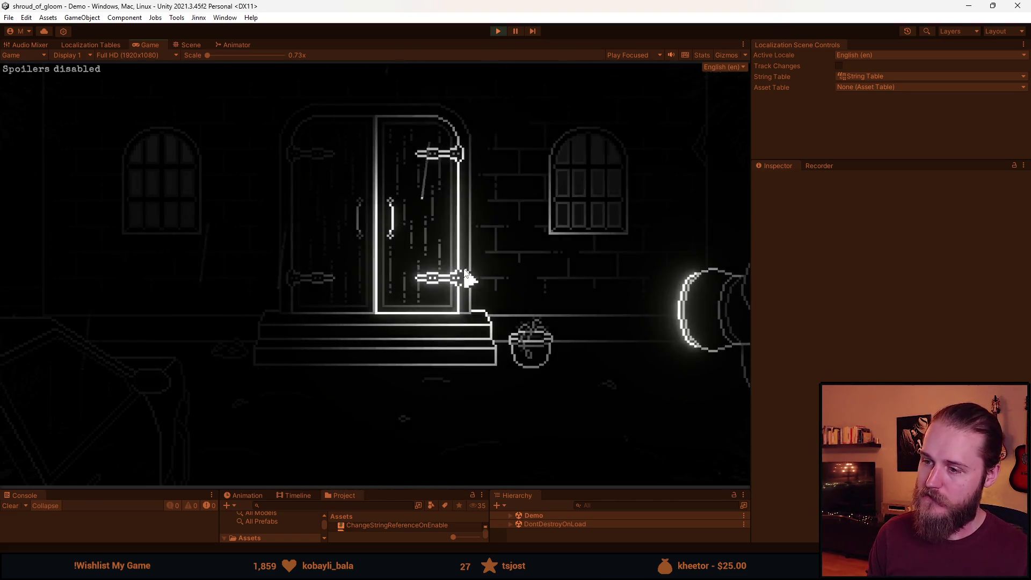
key(Escape)
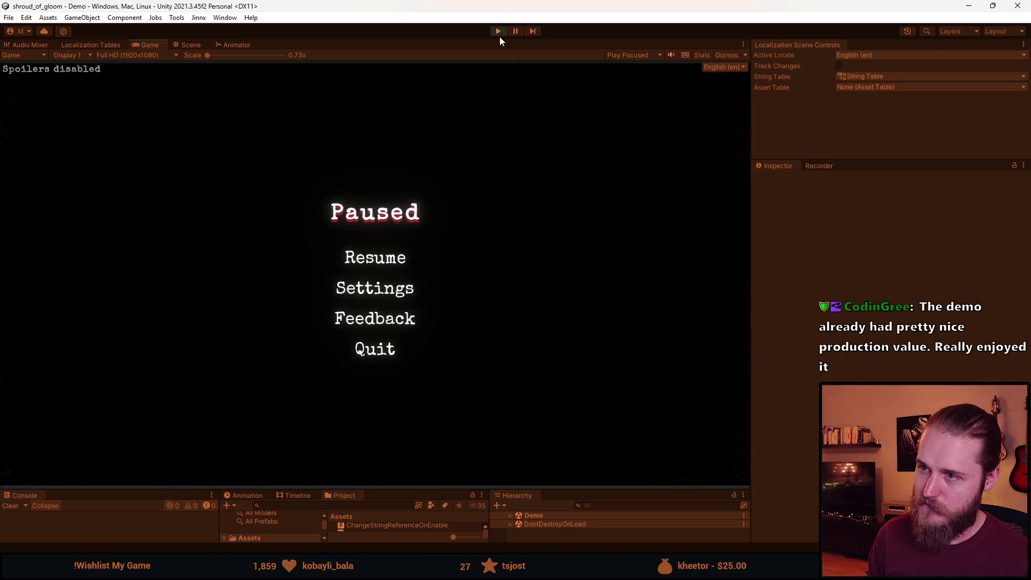
click(499, 31)
Select Collectable_Toast and expand it to reveal its text and icon children
drag(375, 488, 387, 334)
scroll(569, 473, down, 8)
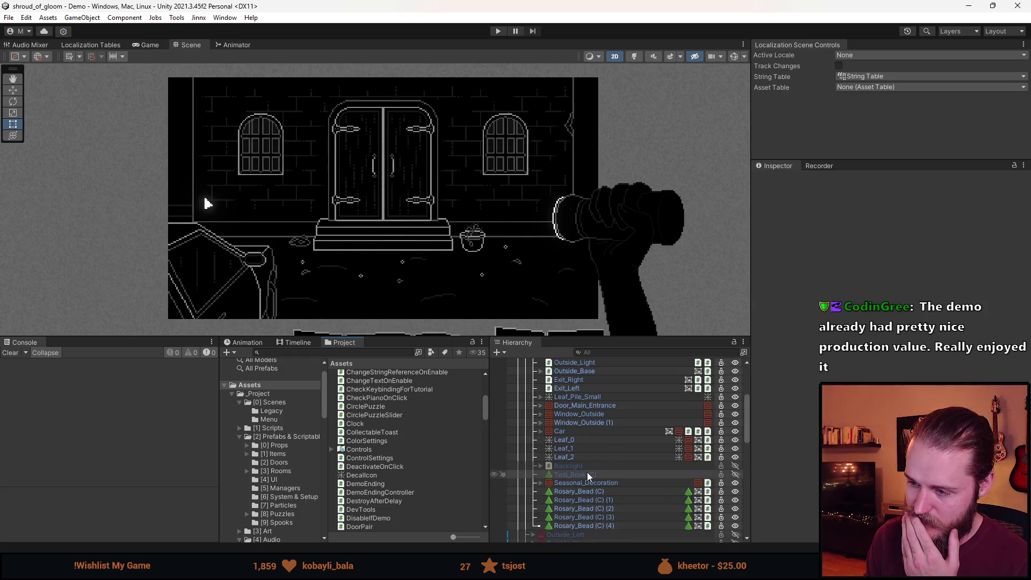
scroll(587, 472, down, 15)
scroll(608, 475, down, 1)
click(571, 460)
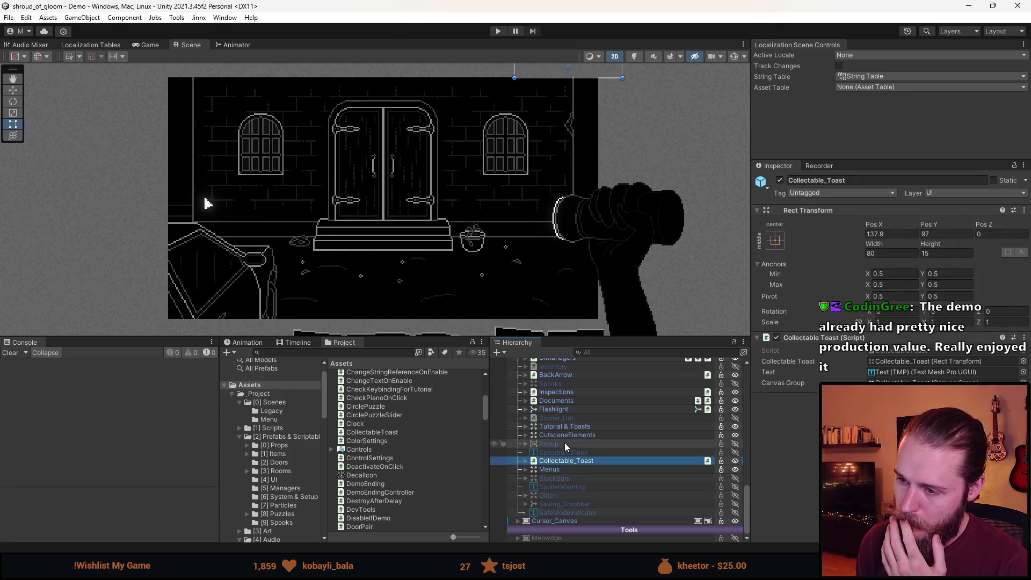
click(879, 351)
click(879, 352)
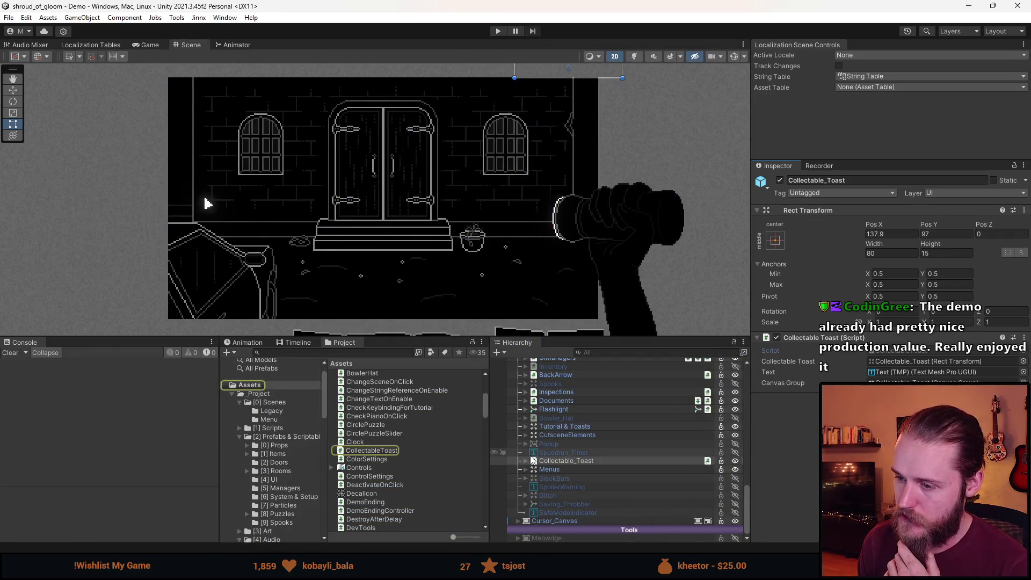
click(526, 460)
click(535, 470)
click(533, 470)
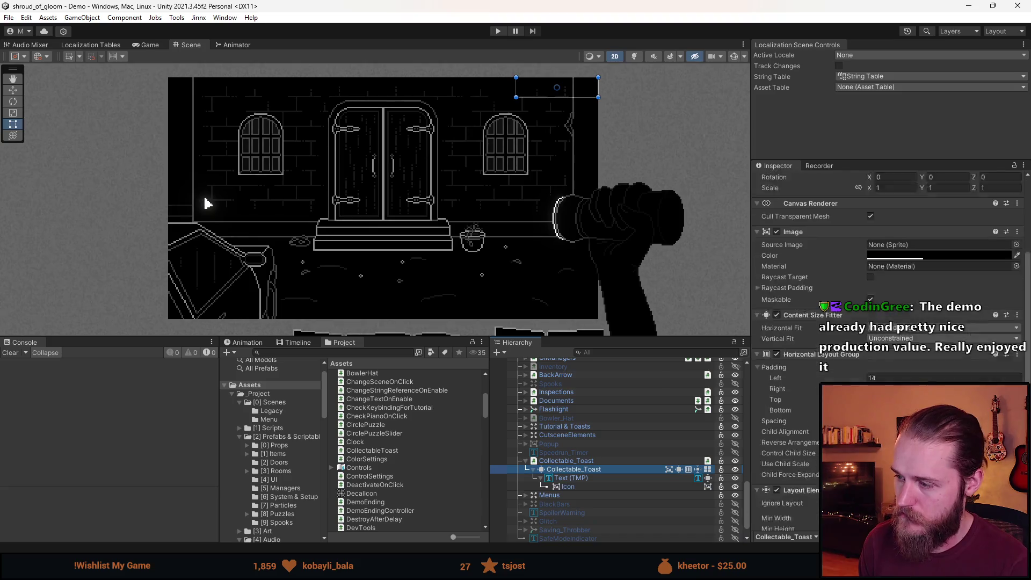
scroll(886, 268, down, 4)
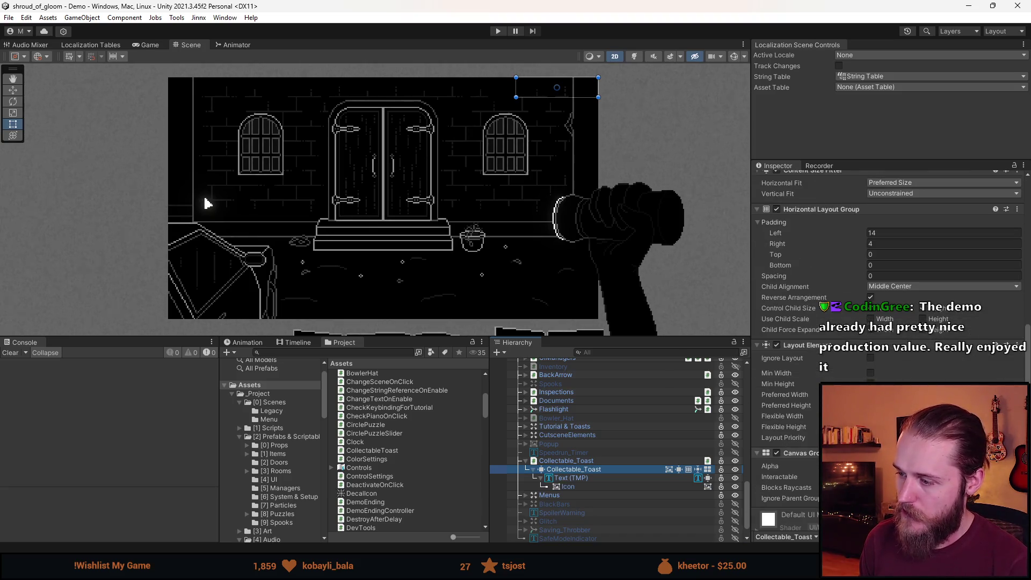
Set the Canvas Group Alpha to show the toast and change the Icon's Pos X from -6 to -7
click(988, 466)
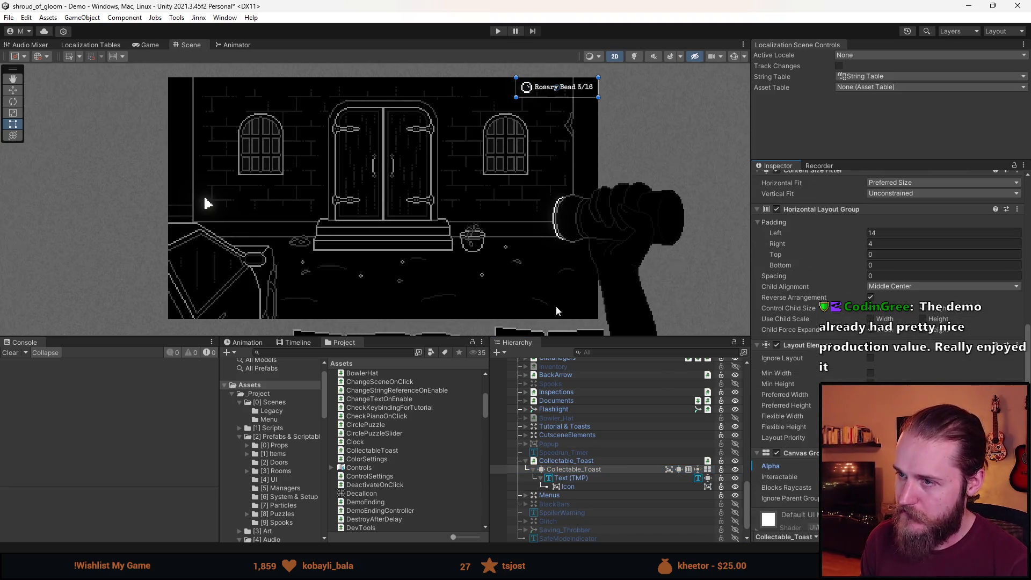
click(568, 487)
key(f)
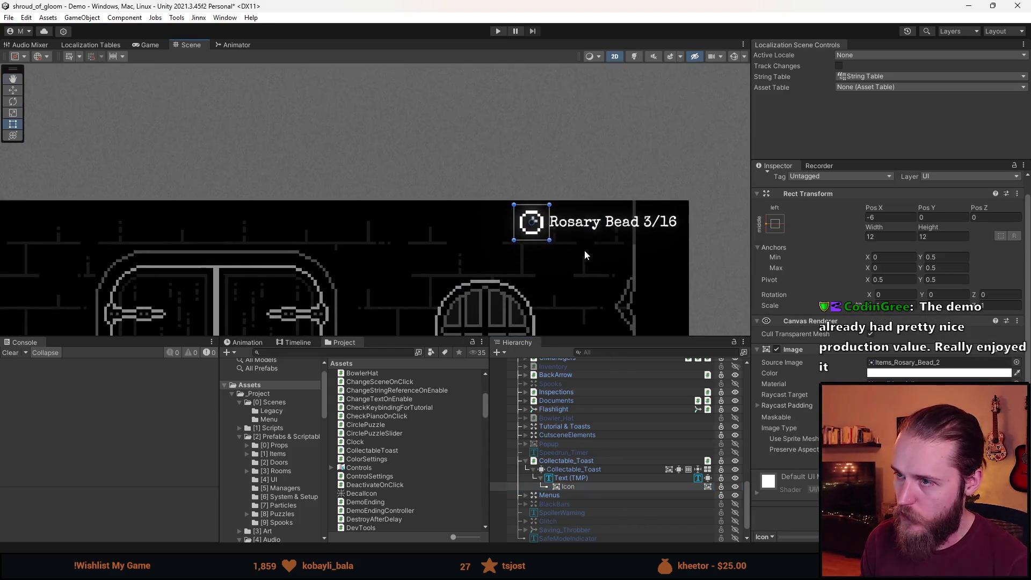
key(f)
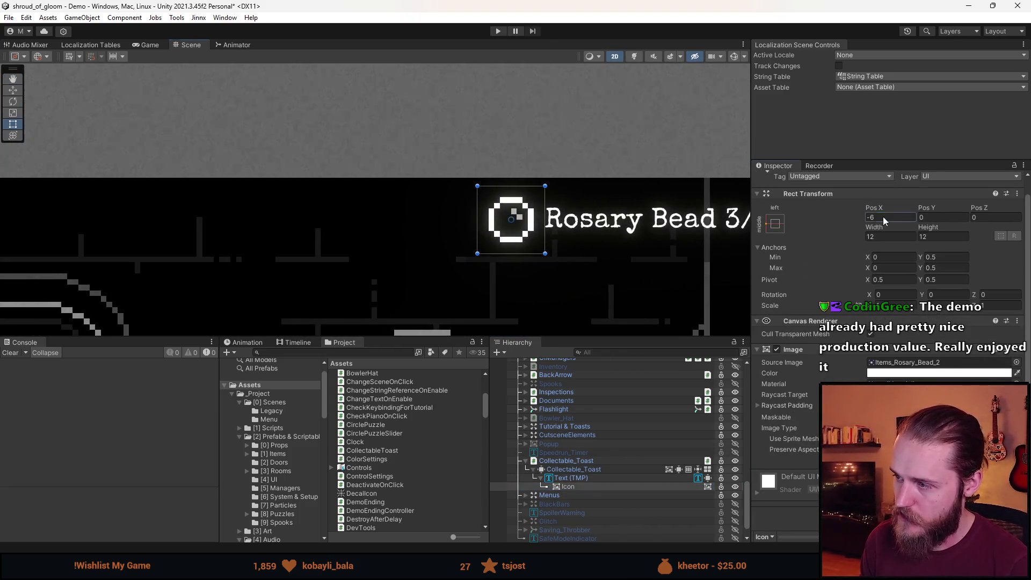
text(7)
scroll(643, 283, down, 5)
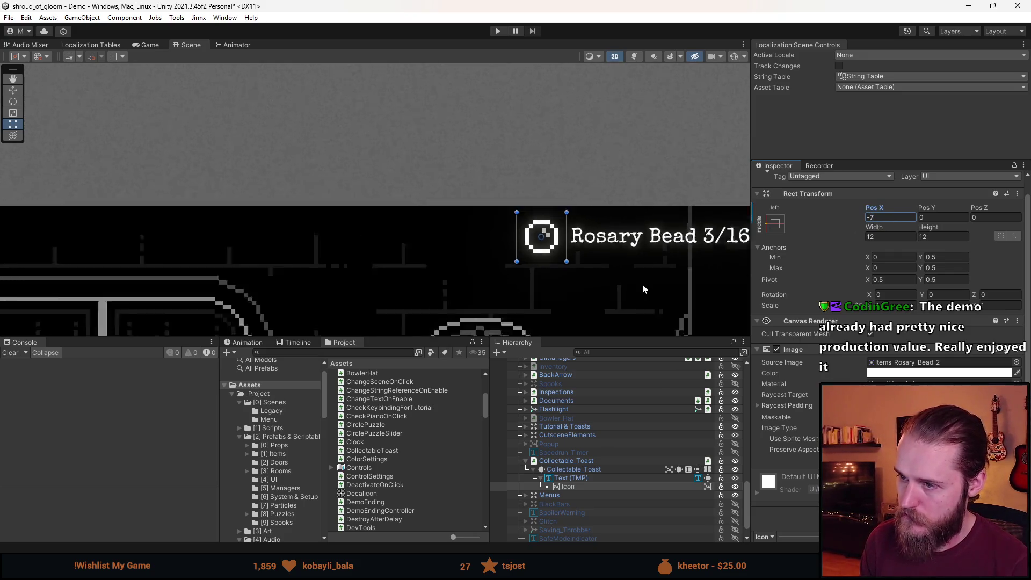
scroll(638, 277, down, 3)
click(689, 220)
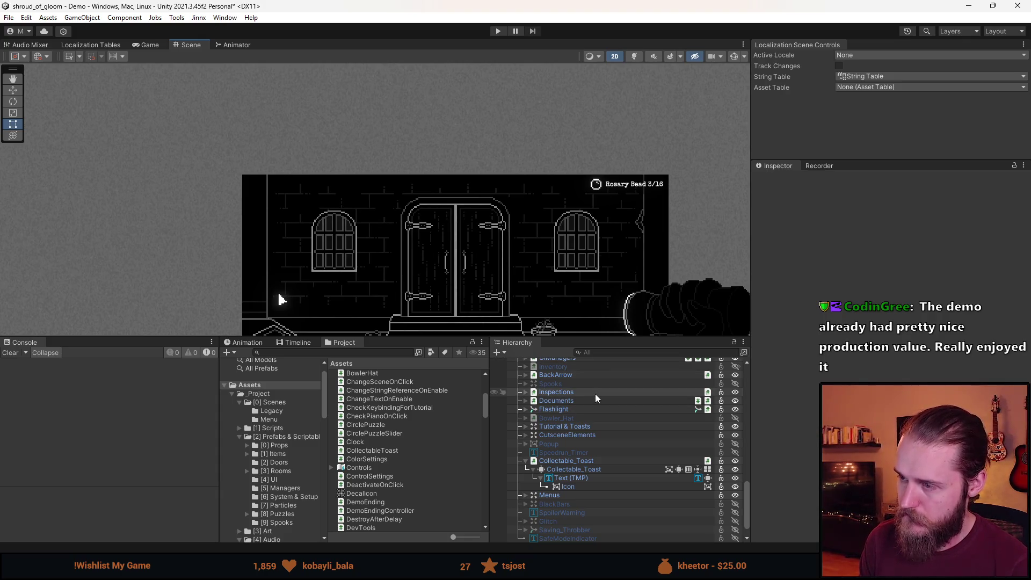
Try moving the Icon right of the text with the Move tool, then undo to keep it left
click(566, 486)
scroll(629, 204, up, 2)
scroll(630, 204, up, 2)
key(w)
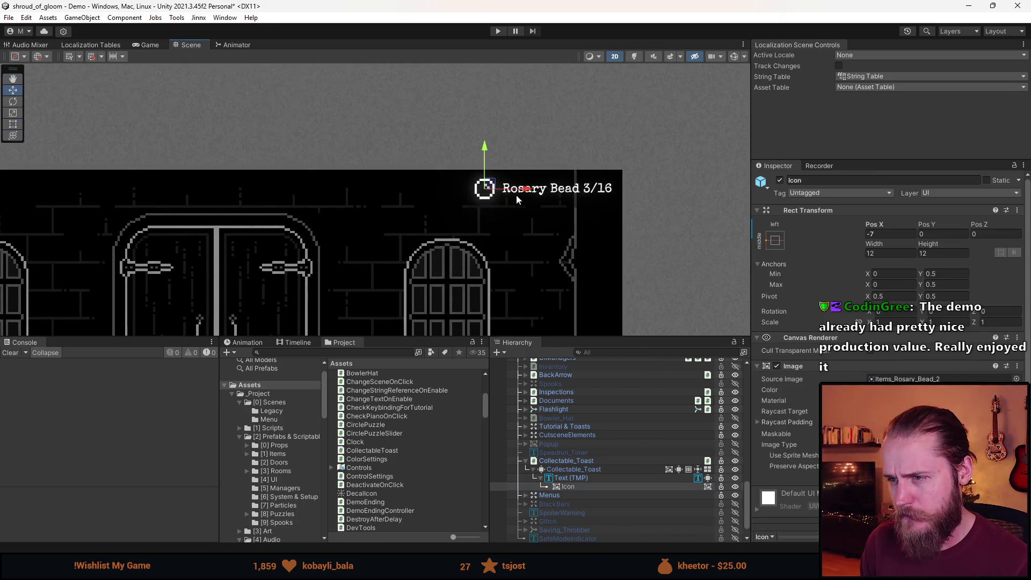
mouse_move(526, 193)
mouse_down()
mouse_move(686, 189)
mouse_move(671, 189)
mouse_up()
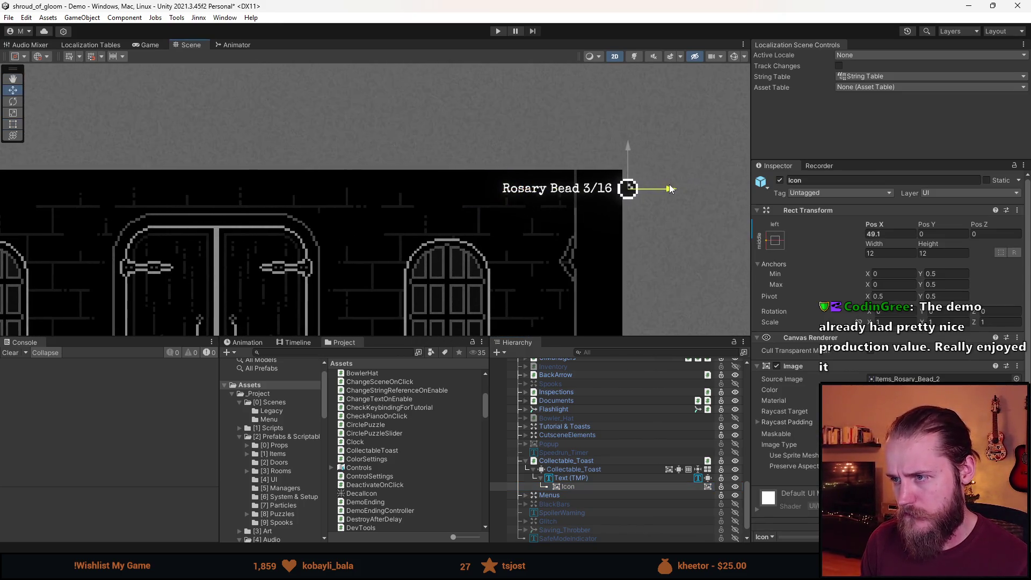
scroll(622, 252, down, 3)
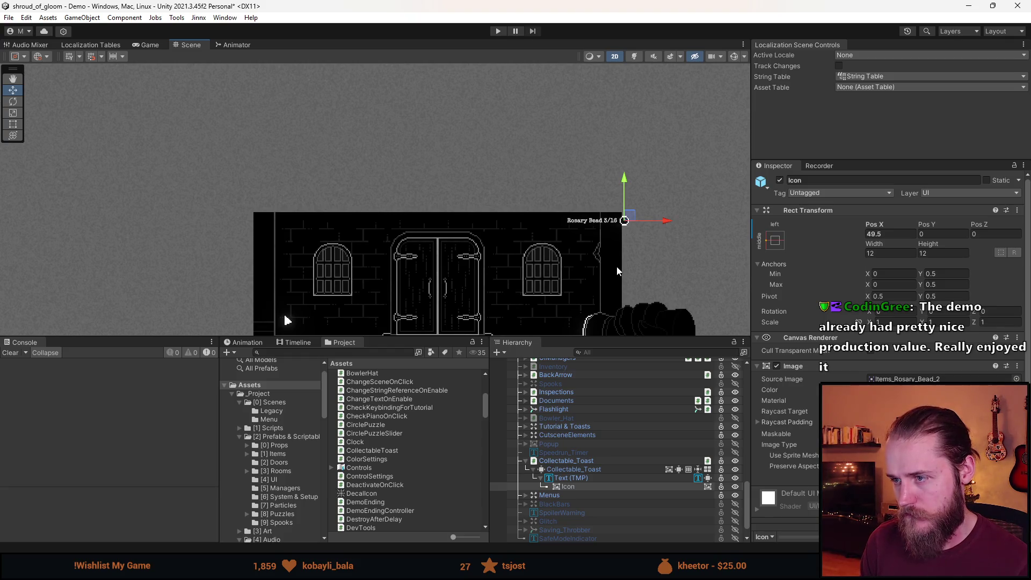
key(ctrl+z)
scroll(552, 441, up, 4)
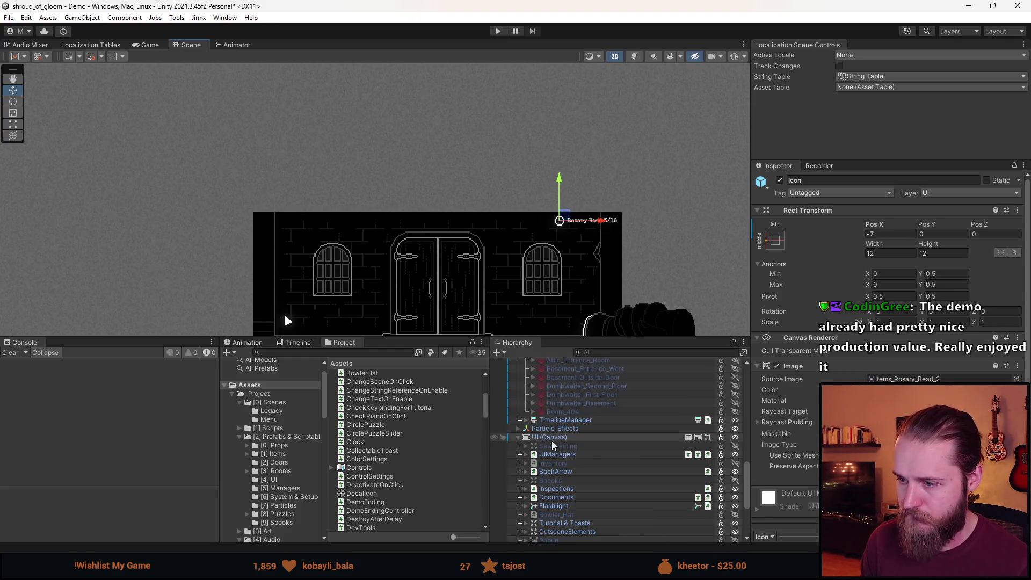
scroll(555, 443, down, 5)
click(593, 445)
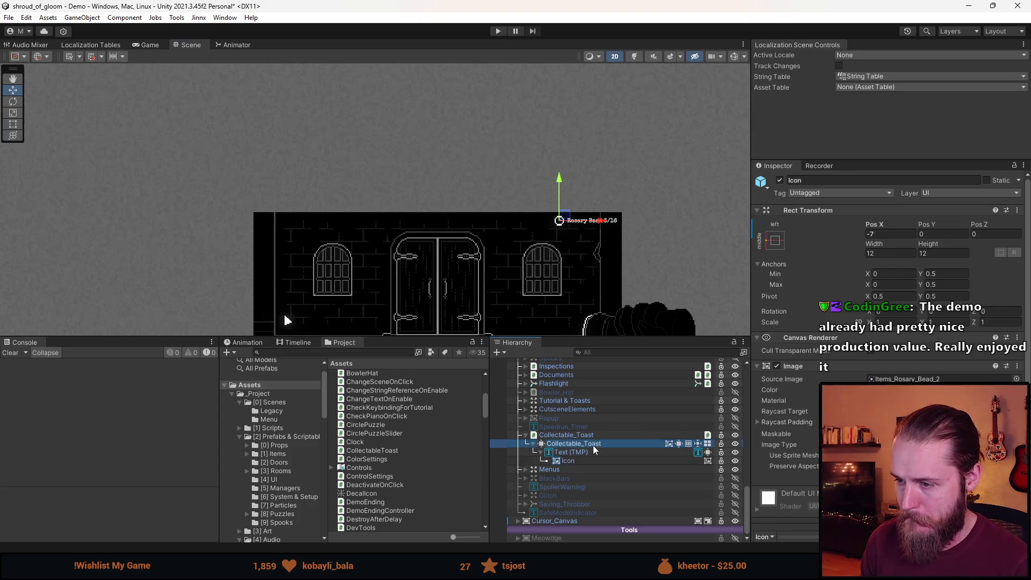
scroll(886, 268, down, 4)
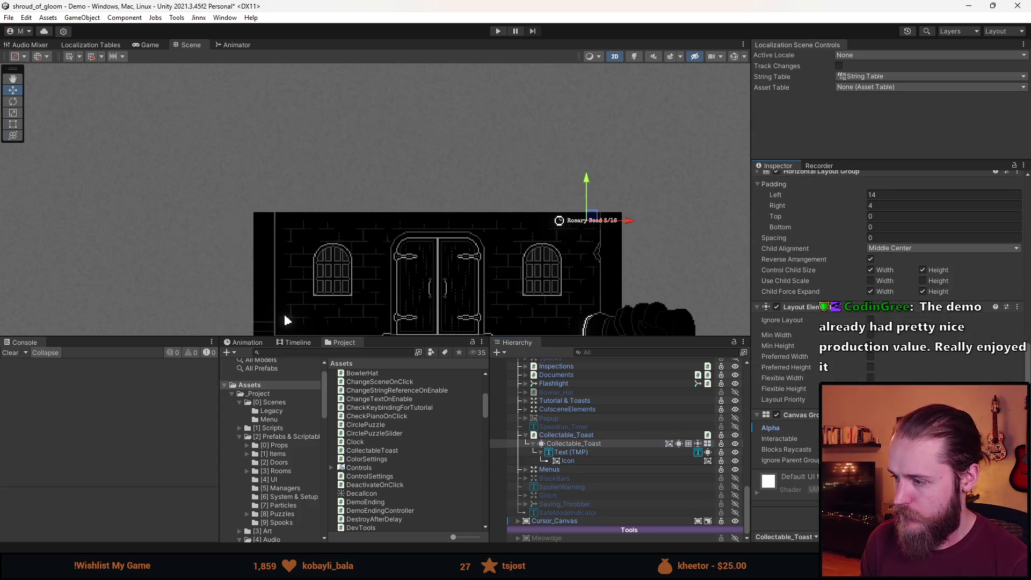
drag(434, 340, 434, 490)
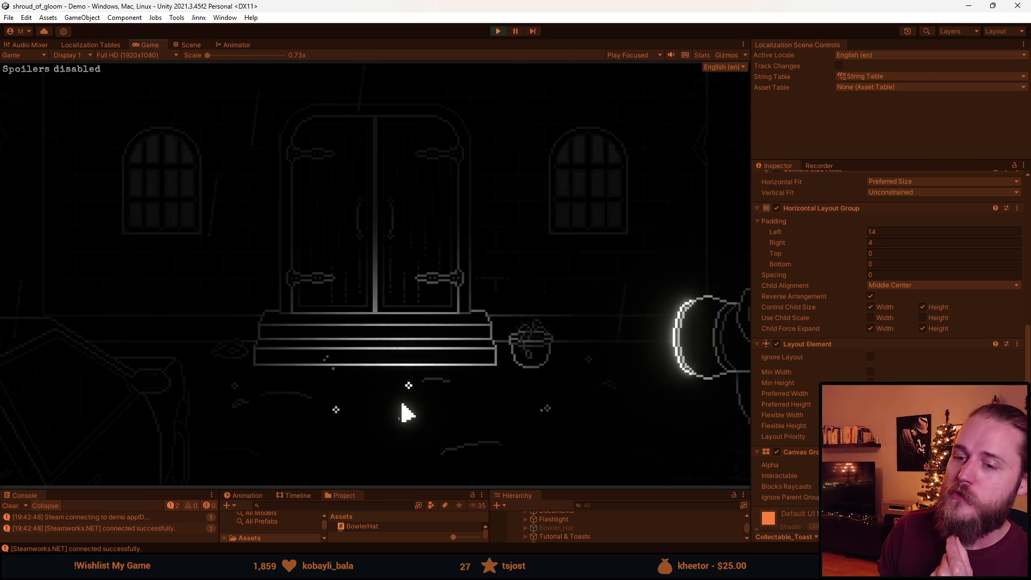
Collect four rosary beads to reach 4 / 6, pause, and switch to CollectableToast.cs in Visual Studio
click(234, 388)
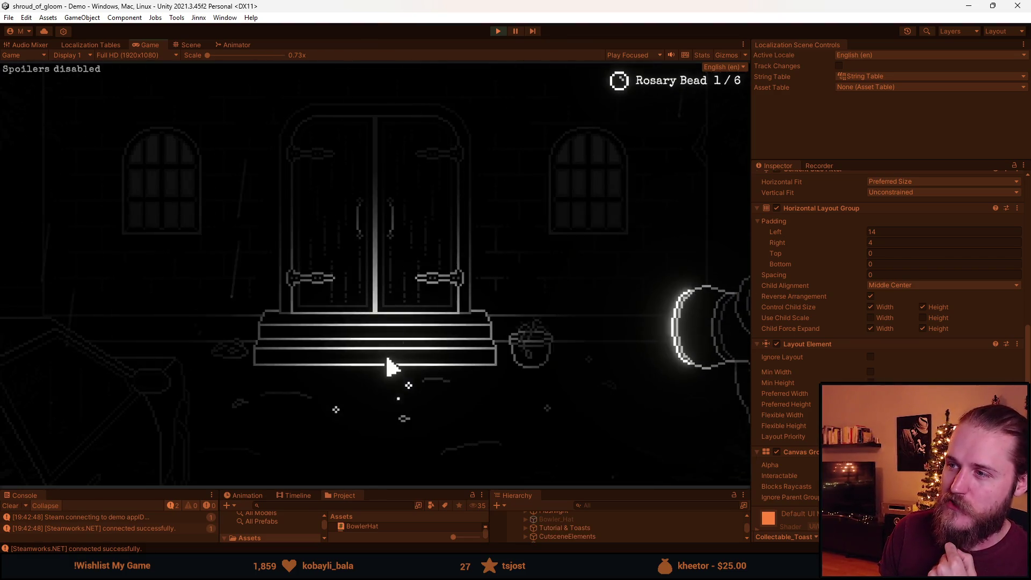
click(345, 414)
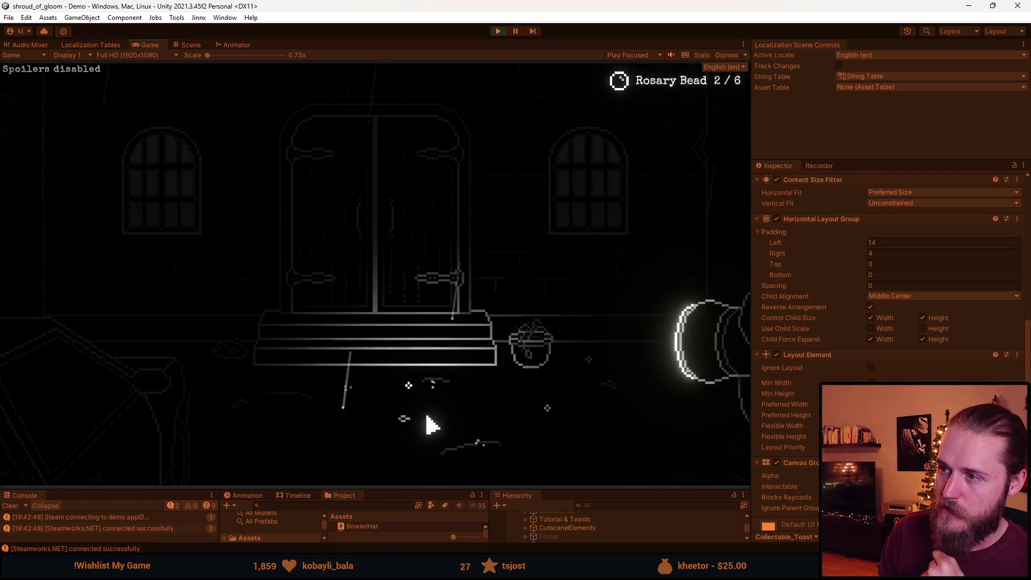
click(403, 395)
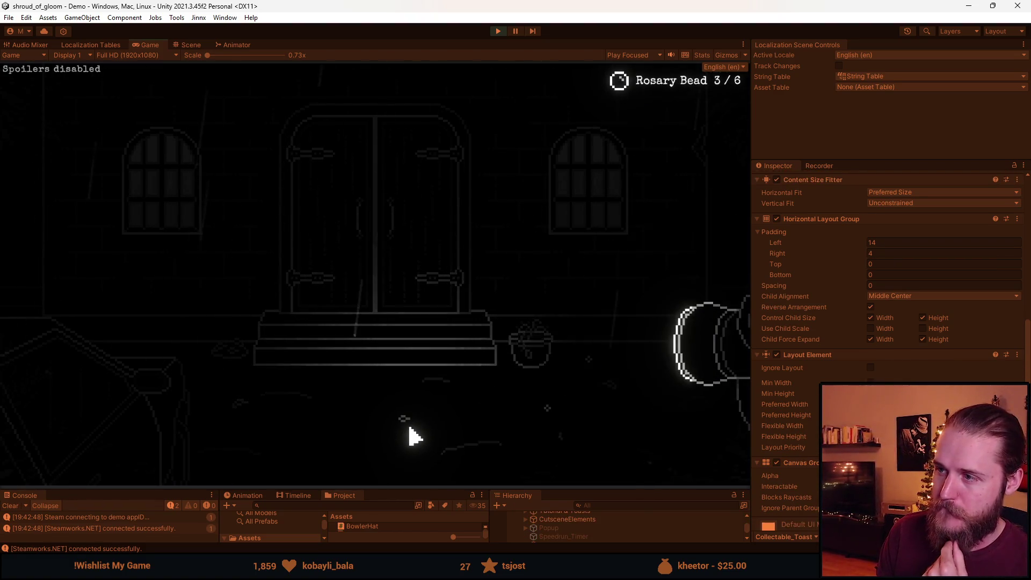
click(544, 415)
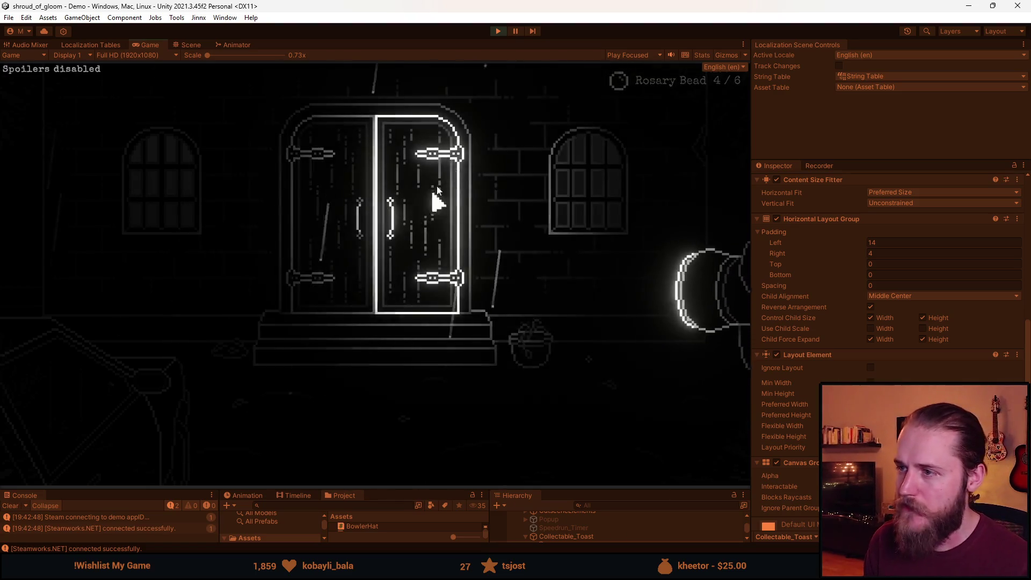
key(Escape)
key(alt+Tab)
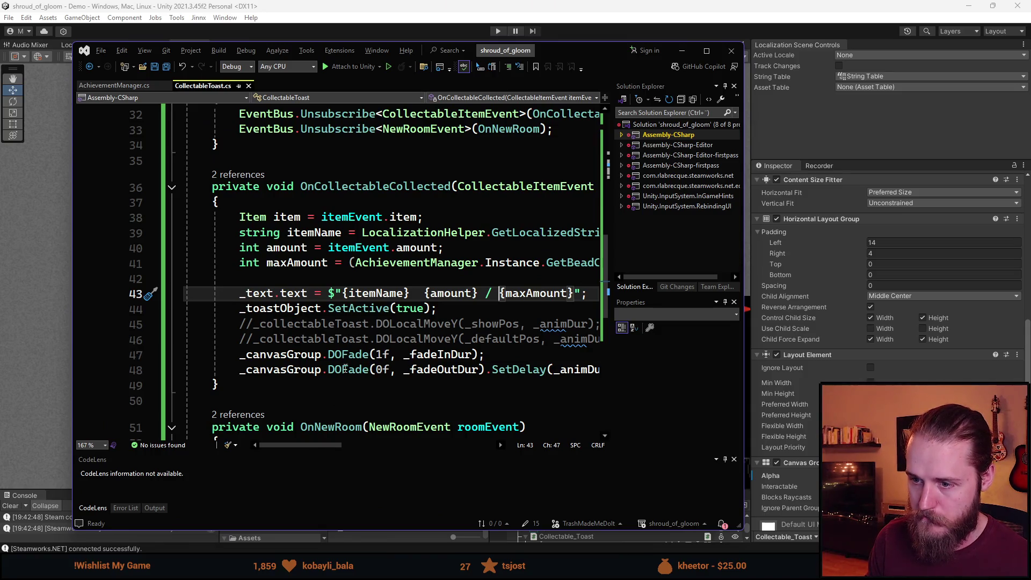
Append .SetDelay(0.5f) to the fade-in DOFade call on line 47
click(477, 357)
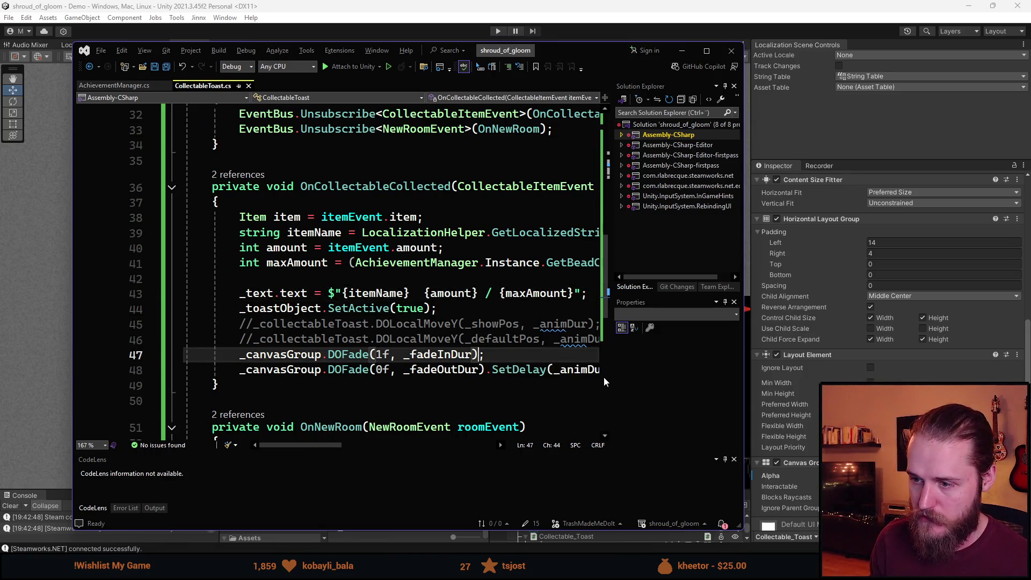
text(.SetD)
key(Tab)
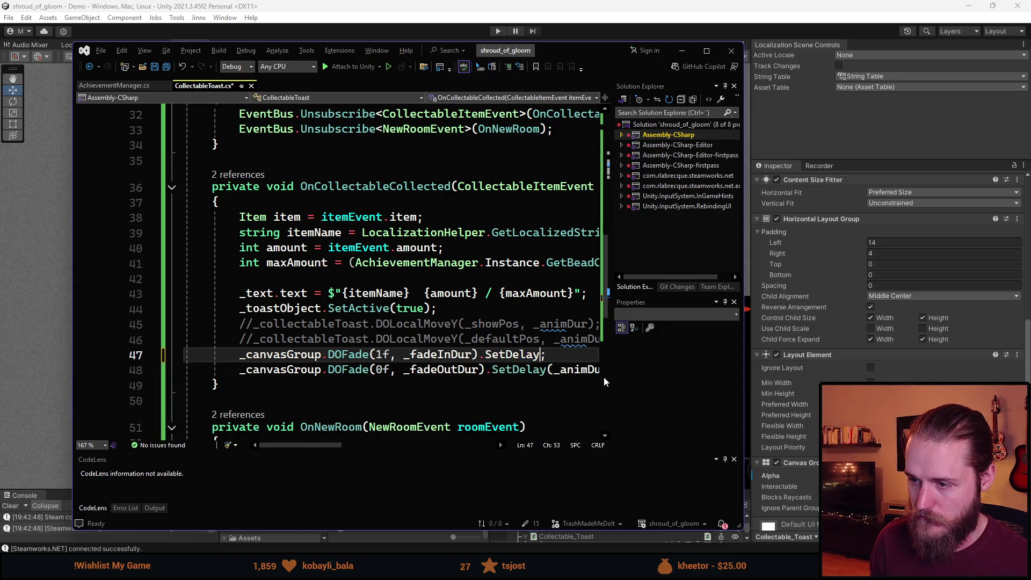
text(()
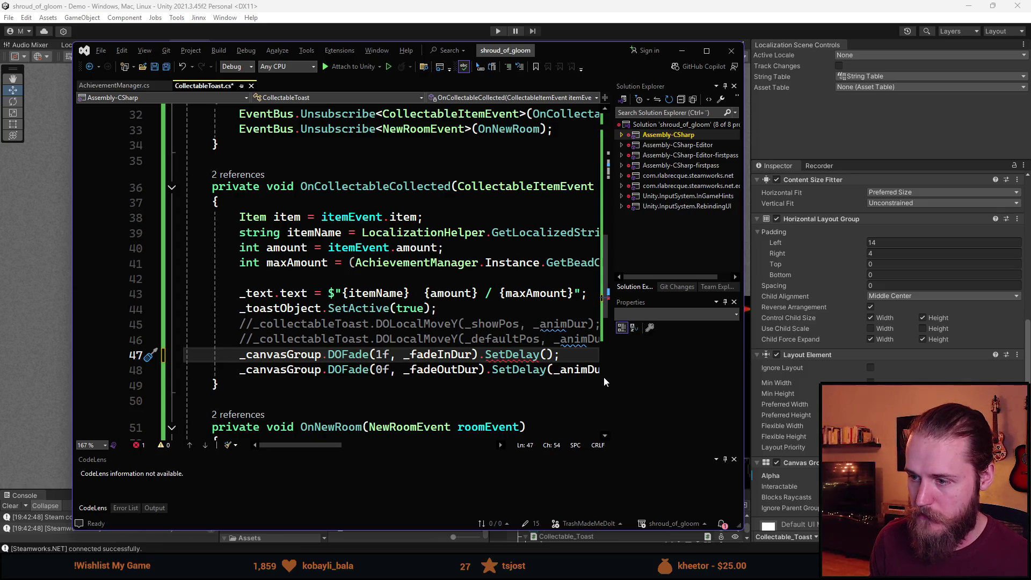
text(0.5f))
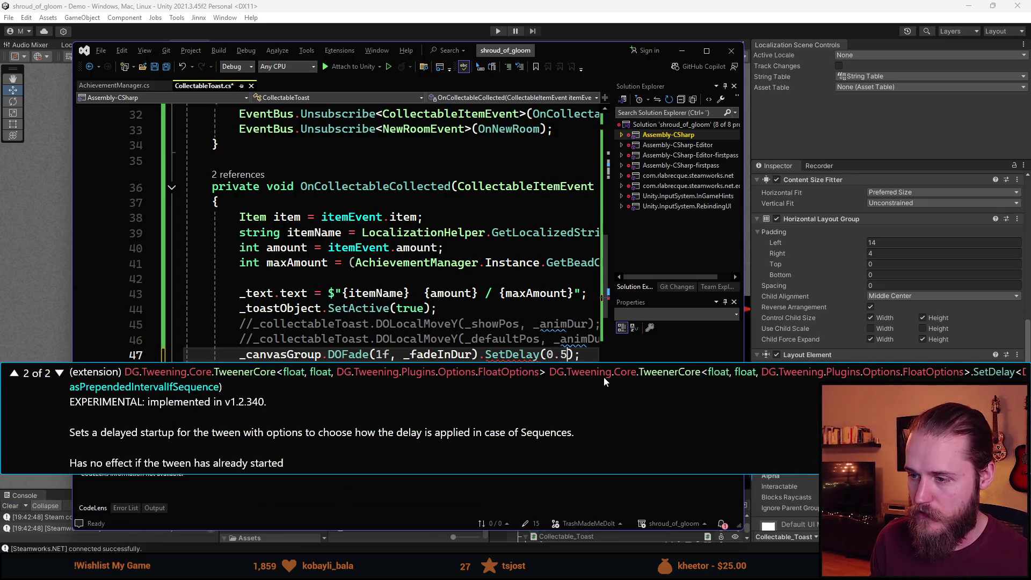
drag(337, 444, 365, 448)
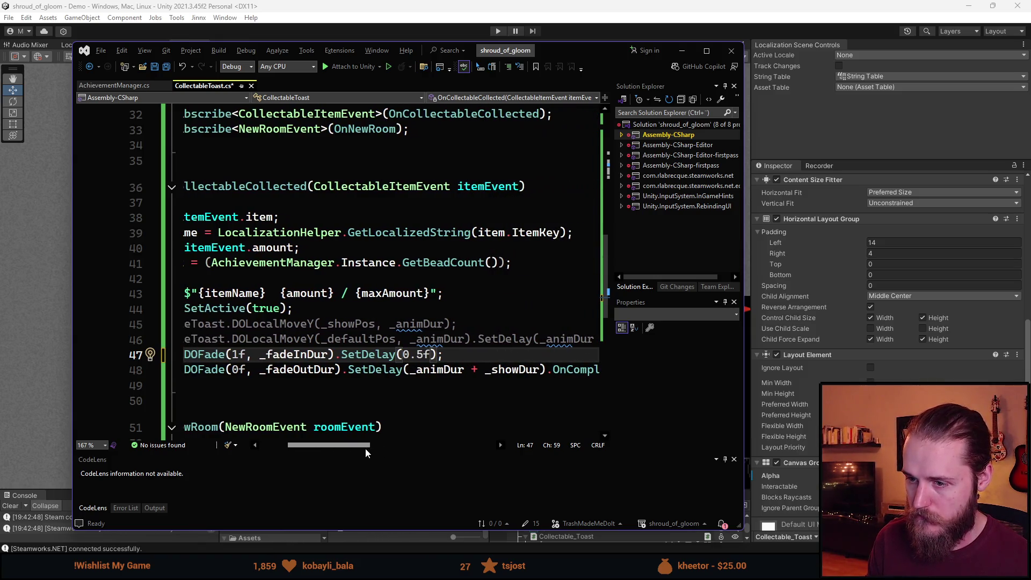
Add 0.5f + to the fade-out SetDelay on line 48 and return to Unity to reload
click(411, 372)
text(0.5f)
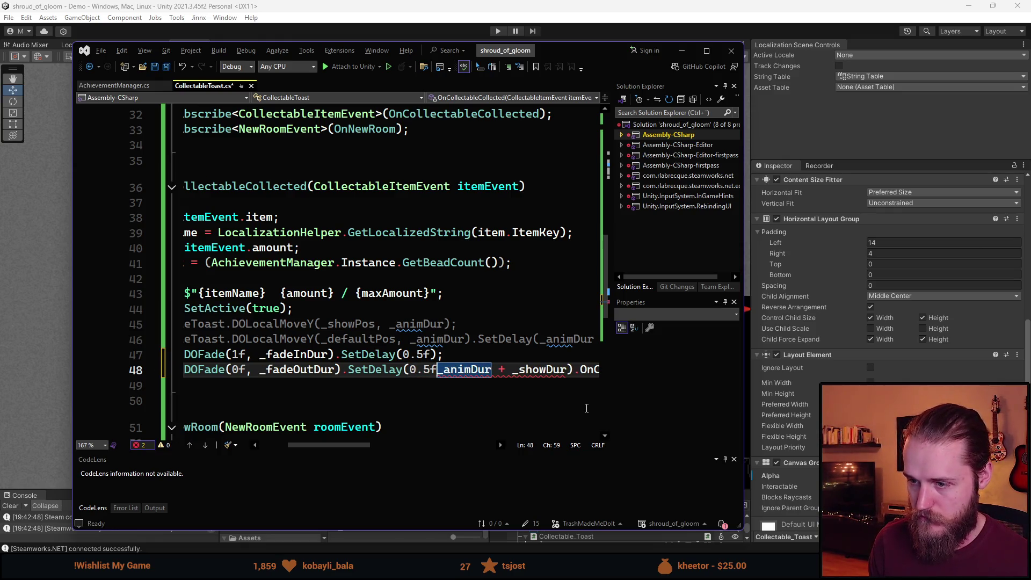
text( +)
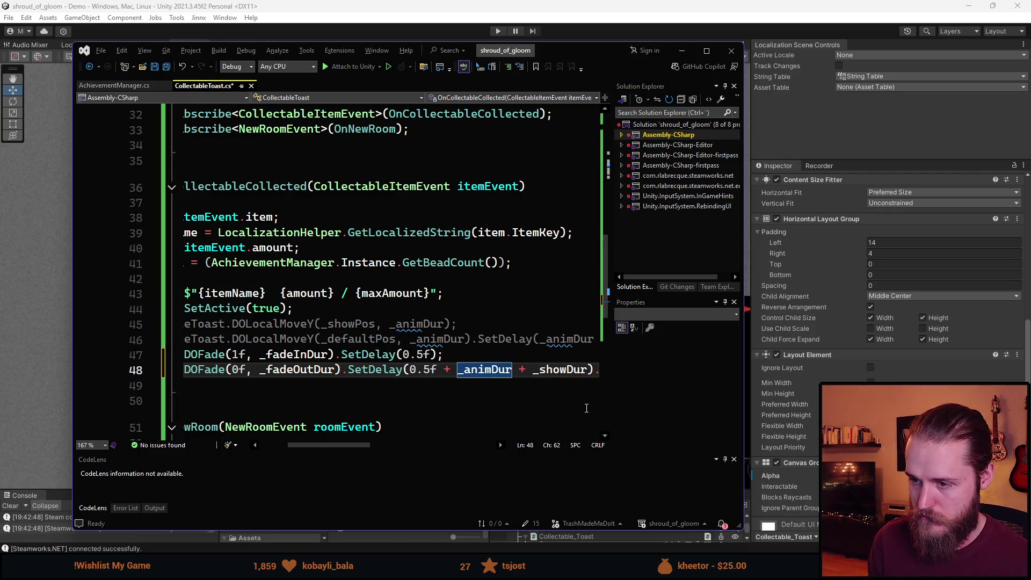
key(alt+Tab)
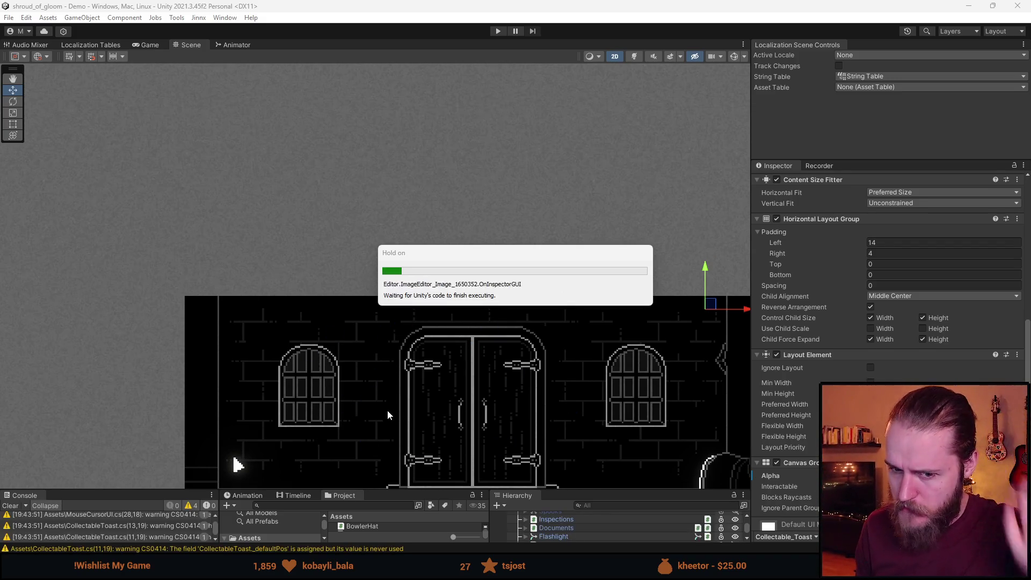
Enter play mode after the script assemblies finish reloading
click(499, 32)
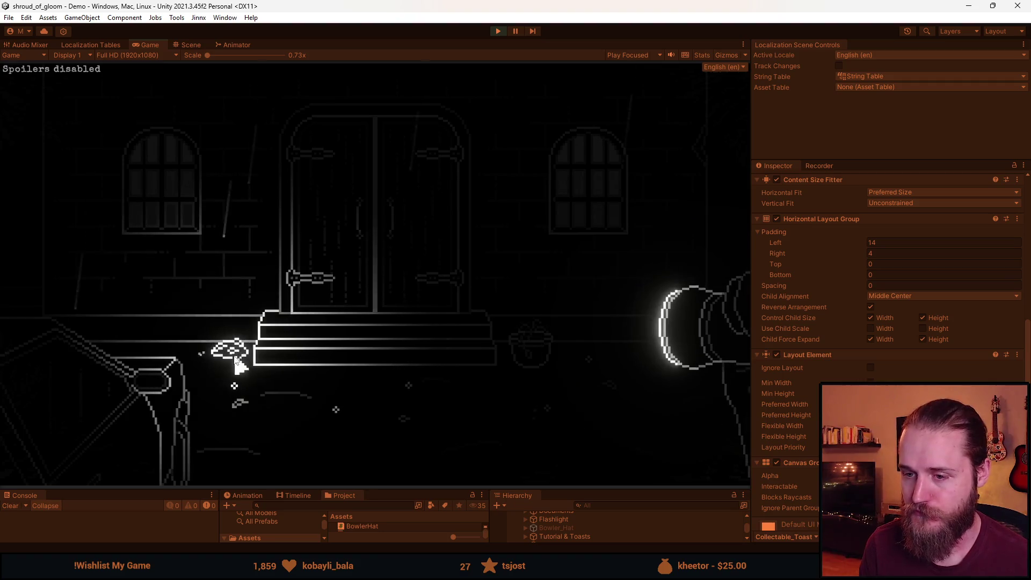
Collect five rosary beads around the room until the toast reads 'Rosary Bead 5 / 6', then pause
click(591, 359)
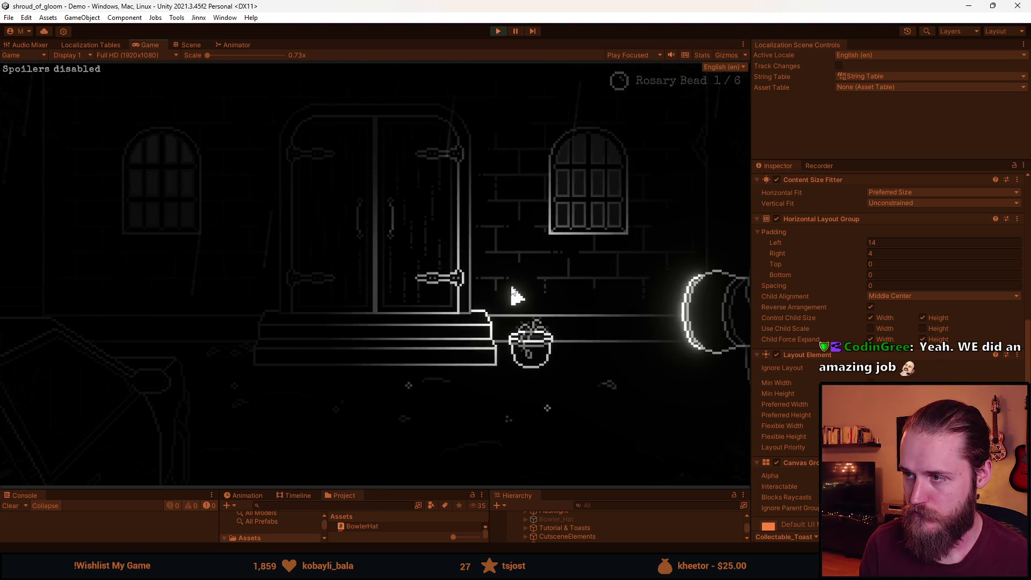
click(411, 382)
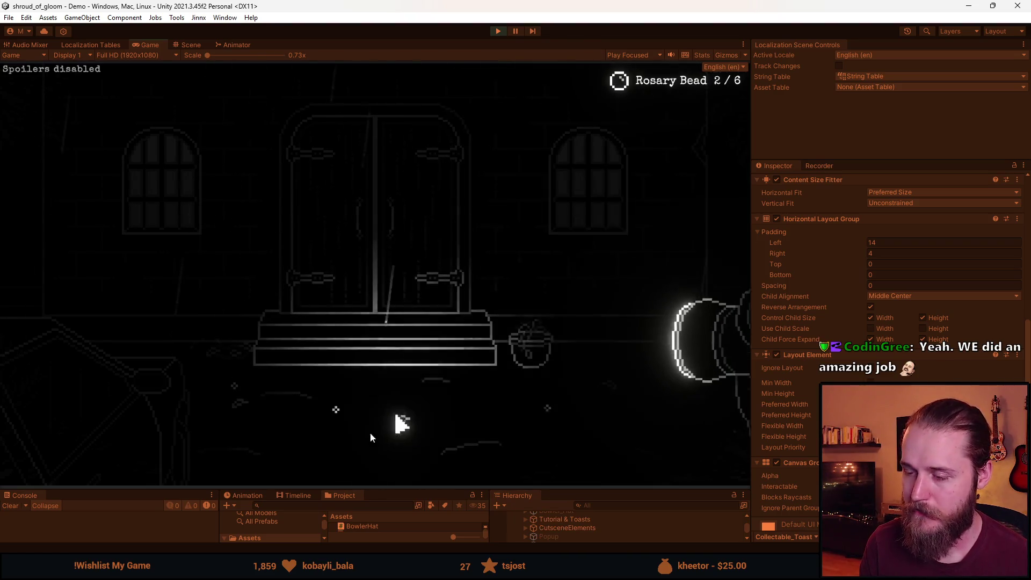
click(338, 408)
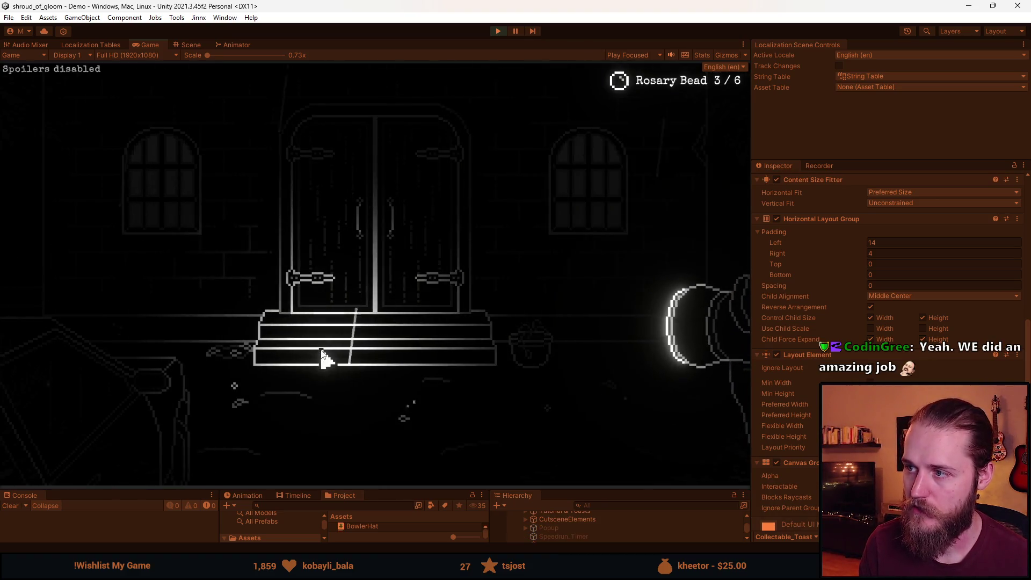
click(232, 384)
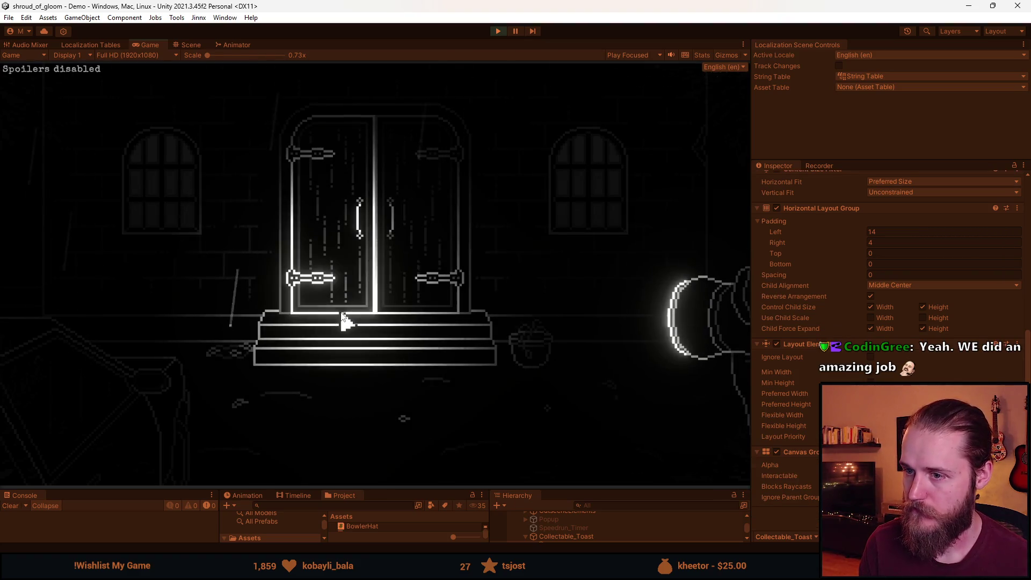
click(551, 416)
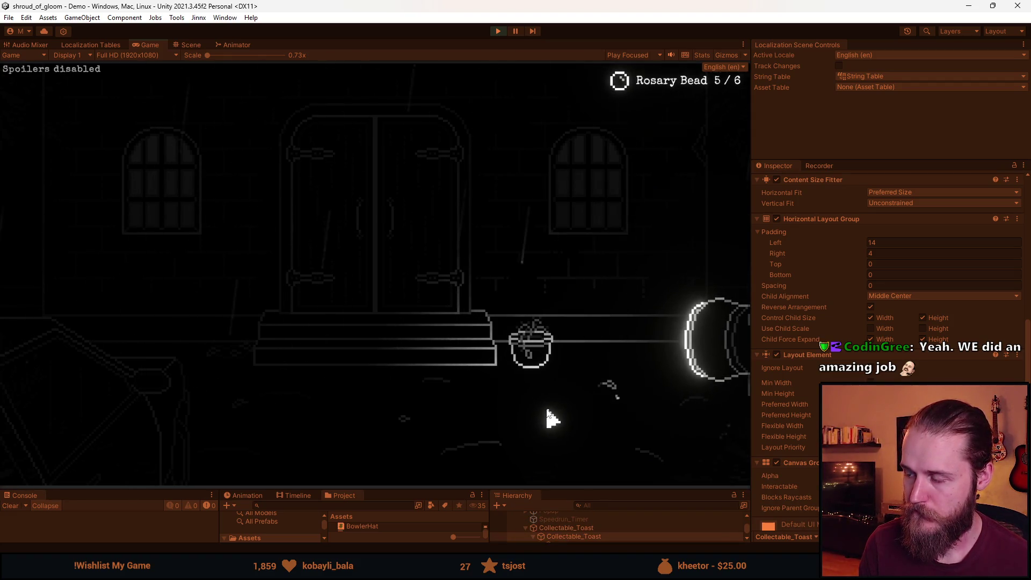
key(Escape)
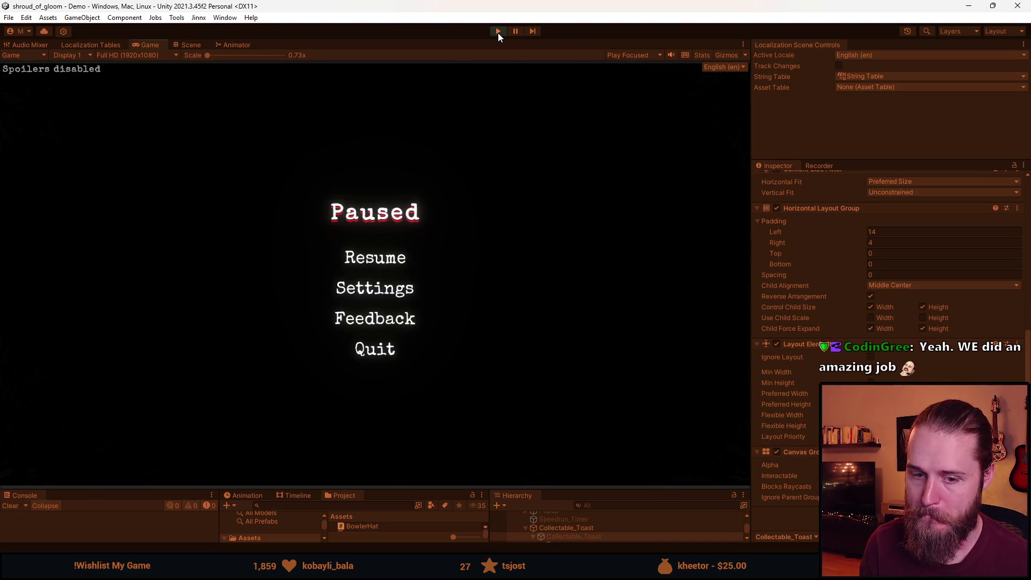
click(379, 257)
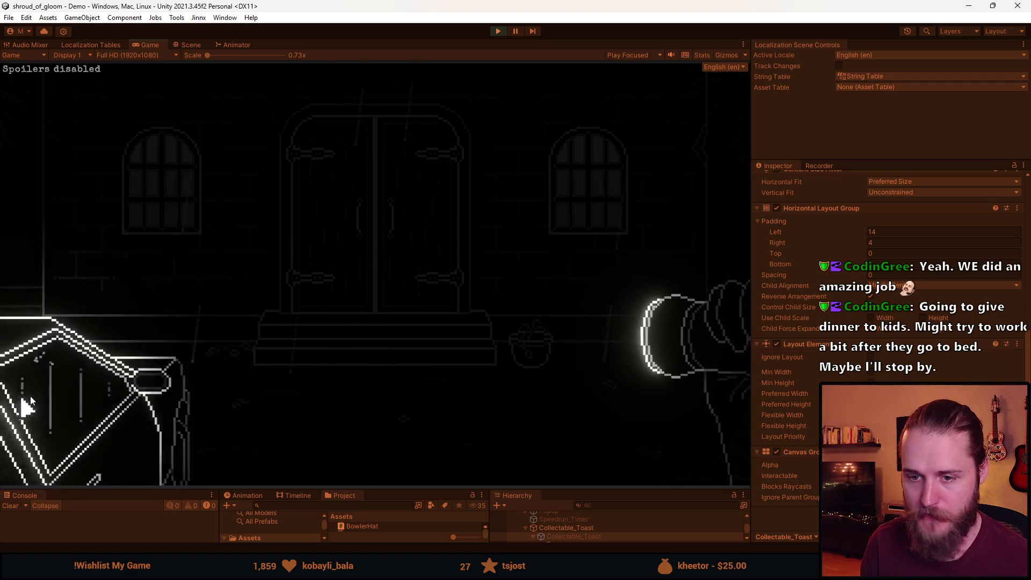
click(396, 371)
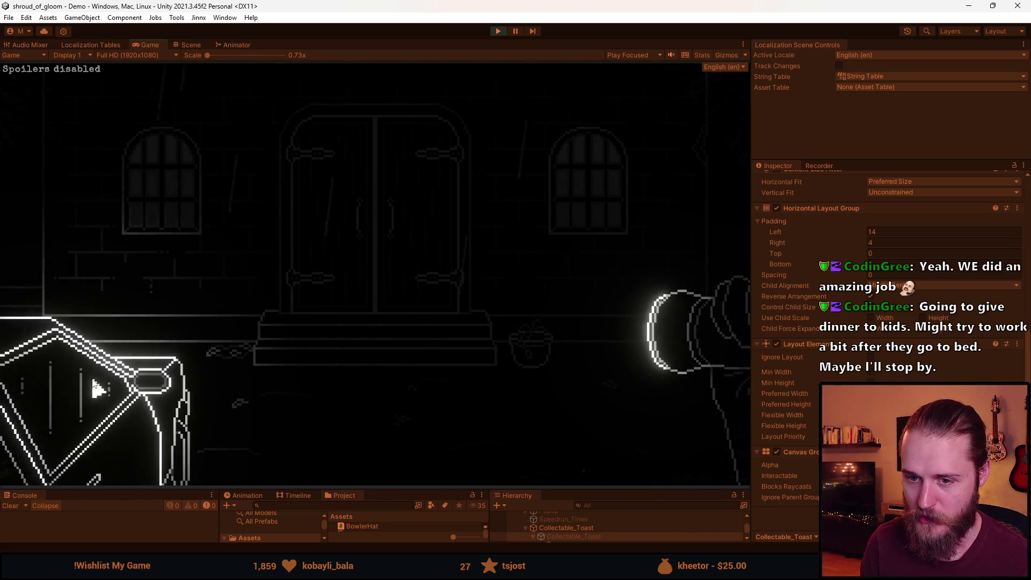
click(334, 368)
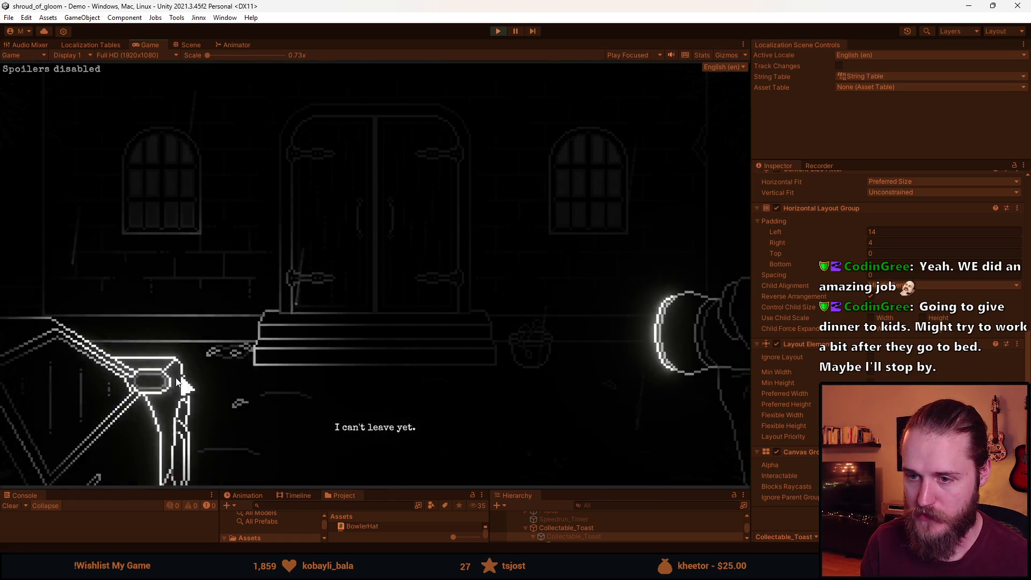
click(161, 384)
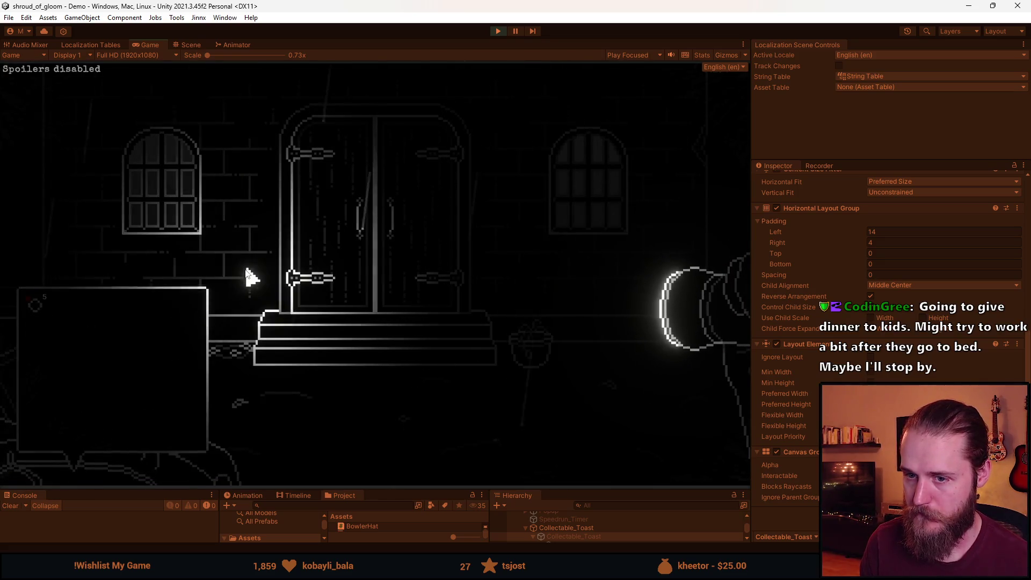
key(Escape)
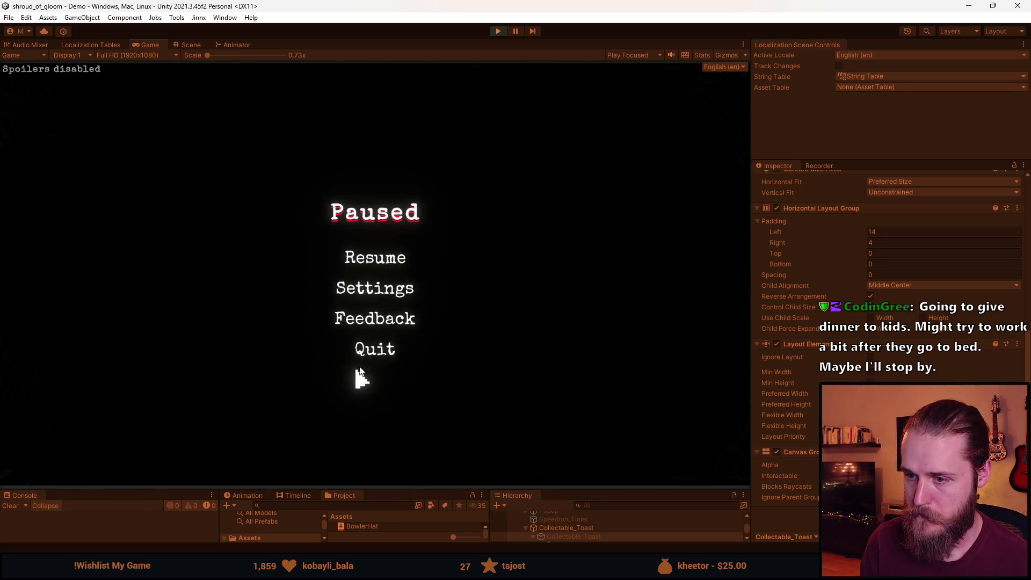
Quit the running game to the main menu and start a new game
click(375, 348)
click(381, 316)
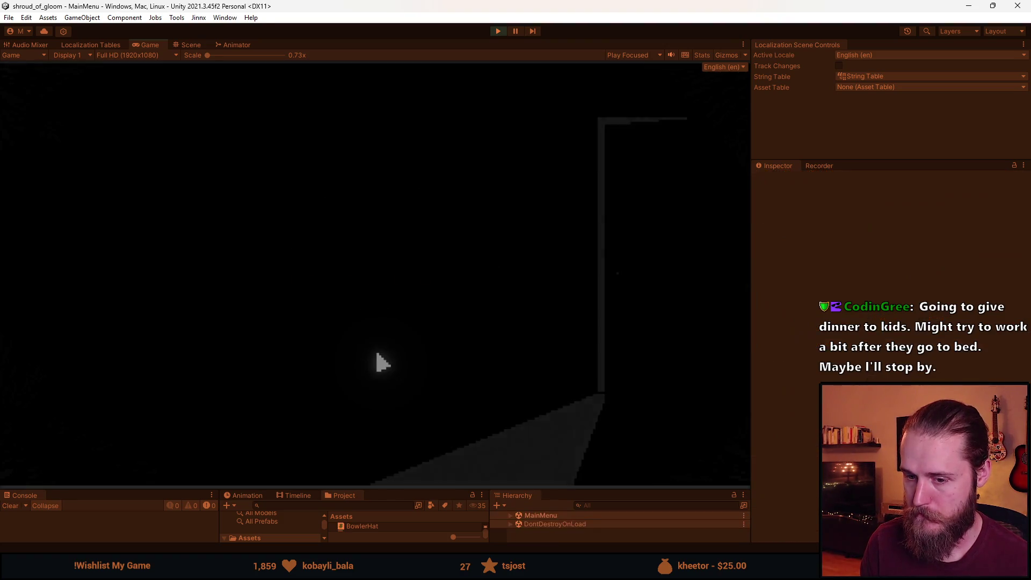
click(186, 288)
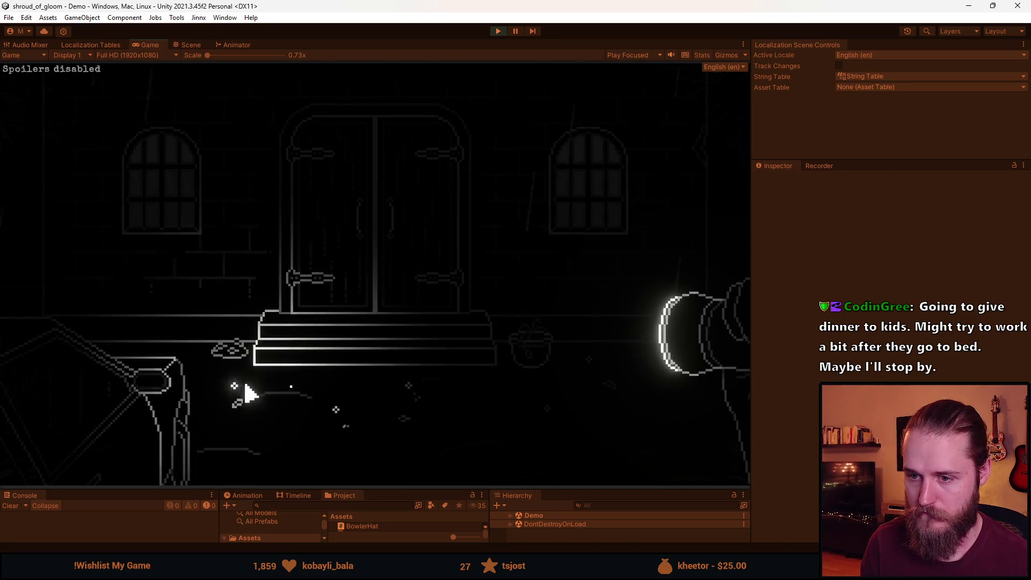
Collect three rosary beads across the rooms, then pause and stop play mode
click(251, 380)
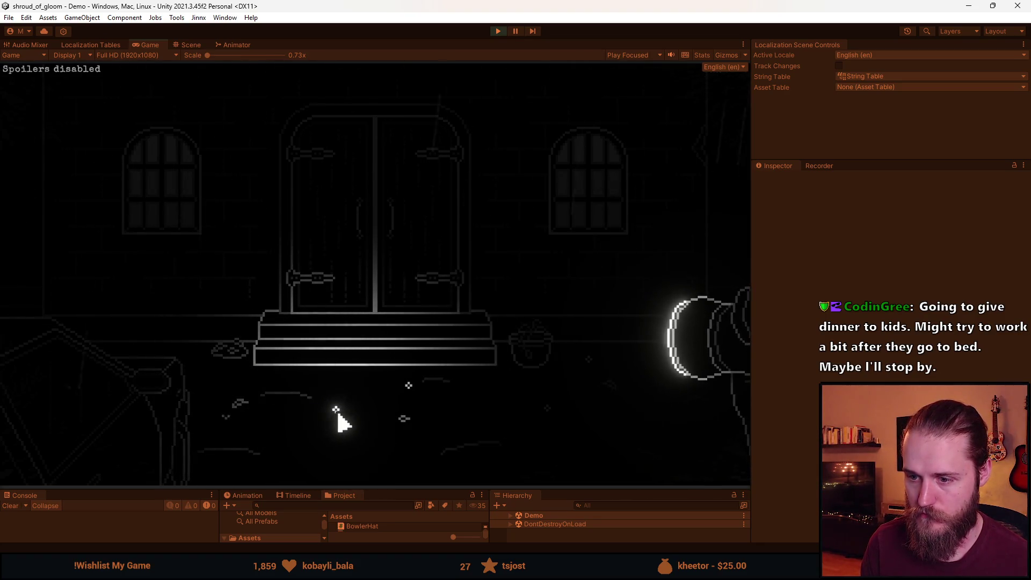
click(379, 403)
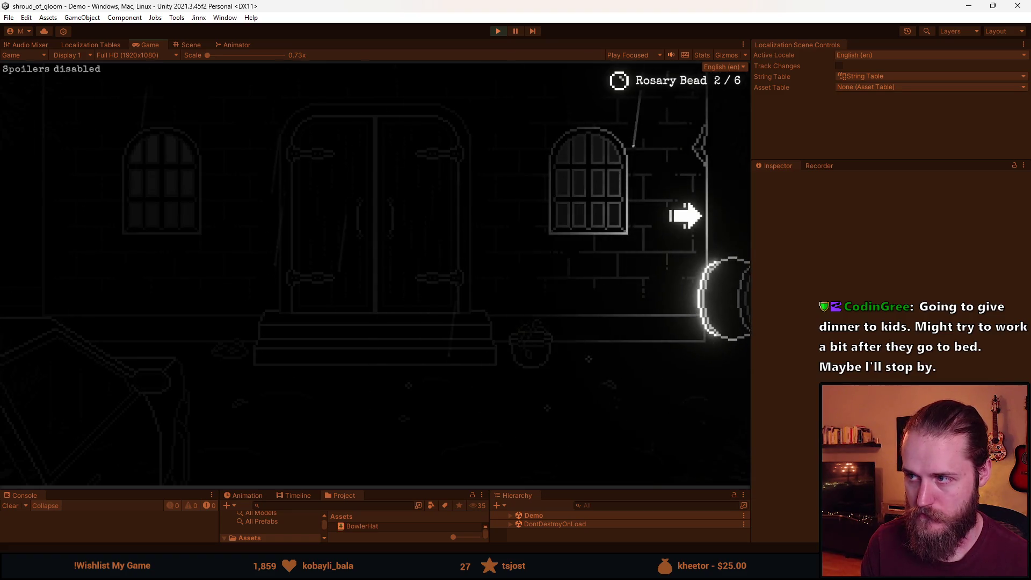
click(690, 179)
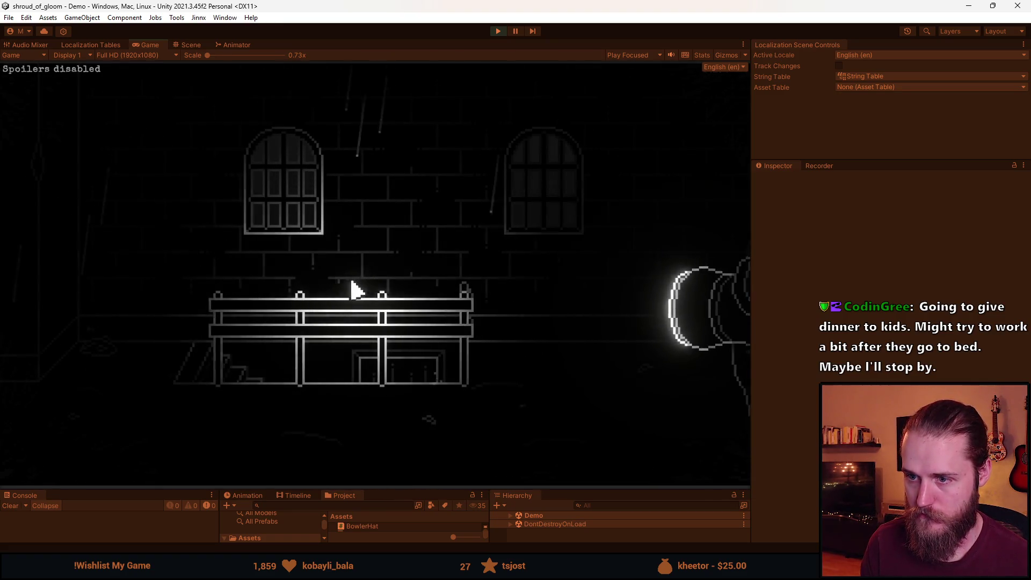
click(89, 265)
click(411, 399)
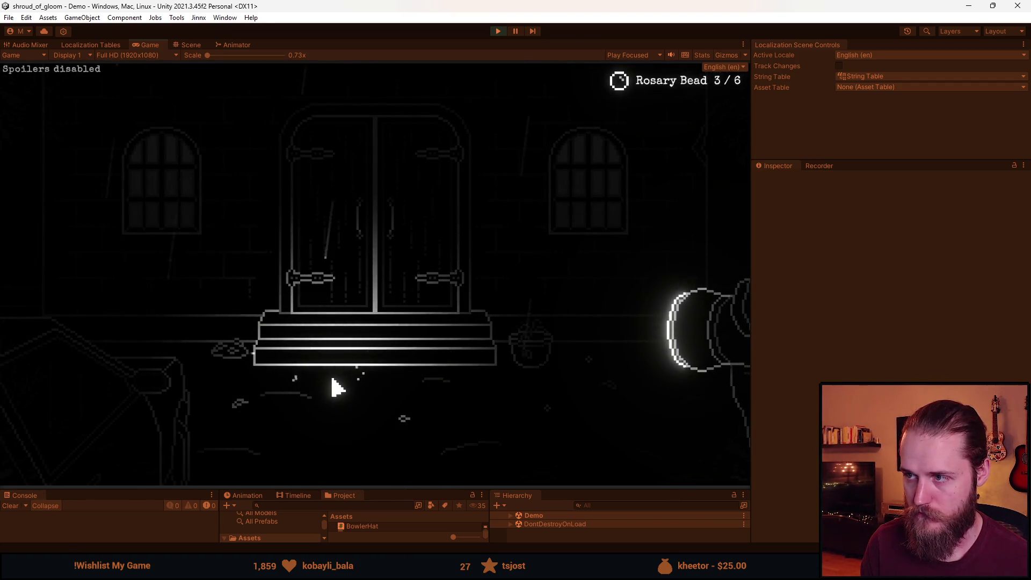
key(Escape)
click(498, 31)
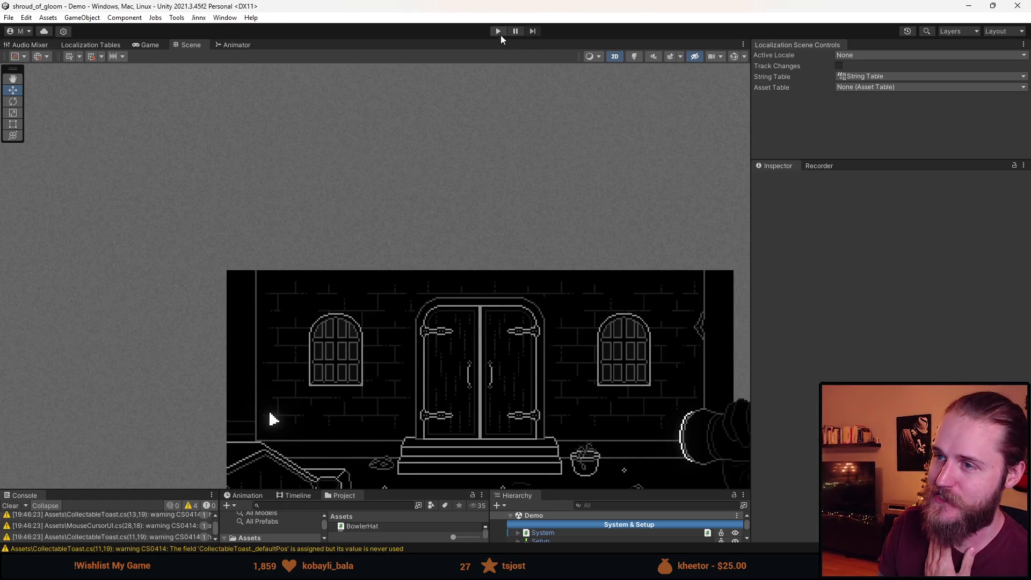
Enter play mode and collect five rosary beads, including two by the flower pot
click(499, 33)
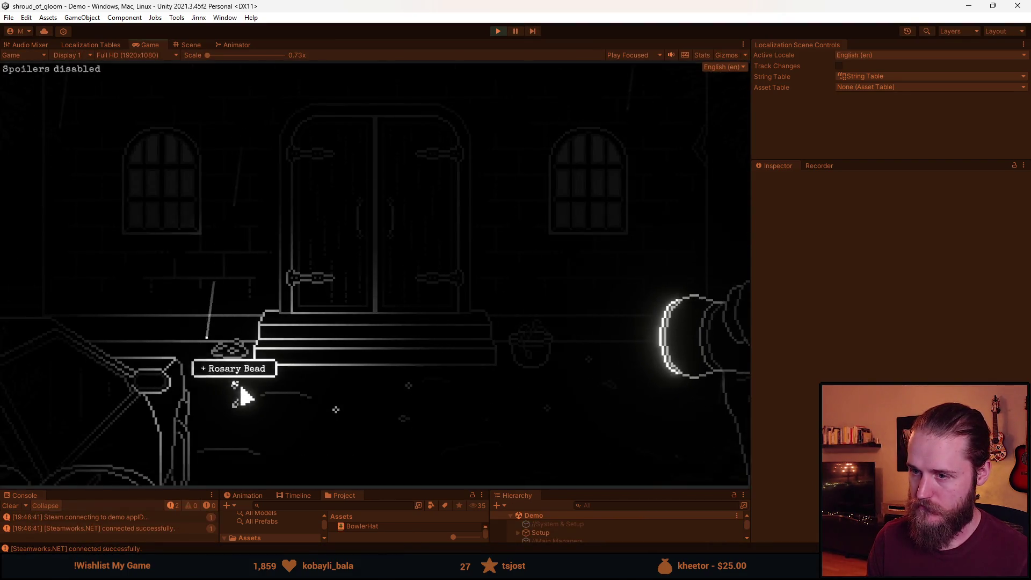
click(240, 389)
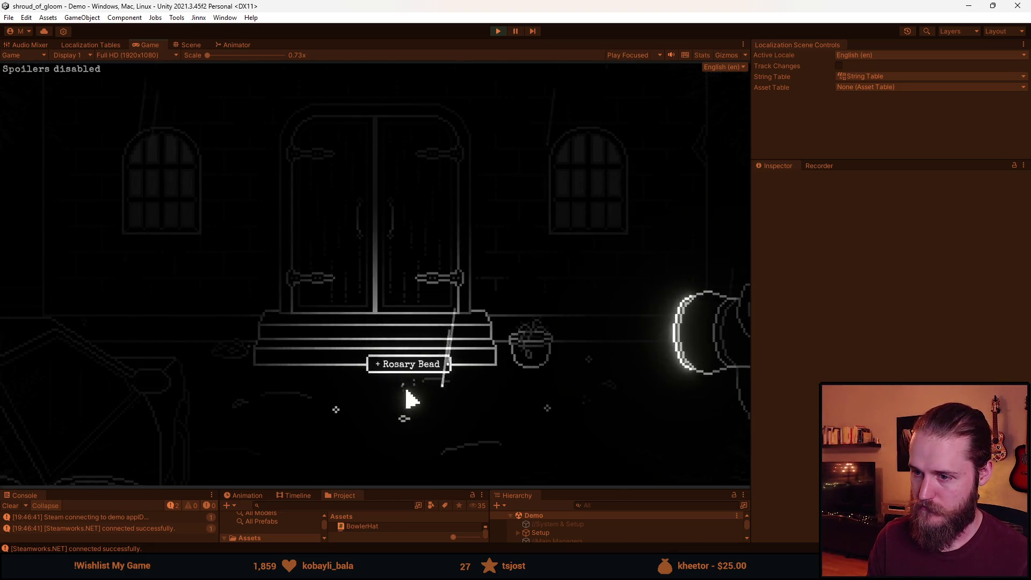
click(344, 378)
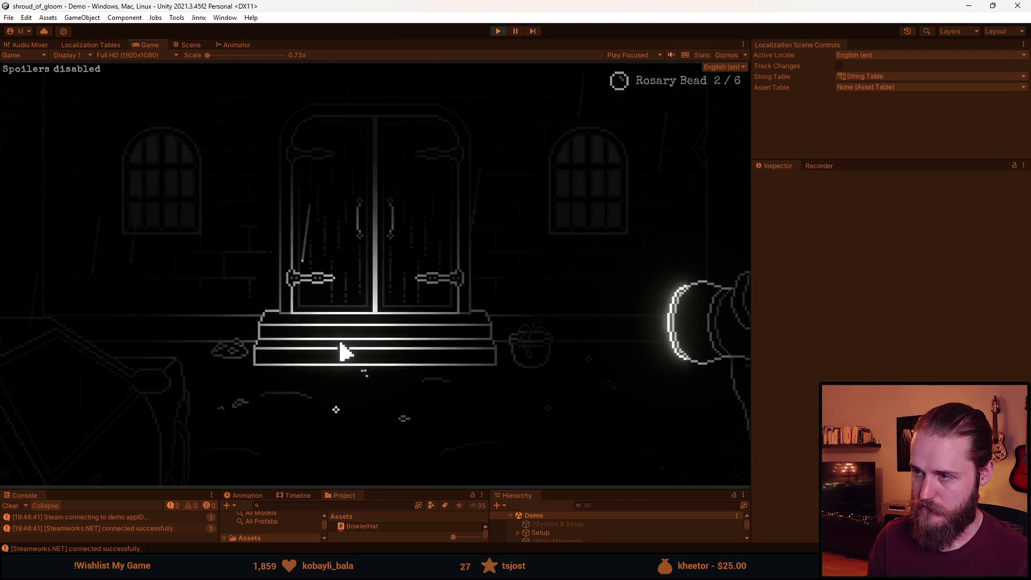
click(335, 412)
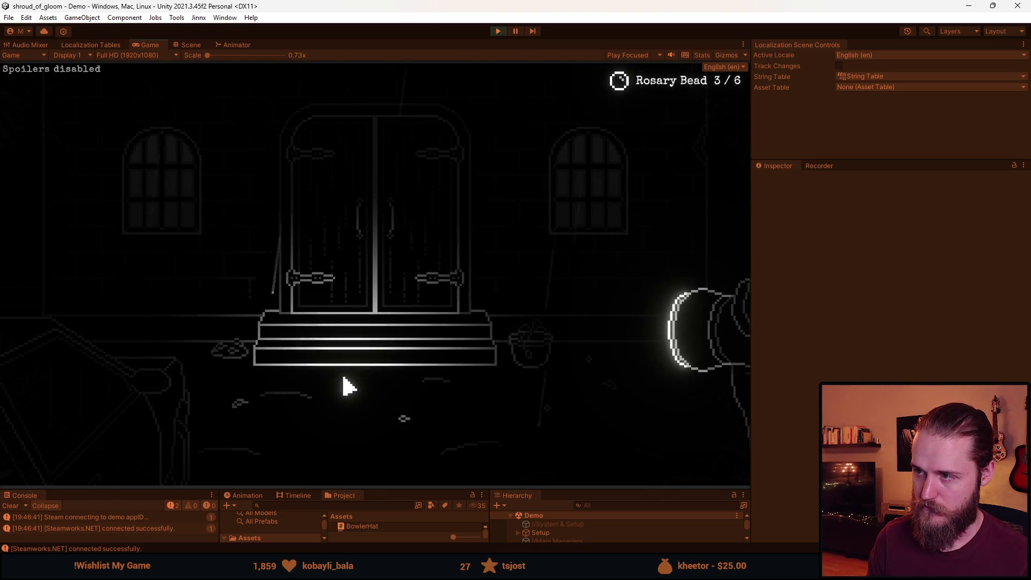
click(553, 415)
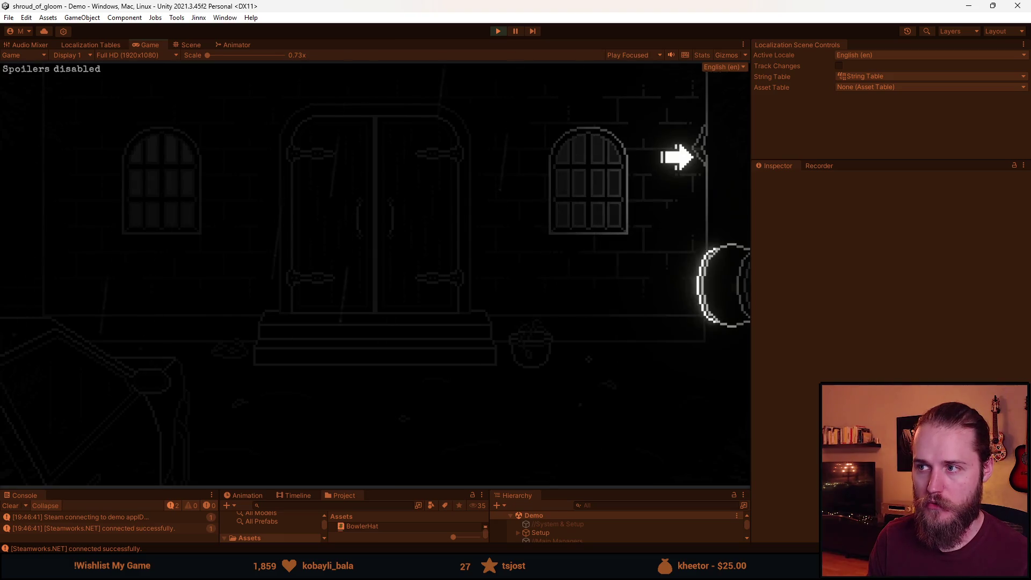
click(582, 391)
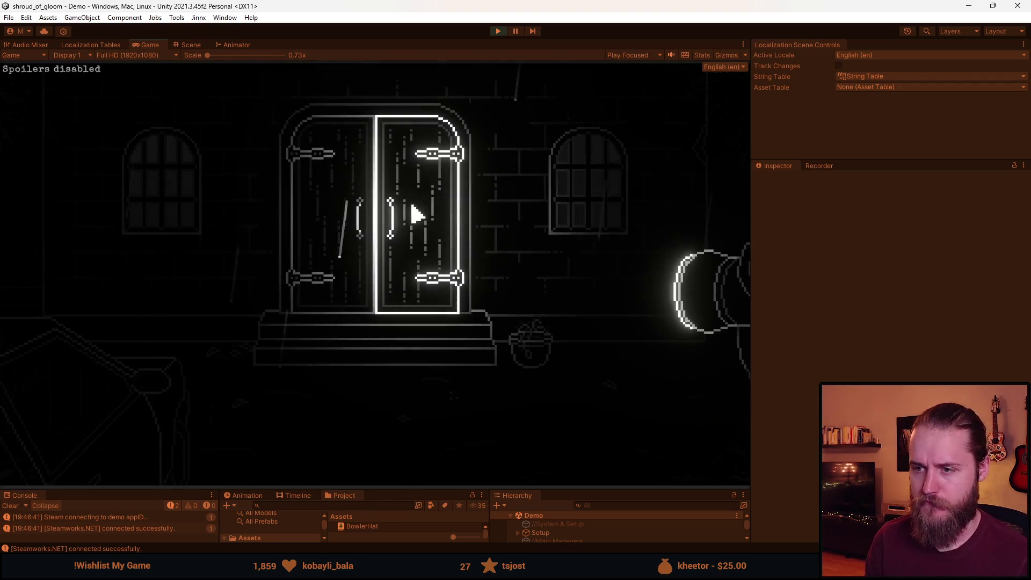
Pause, quit to the main menu and start a new game
key(Escape)
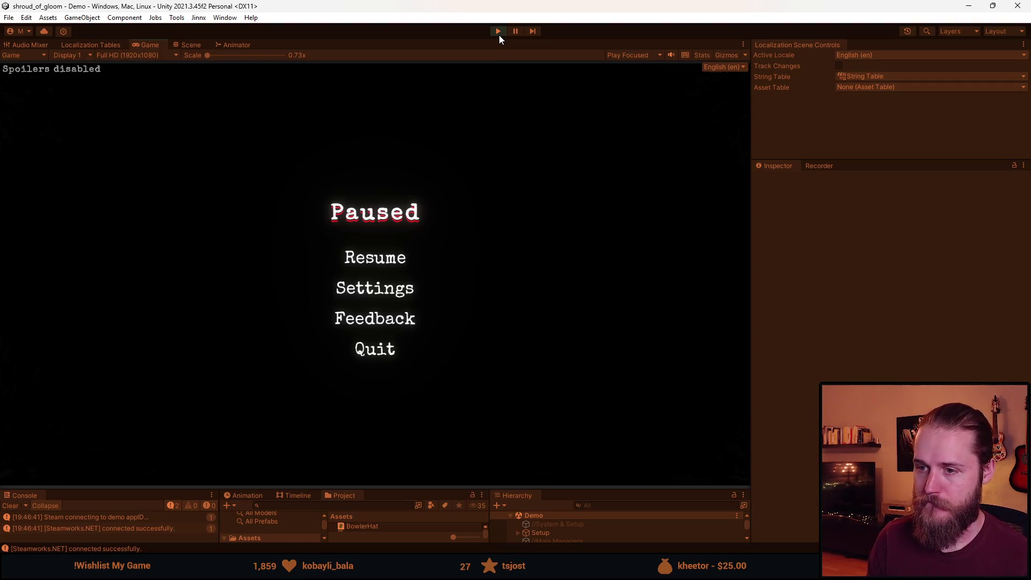
click(368, 348)
click(378, 316)
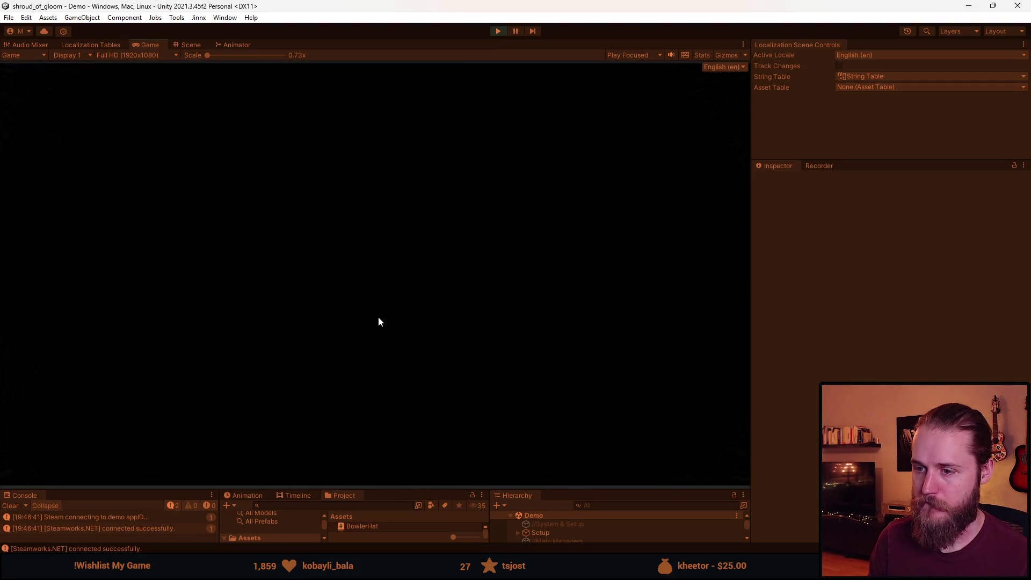
click(183, 276)
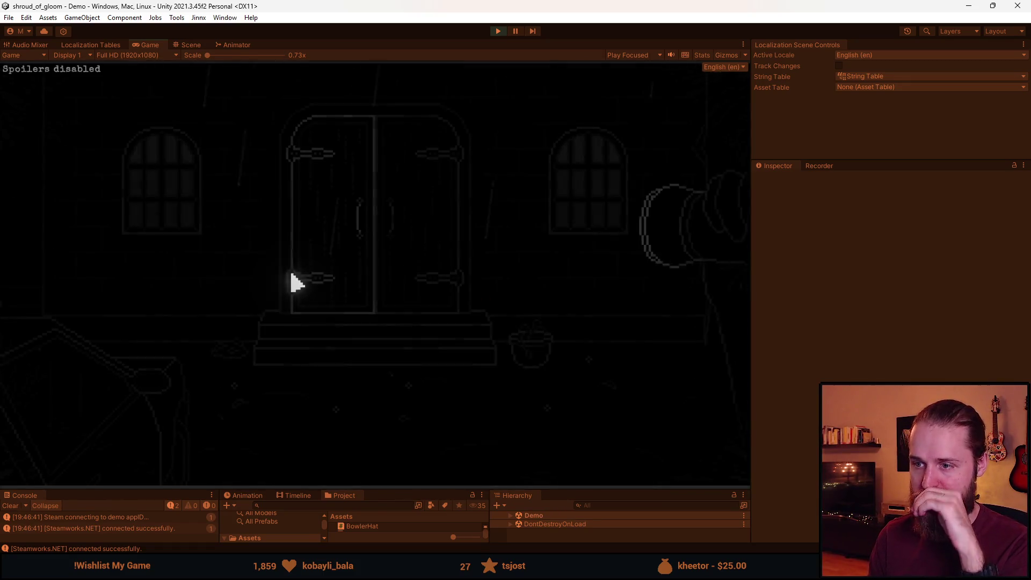
Collect five beads again, including the diamond-shaped one, then pause and choose Quit
click(583, 364)
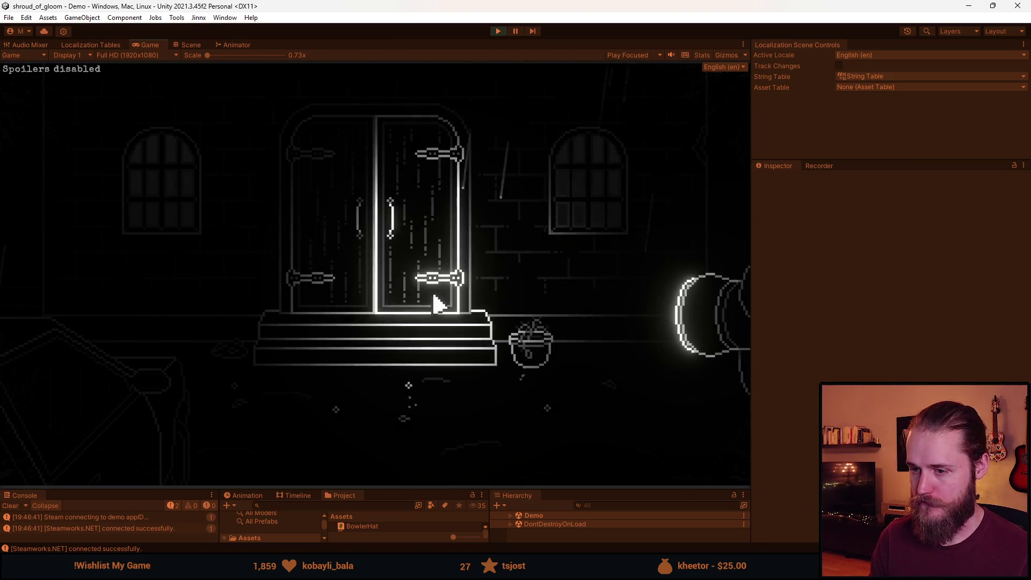
click(410, 397)
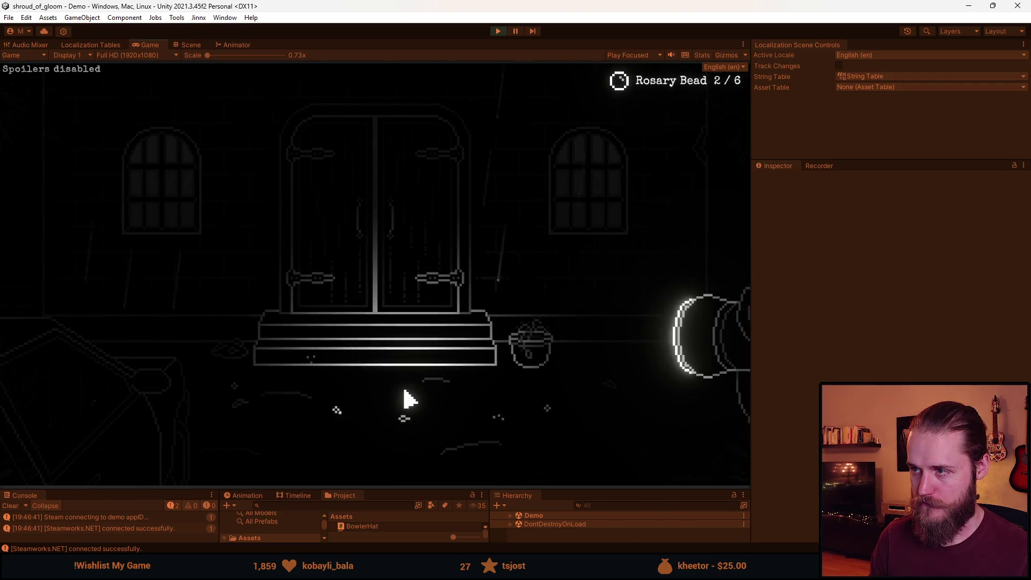
click(547, 408)
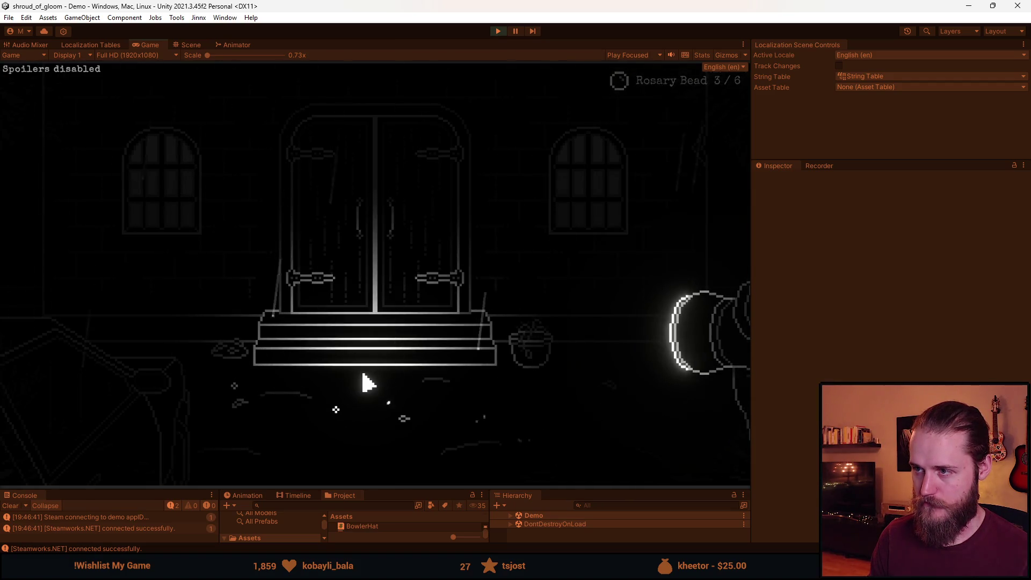
click(335, 410)
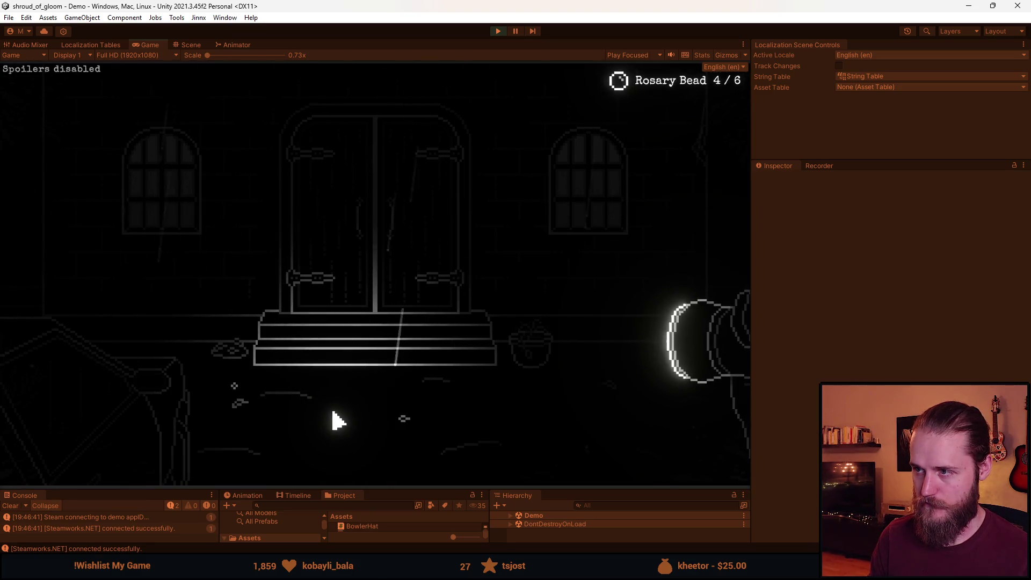
click(234, 386)
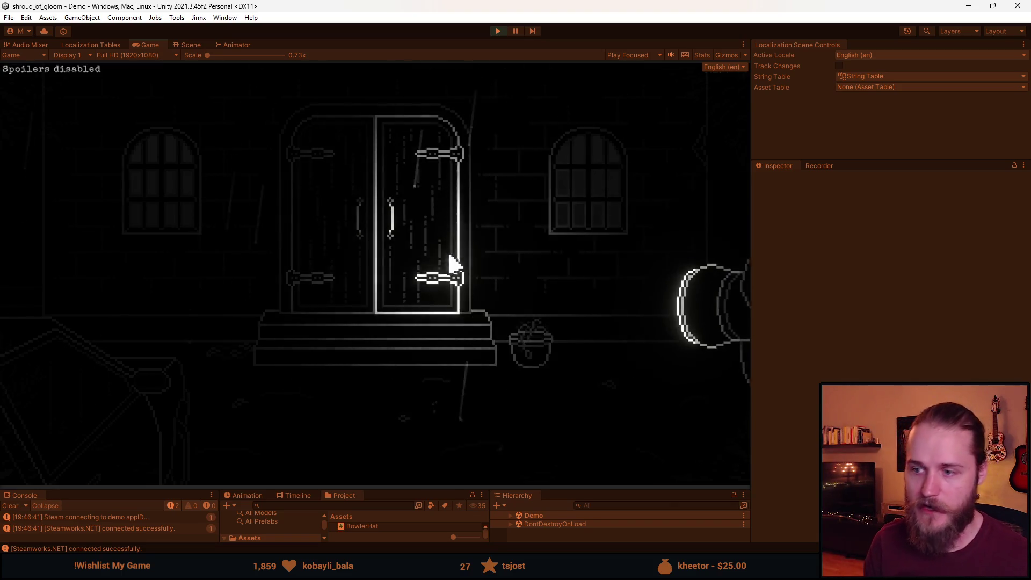
key(Escape)
click(378, 346)
Confirm quitting, then collect five beads in the fresh run until the counter shows 5 / 6
click(389, 317)
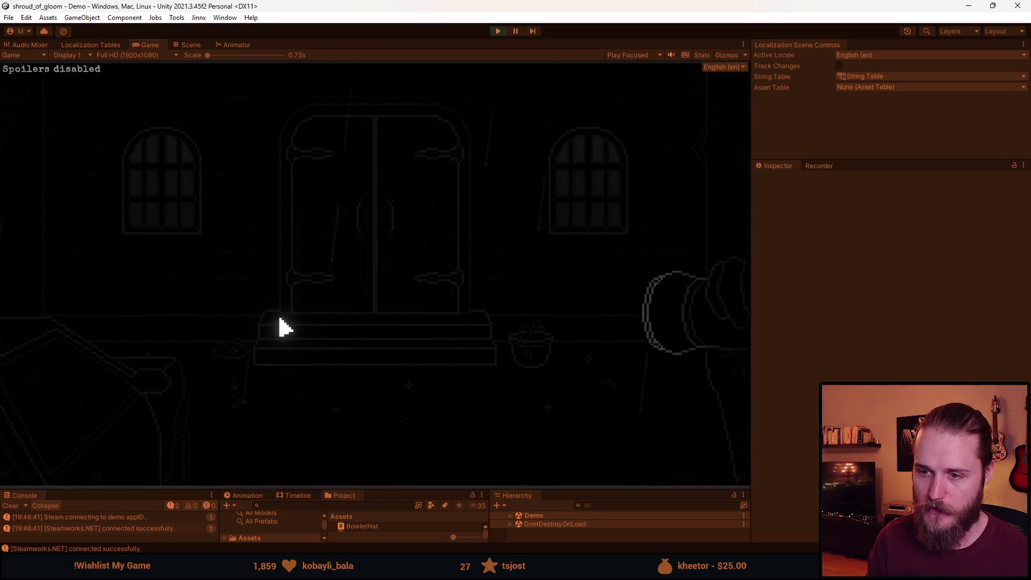
click(238, 391)
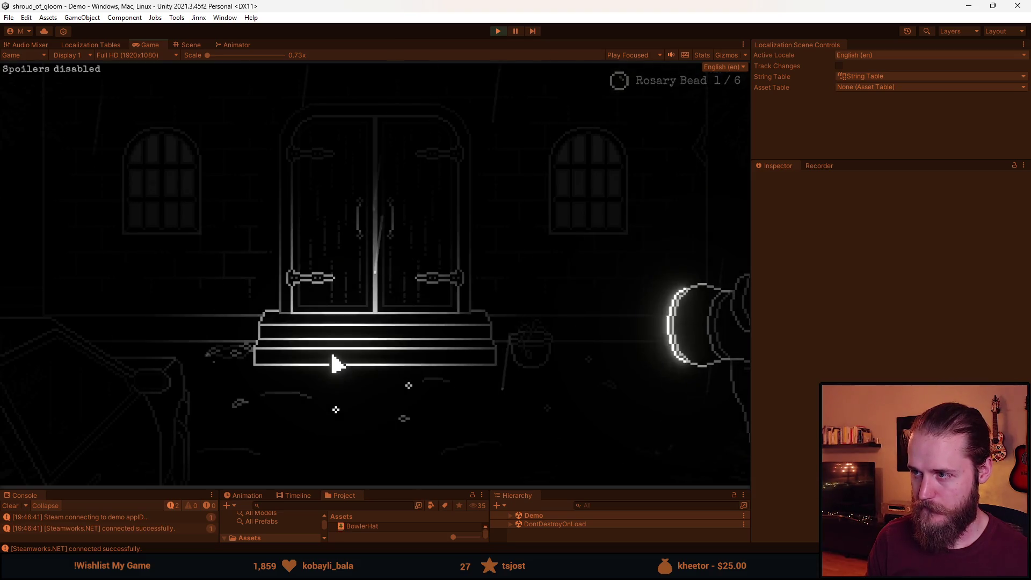
click(328, 410)
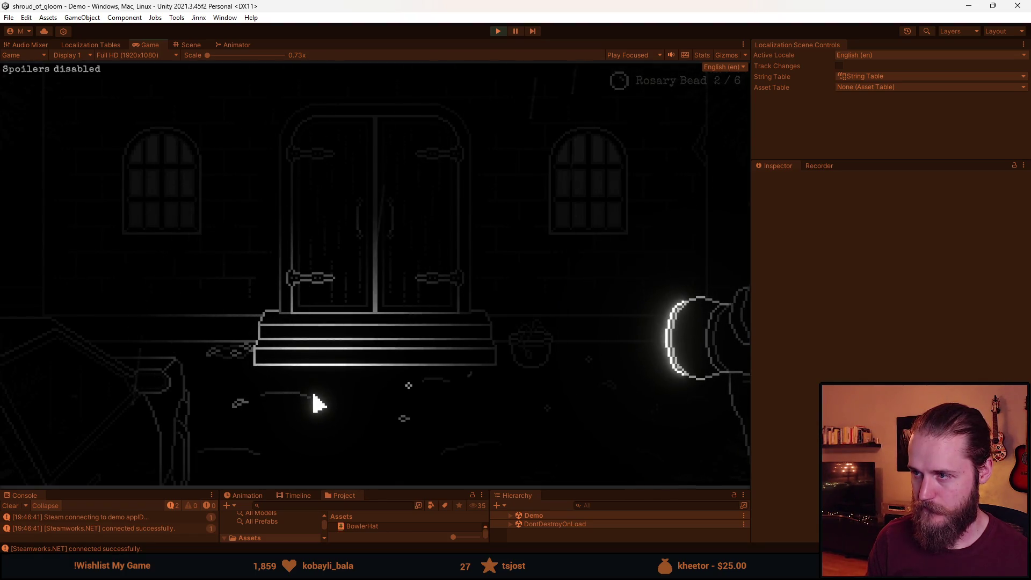
click(406, 388)
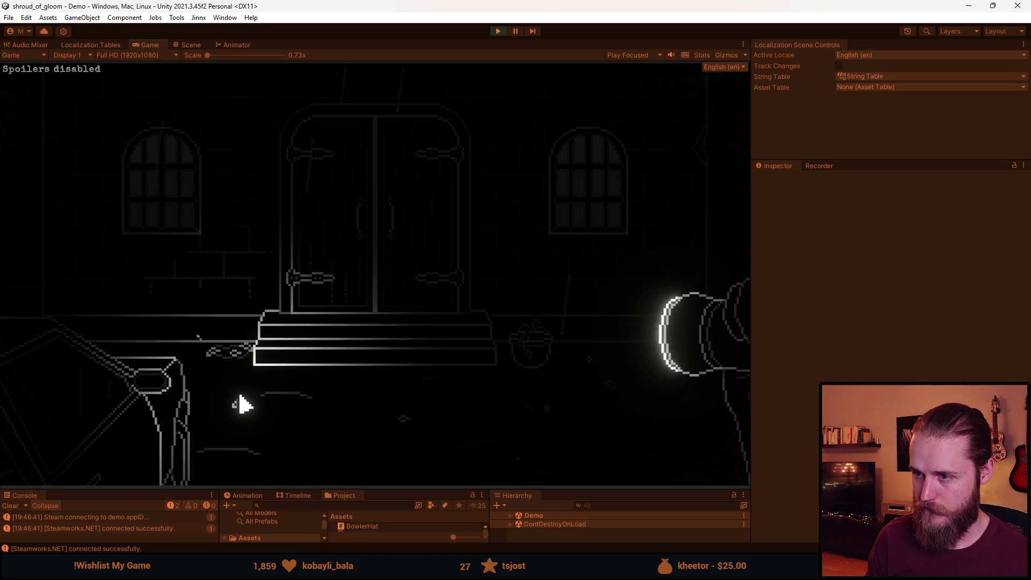
click(547, 408)
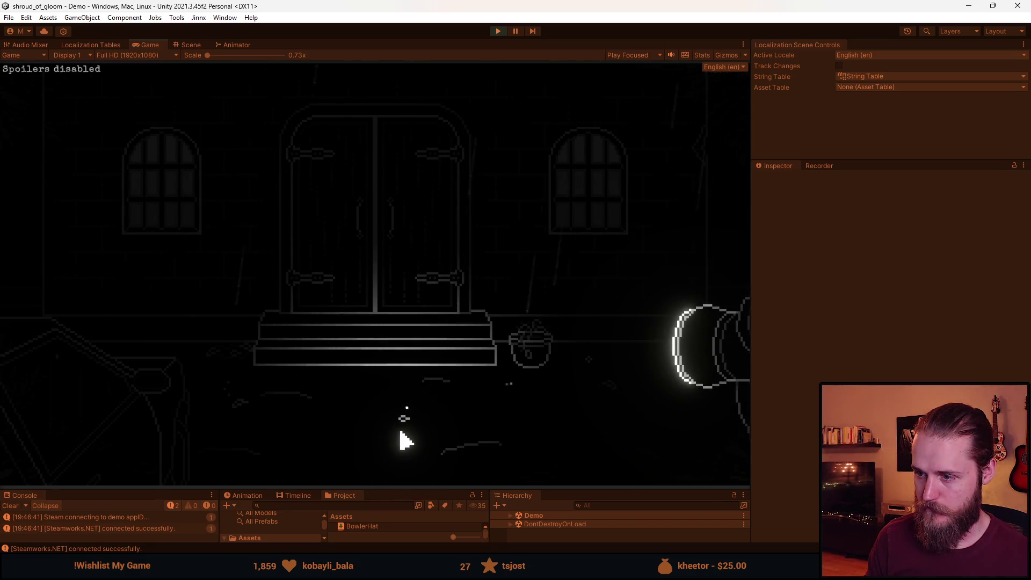
click(464, 449)
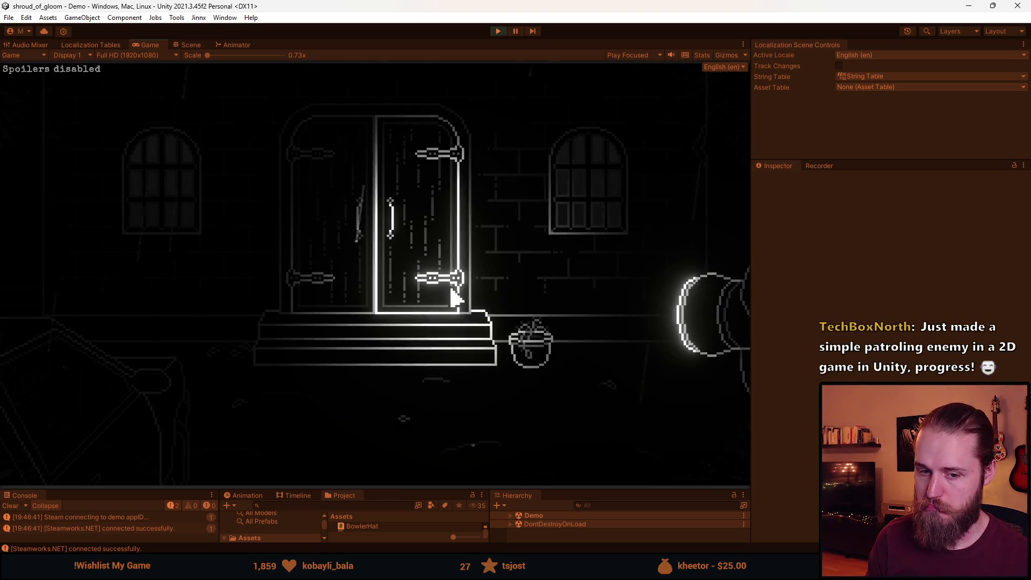
Walk through the neighbouring rooms to the barrel room and inspect the wall mailbox close-up
click(686, 207)
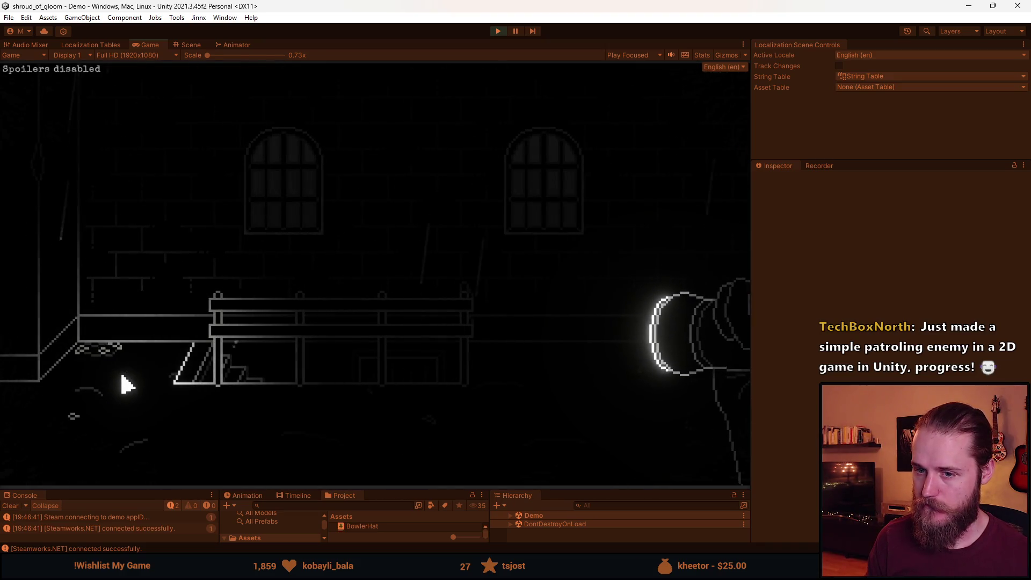
click(36, 336)
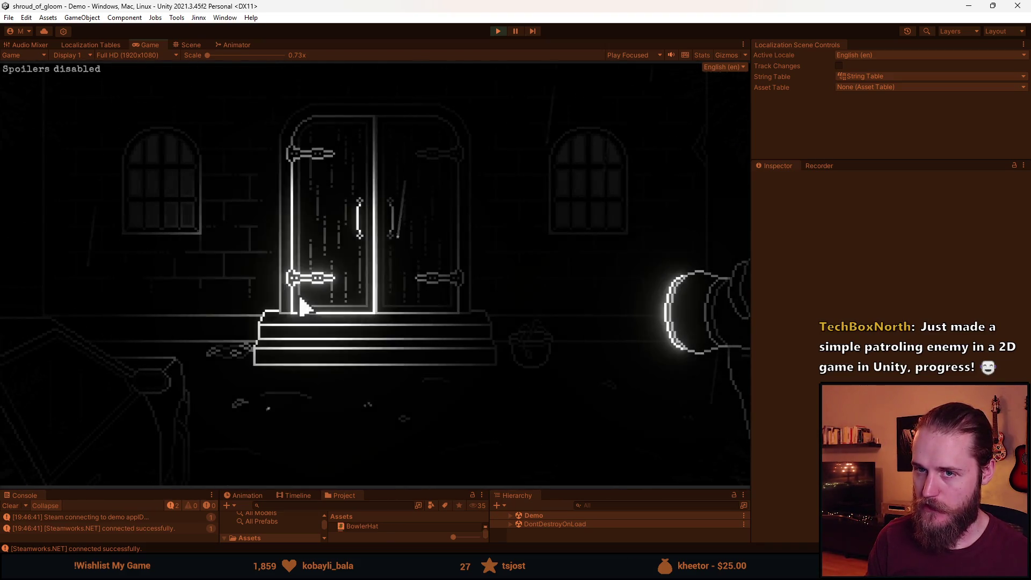
click(41, 243)
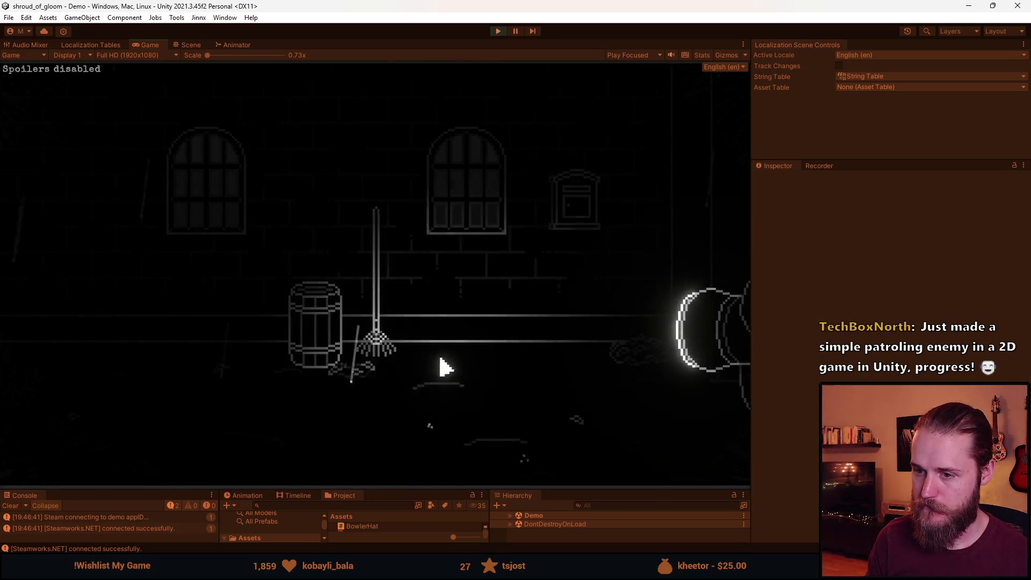
click(578, 226)
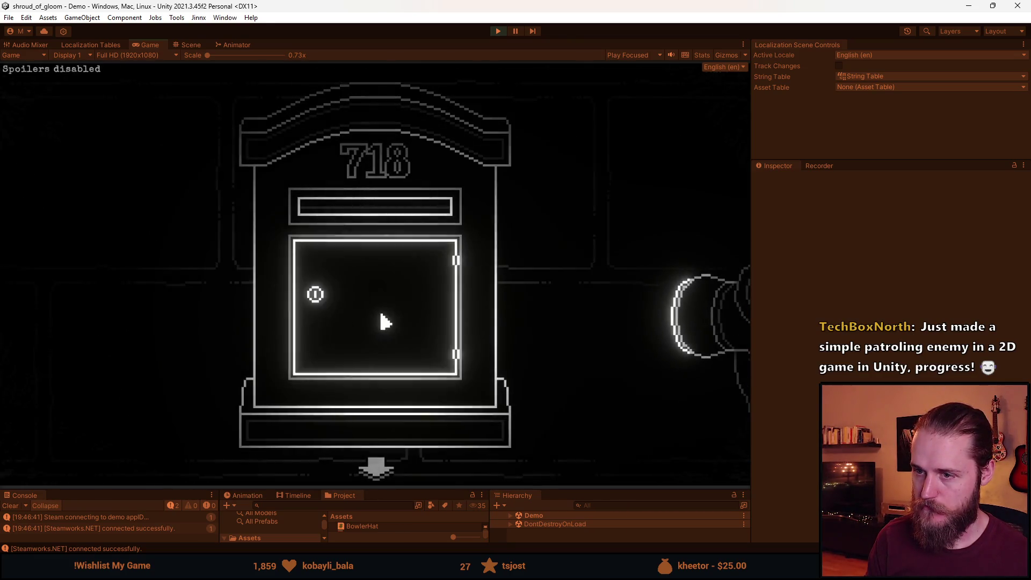
click(376, 469)
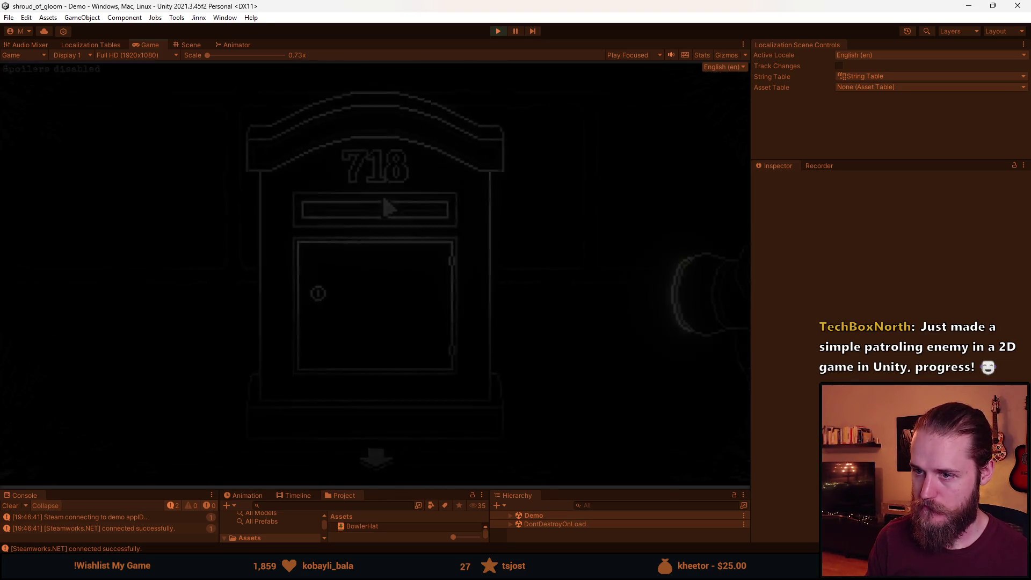
Try the double door, tour more rooms back to the entrance, then stop play mode
click(637, 230)
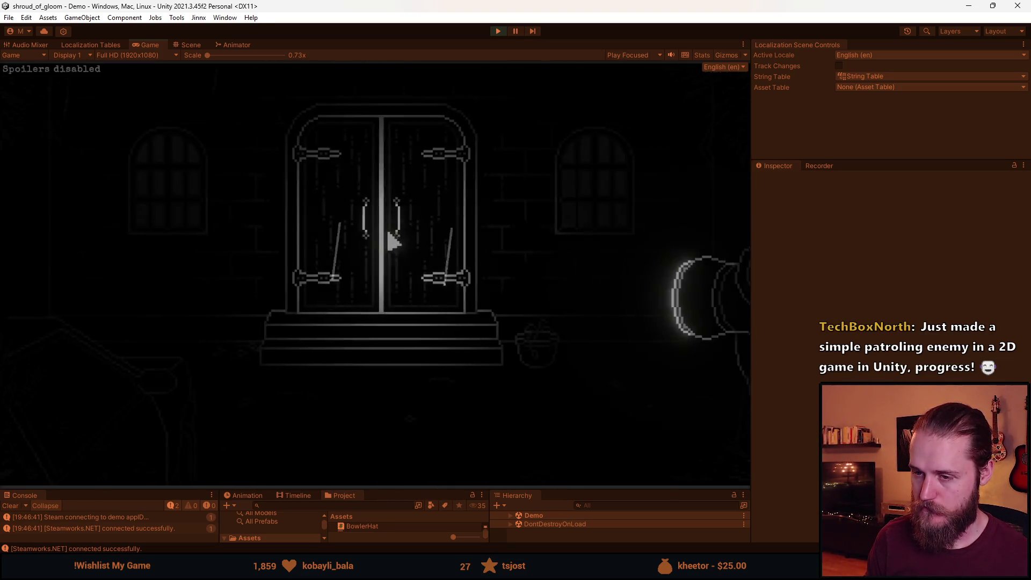
click(386, 232)
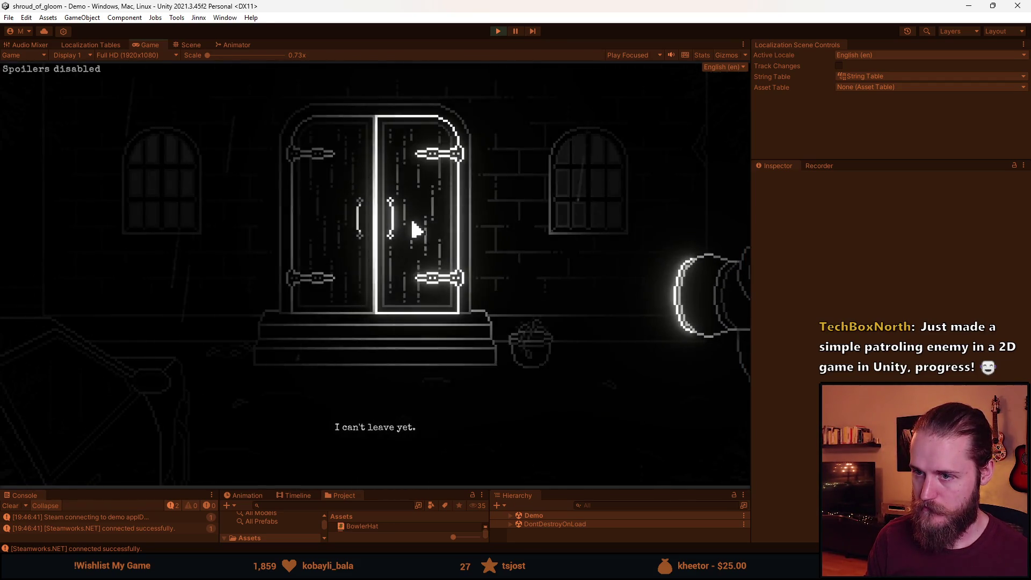
click(679, 188)
click(739, 224)
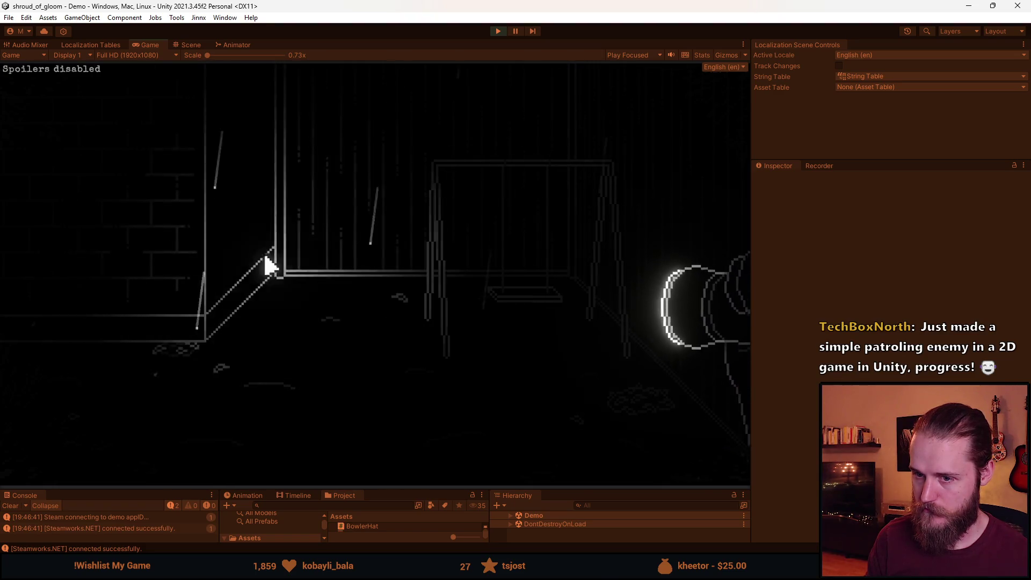
click(39, 256)
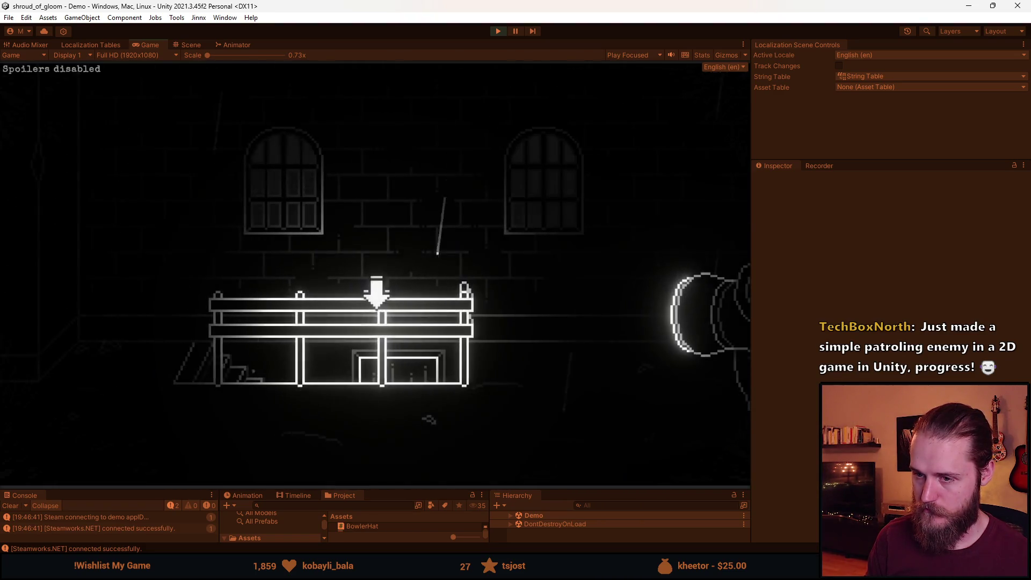
click(73, 317)
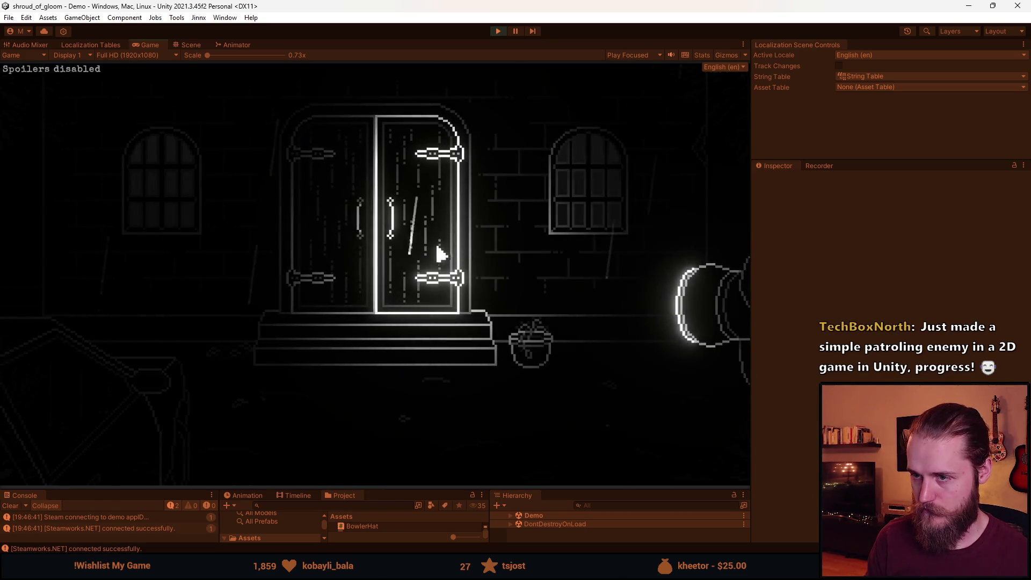
key(Escape)
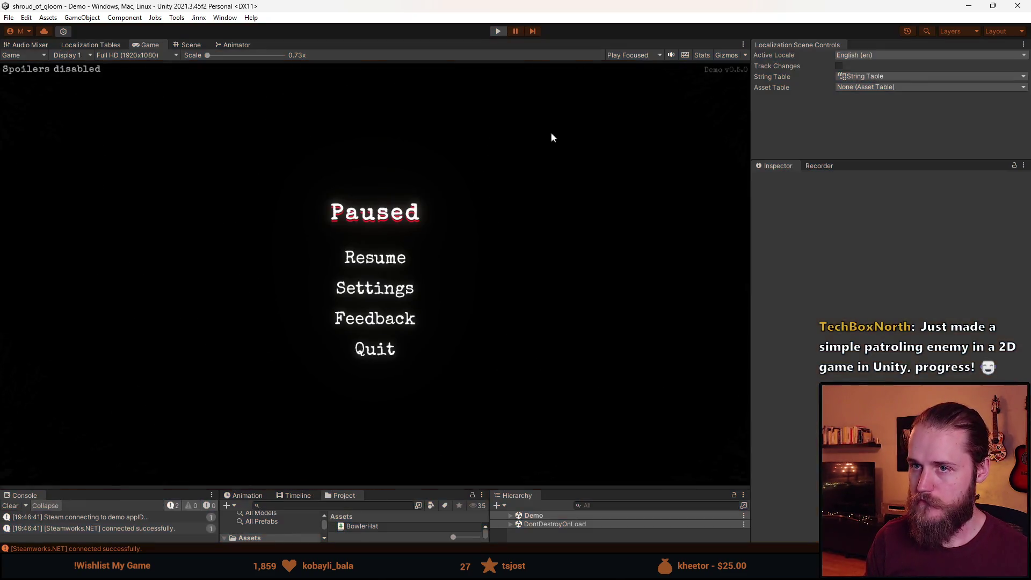
key(ctrl+p)
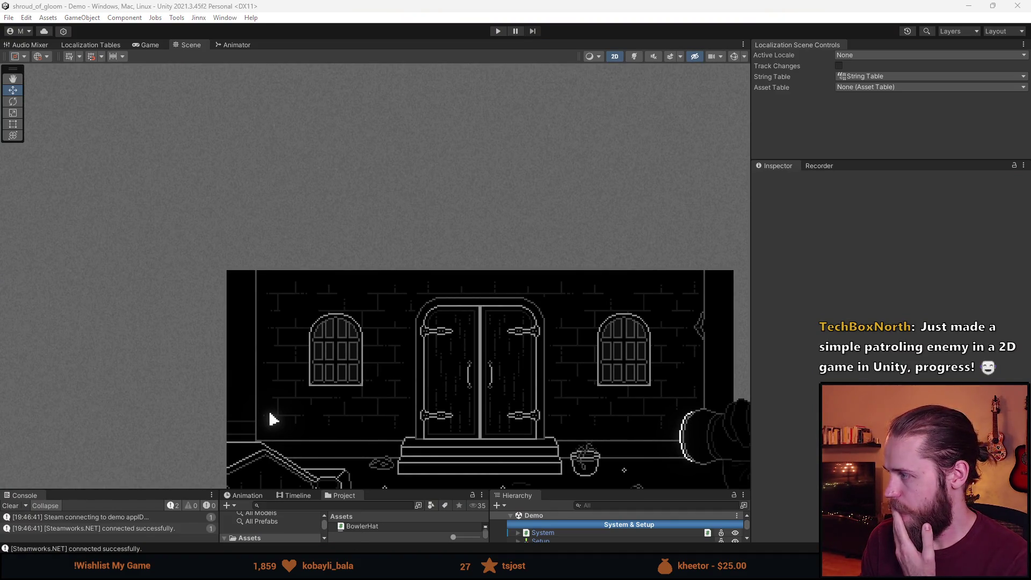
In GitHub Desktop, enter the commit summary 'Collectable Popup, Water Valve Puzzle'
key(alt+Tab)
drag(296, 137, 356, 81)
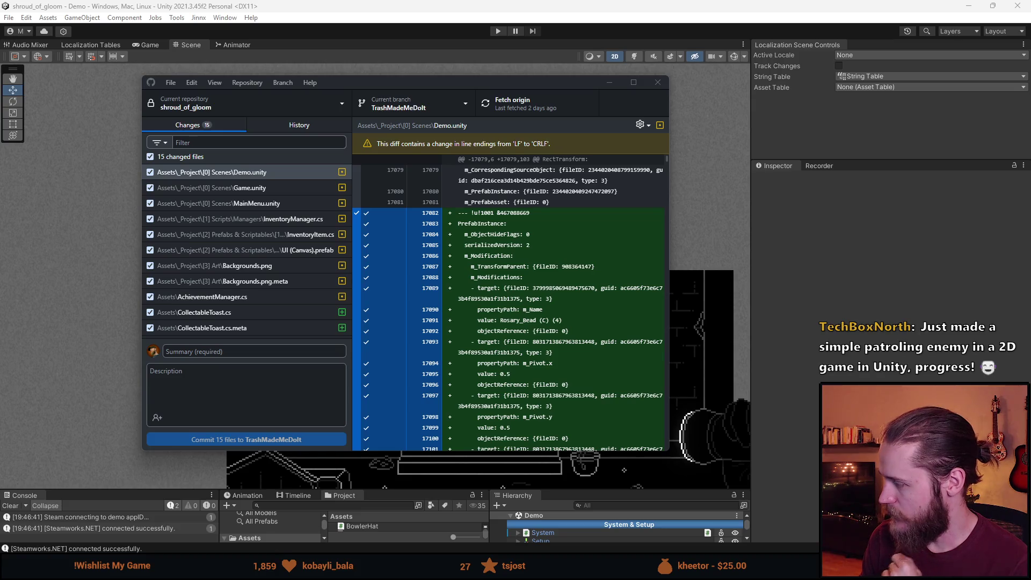
click(213, 352)
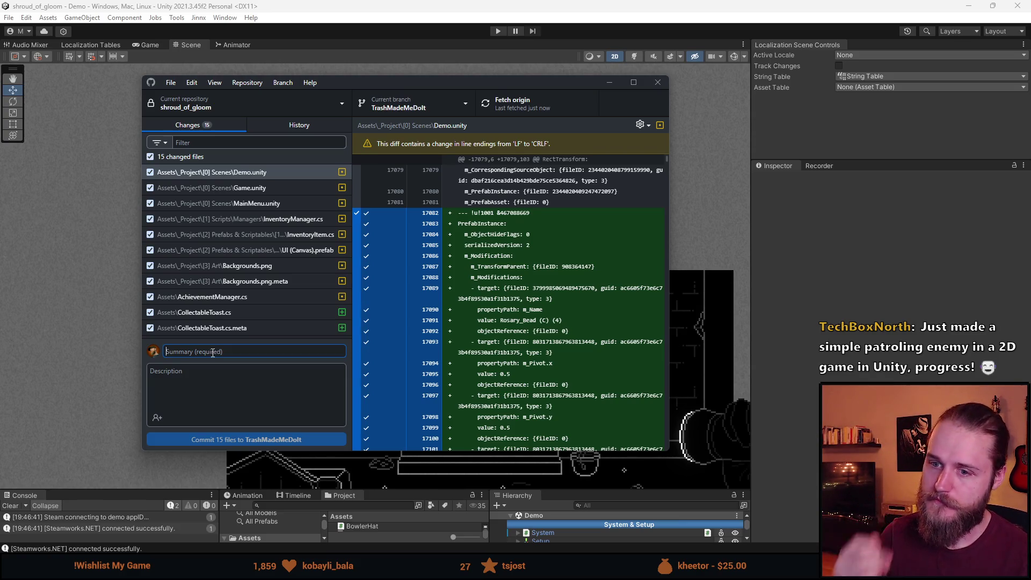
text(Collectable Pop)
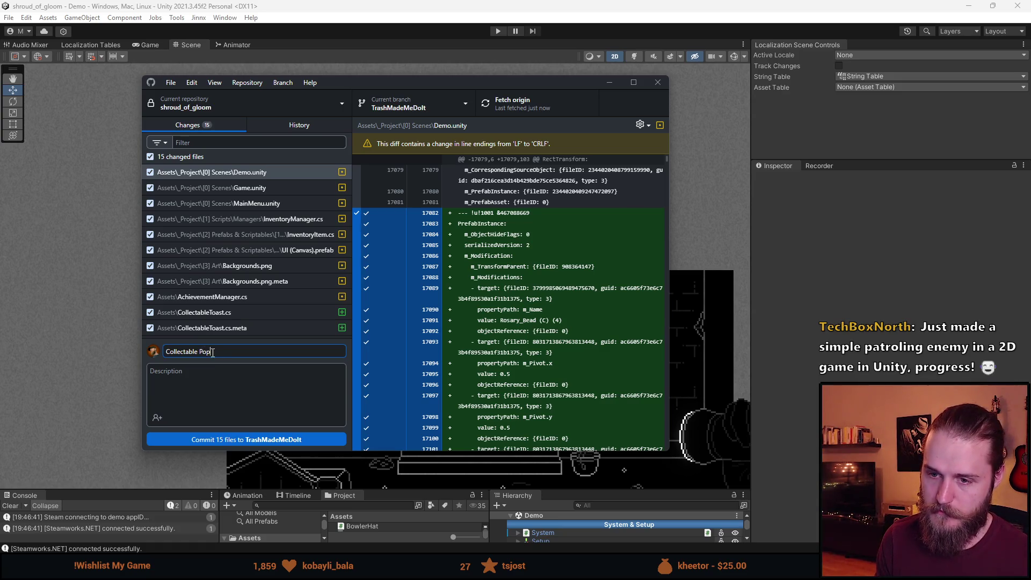
text(up)
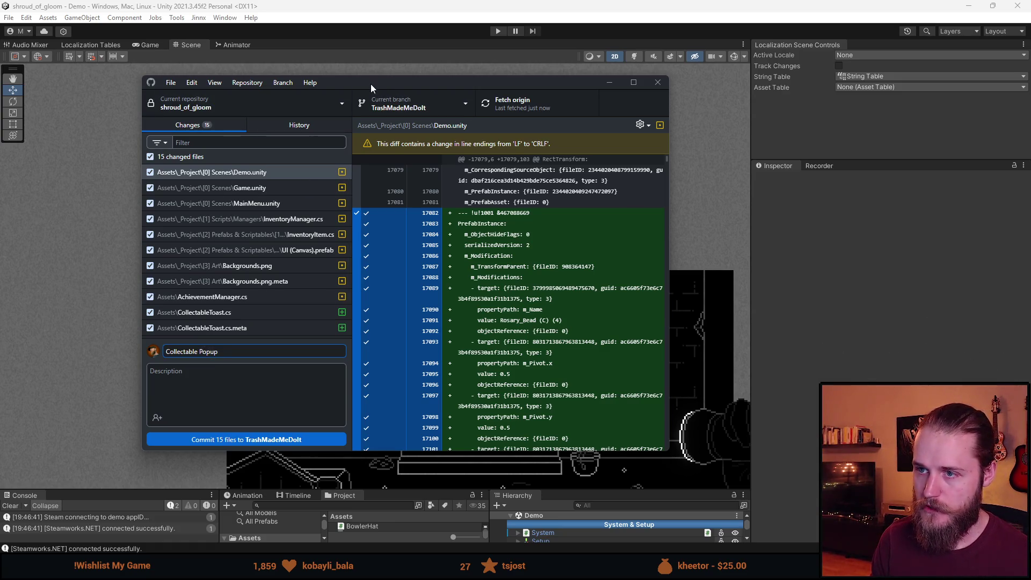
key(alt+Tab)
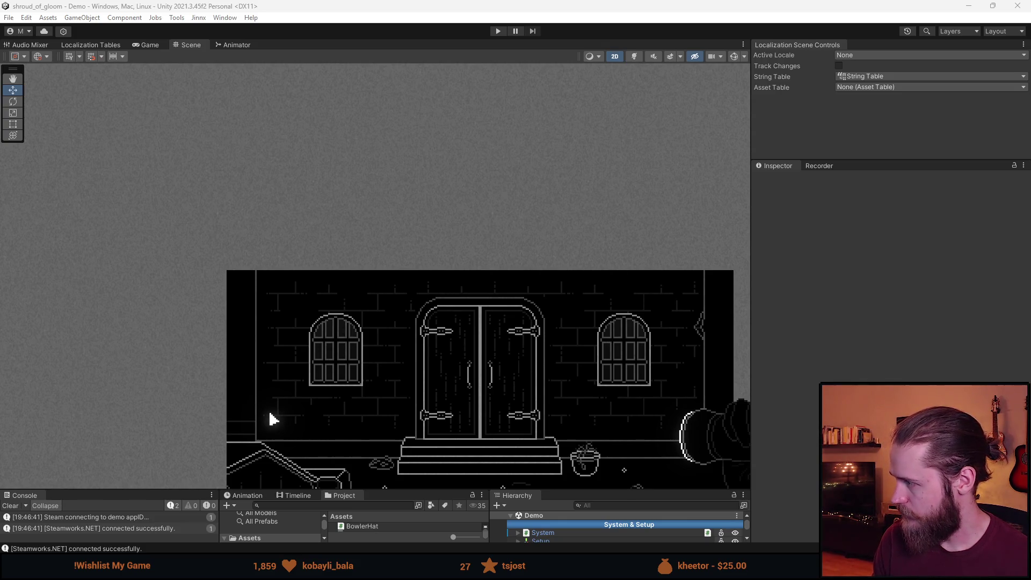
key(alt+Tab)
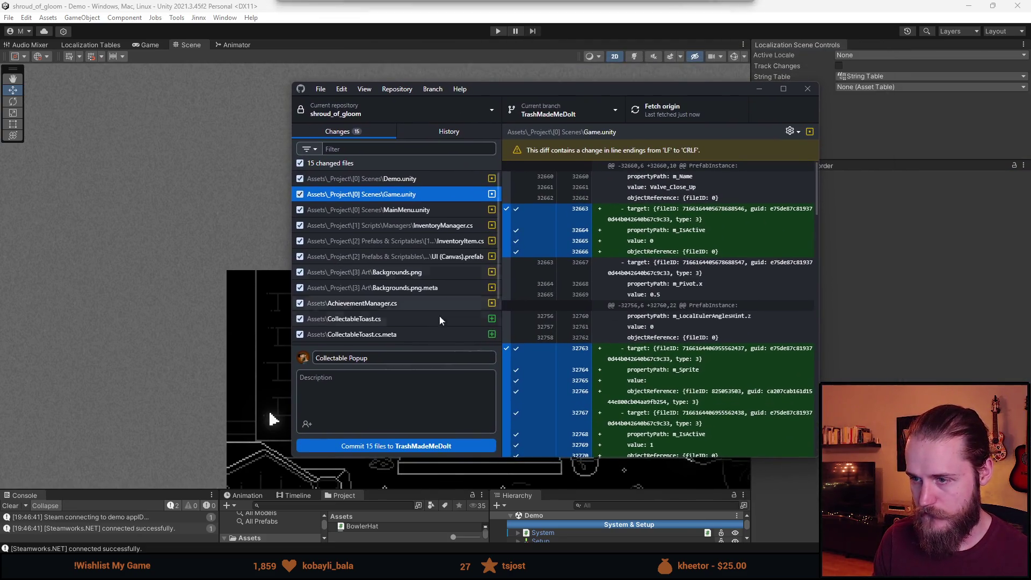
text(ater Valve Puzzle)
key(ctrl+Return)
Commit the 15 files to TrashMadeMeDoIt and move the GitHub Desktop window aside
click(679, 113)
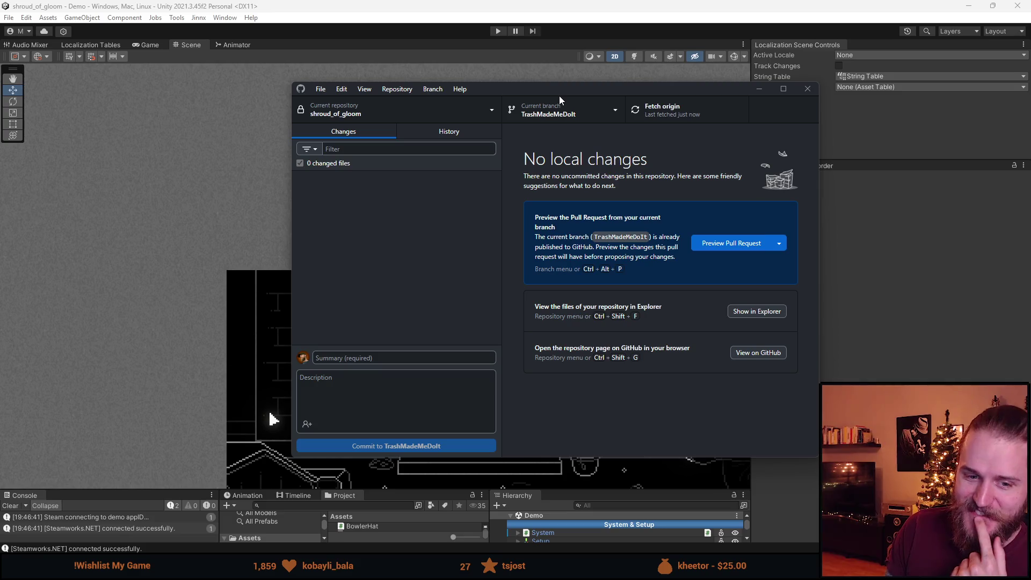
mouse_move(610, 93)
mouse_down()
mouse_move(507, 99)
mouse_move(507, 89)
mouse_move(1030, 168)
mouse_move(886, 162)
mouse_move(0, 199)
mouse_up()
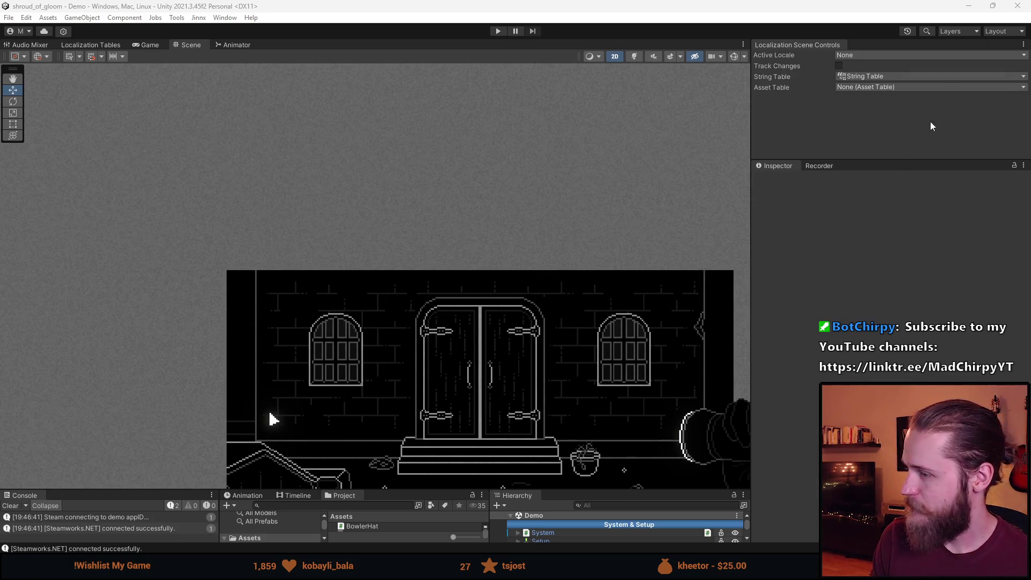
Clear the console and delete the five test Rosary_Bead objects, (C) through (4), from the Hierarchy
click(10, 506)
drag(448, 489, 449, 372)
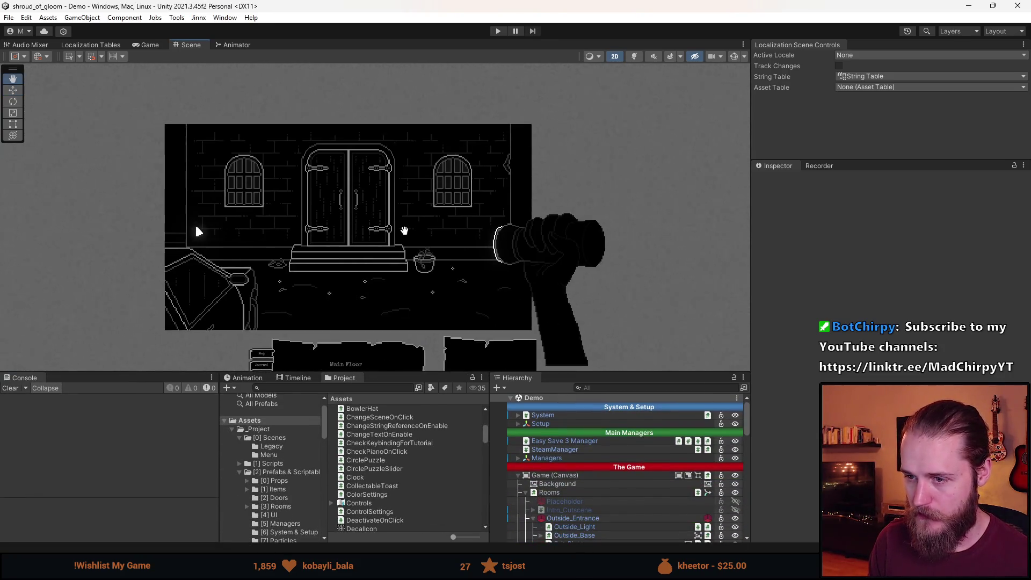
scroll(621, 486, down, 5)
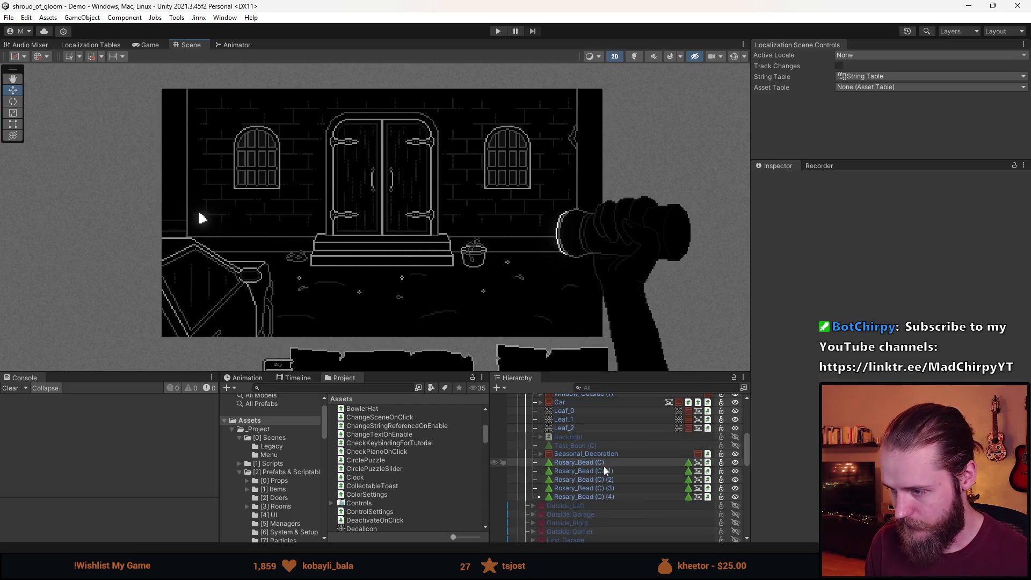
click(604, 463)
shift+click(604, 495)
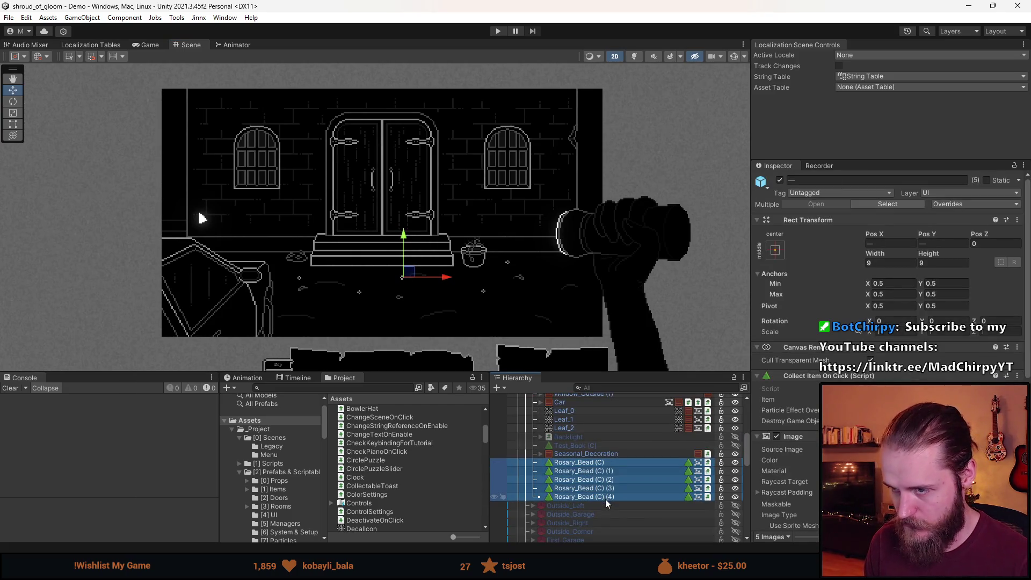
key(Delete)
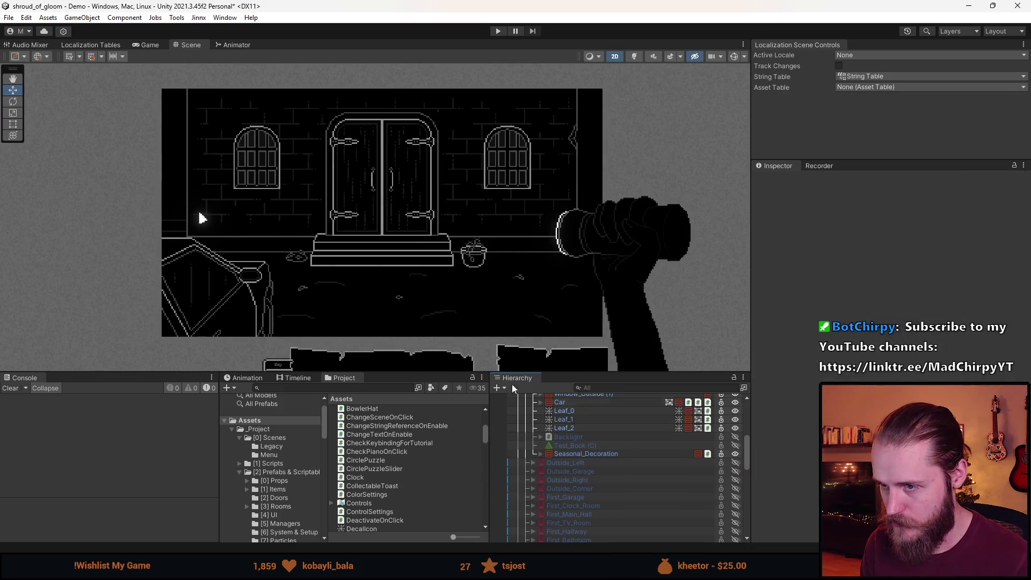
mouse_move(429, 373)
mouse_down()
mouse_move(446, 434)
mouse_move(446, 507)
mouse_up()
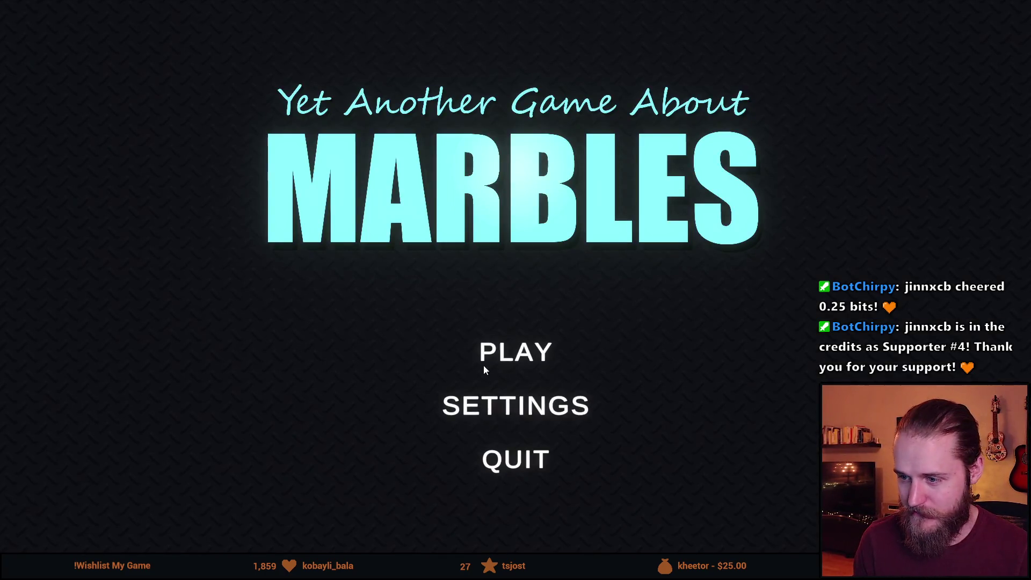
Choose PLAY, pick The Gigaplinko map, and release the joined viewers' marbles
click(532, 351)
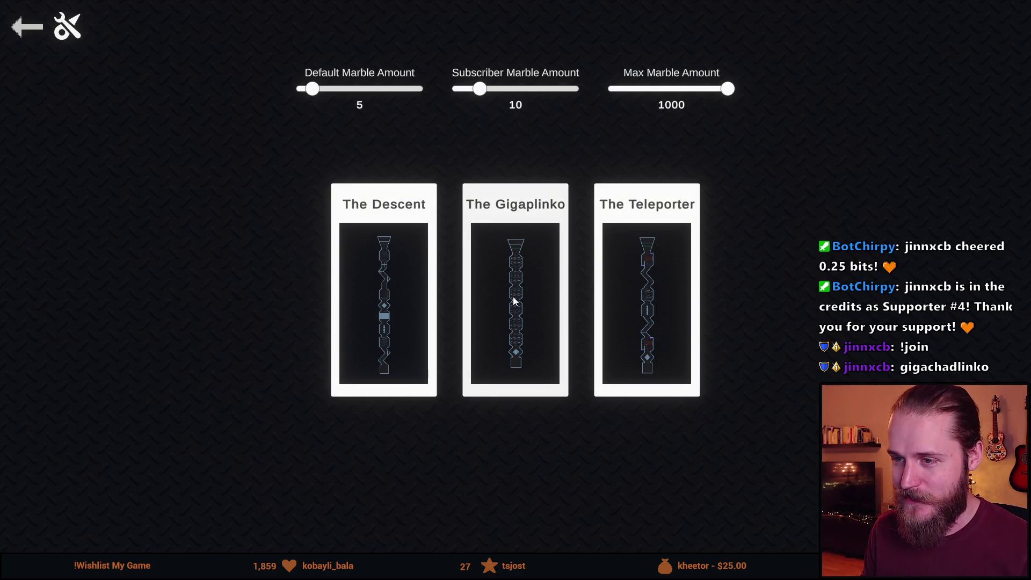
click(519, 322)
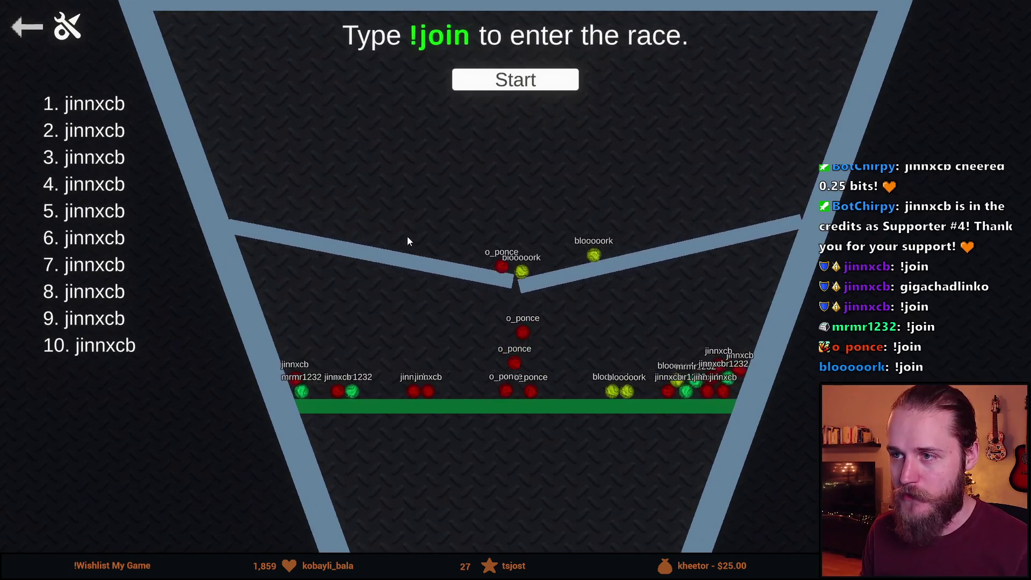
click(486, 80)
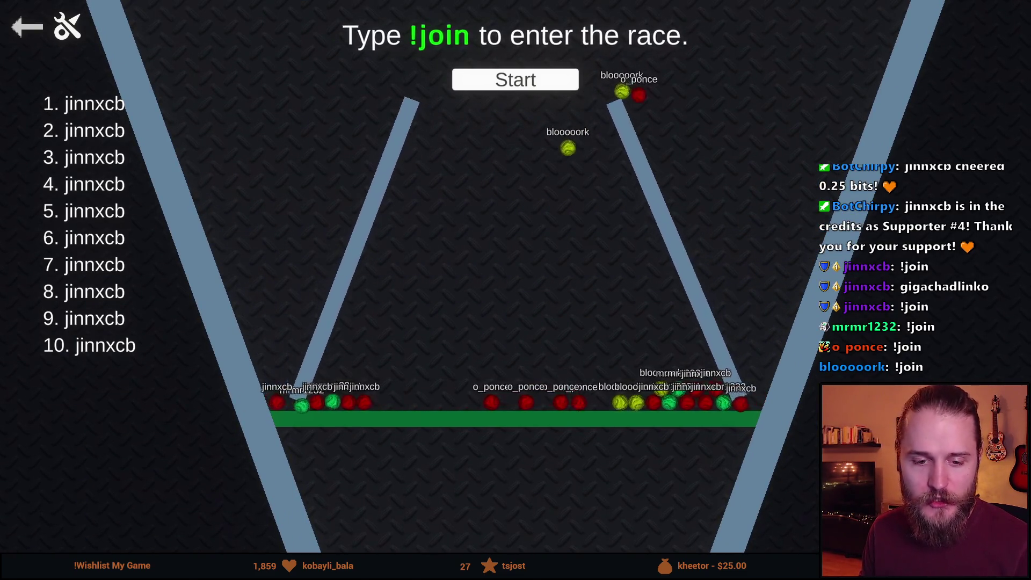
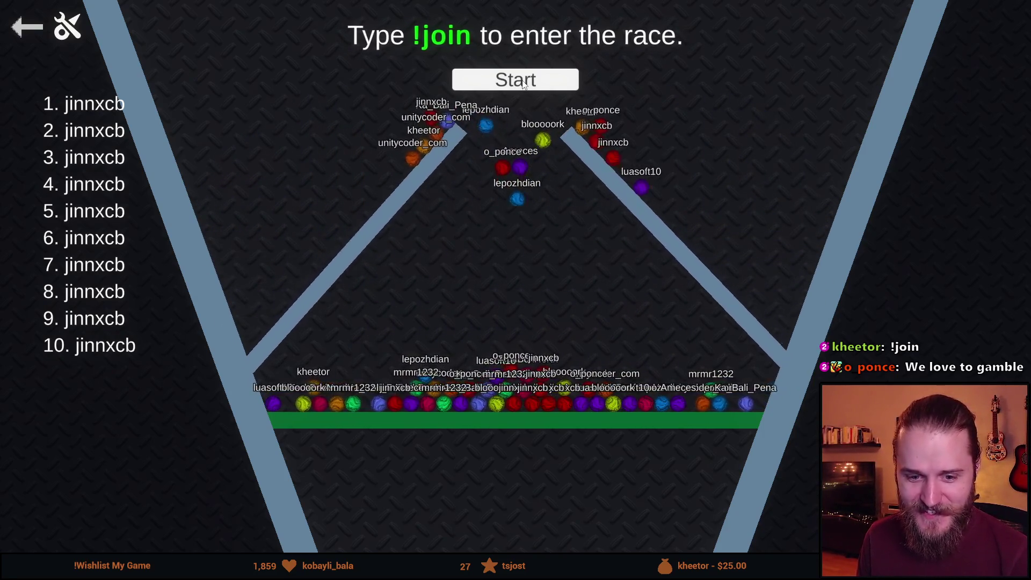
Launch the marble race countdown so the marbles drop down the peg board
click(524, 83)
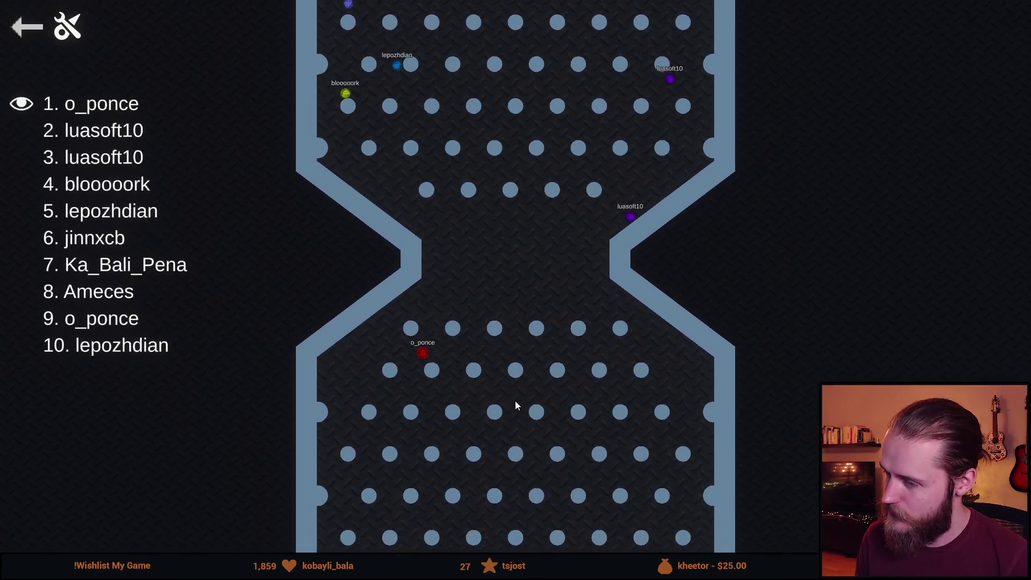
scroll(490, 409, down, 5)
Once a winner is shown, go back from the results to the track-selection screen
scroll(500, 413, up, 5)
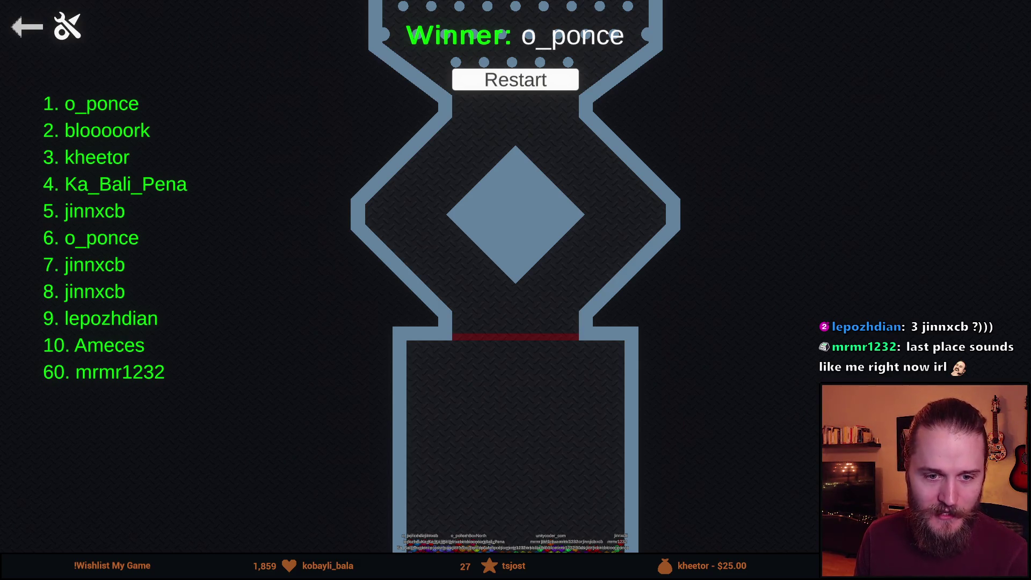
click(22, 31)
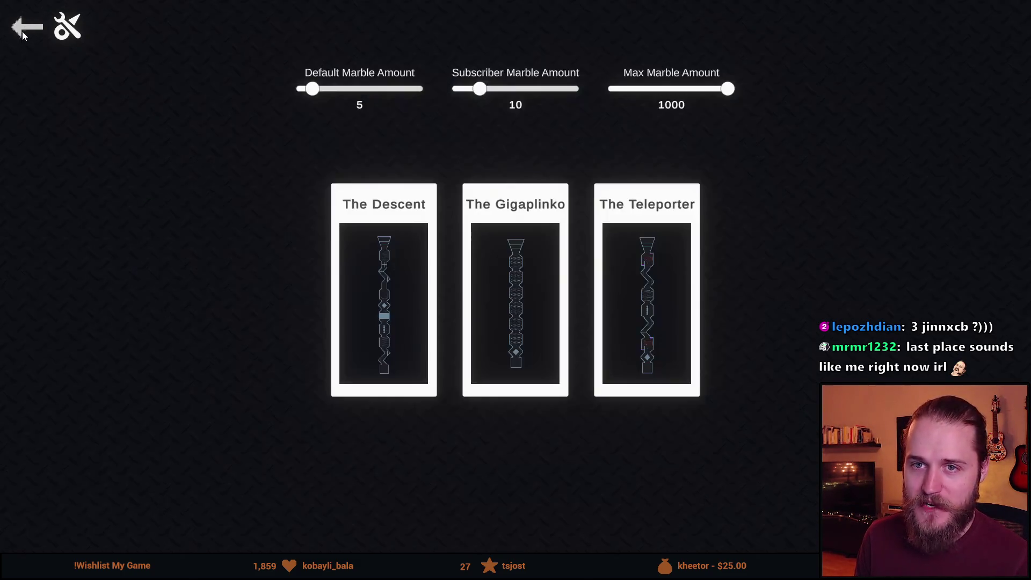
Quit the marble game from the main menu, confirming Yes to return to Unity
click(24, 27)
click(522, 463)
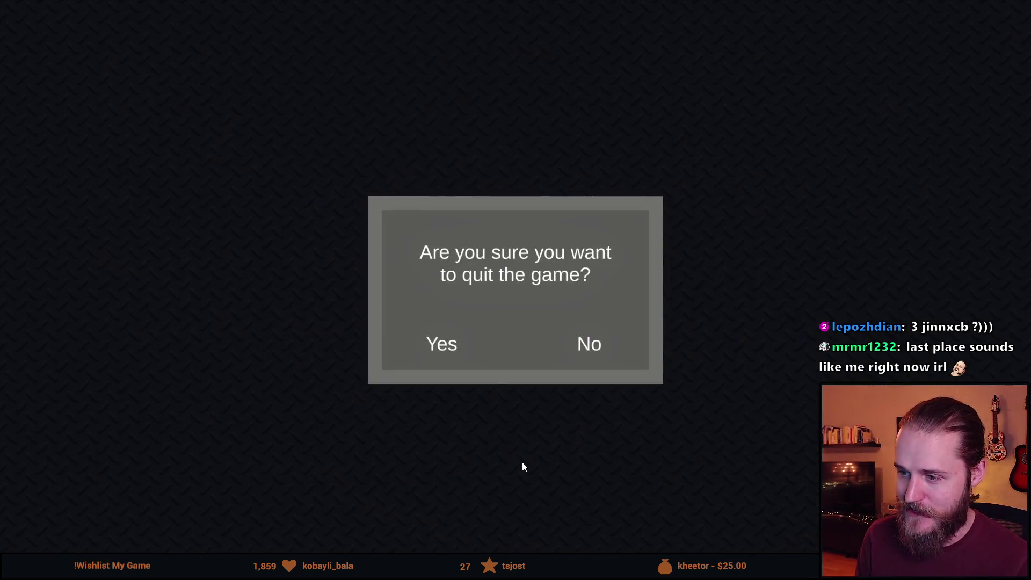
click(428, 347)
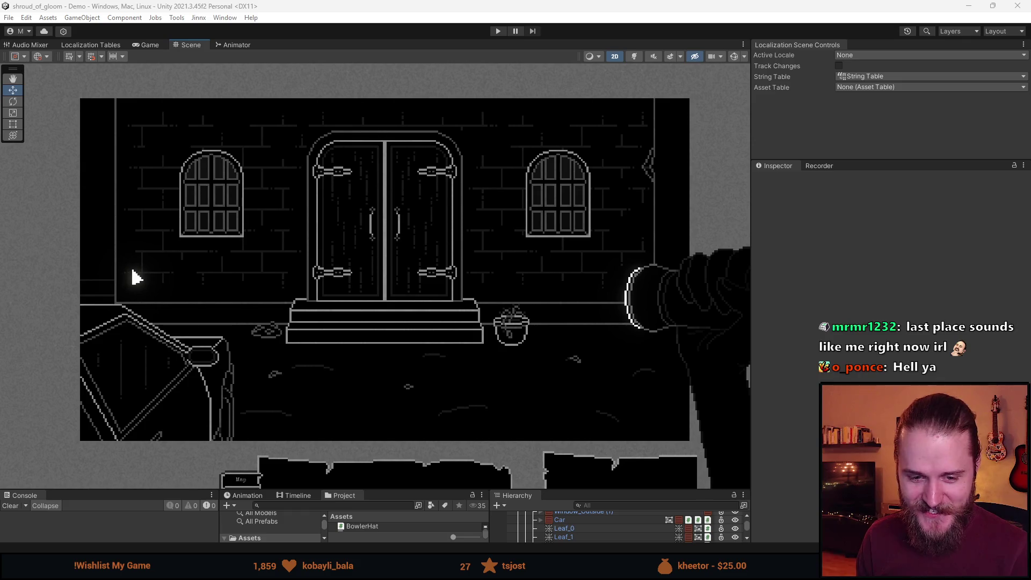
Pan the room scene and drag the bottom-panel splitter up to enlarge the Console/Project/Hierarchy panels
scroll(408, 387, down, 2)
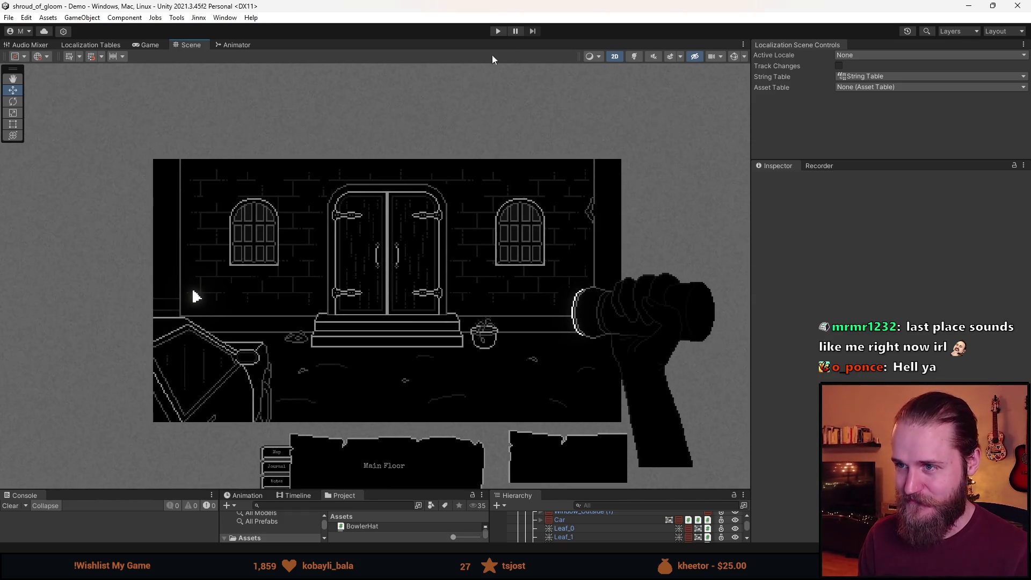
scroll(335, 328, up, 1)
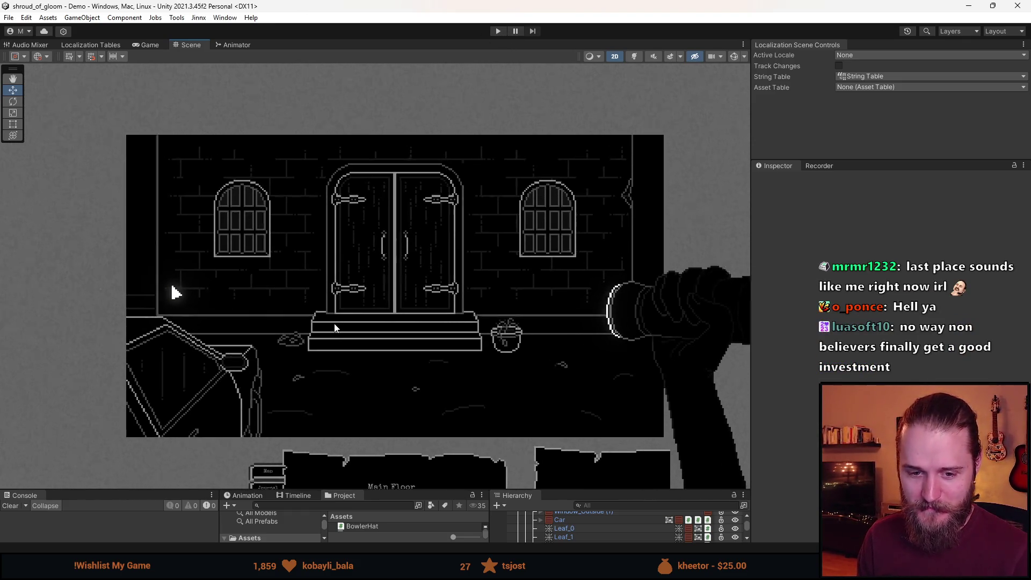
drag(303, 347, 353, 326)
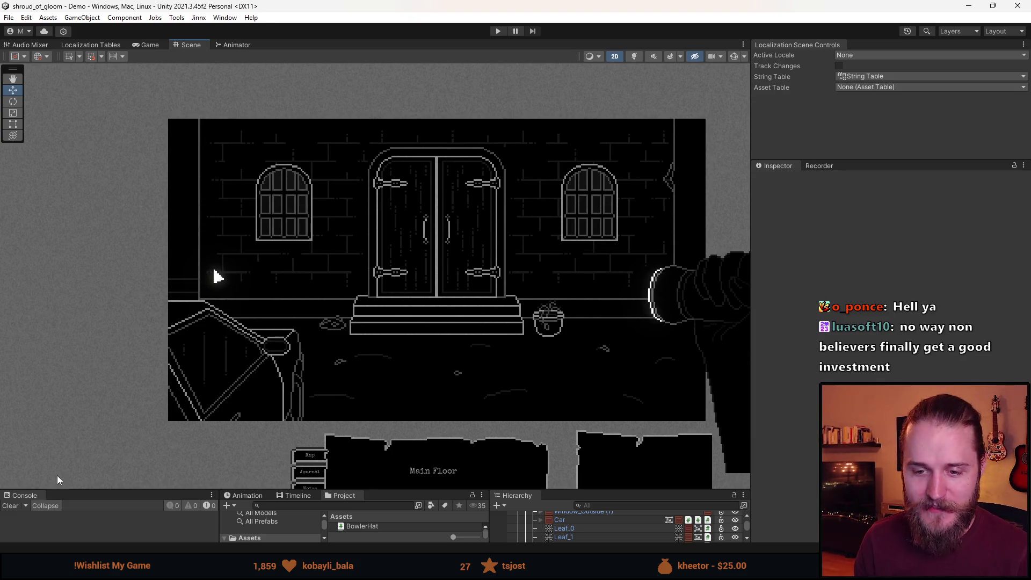
click(16, 506)
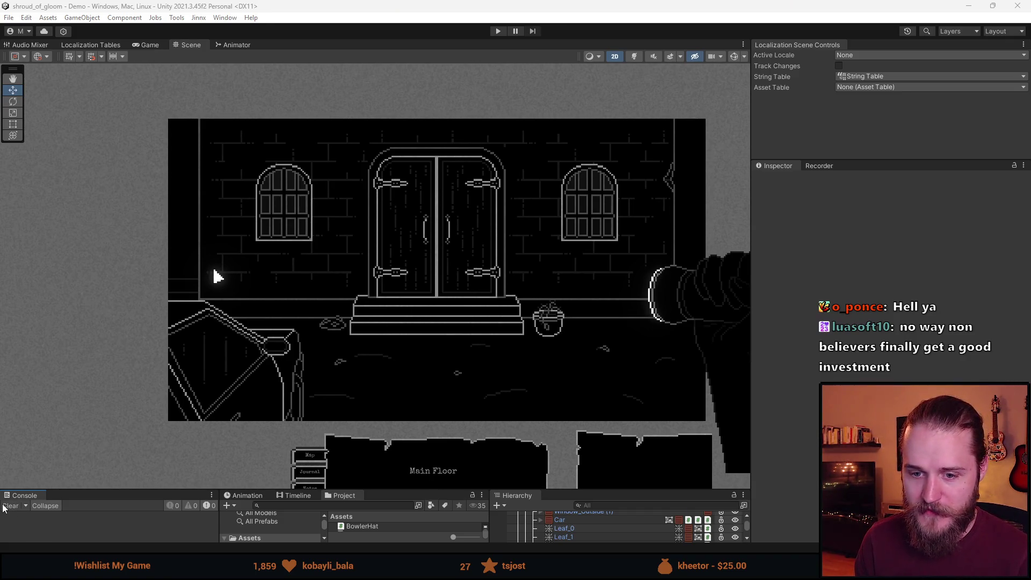
mouse_move(401, 490)
mouse_down()
mouse_move(588, 417)
mouse_move(588, 378)
mouse_up()
click(533, 494)
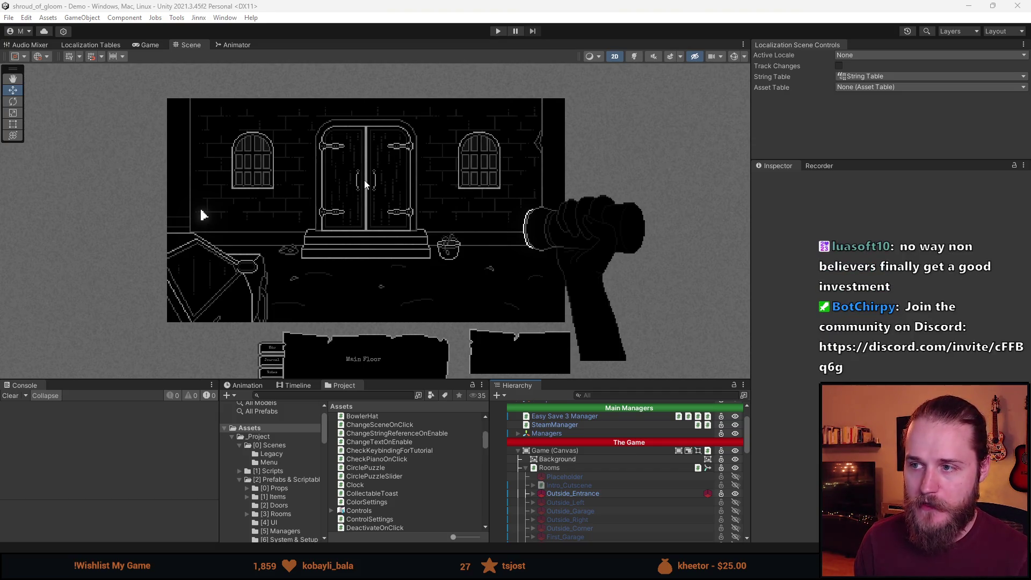
Zoom and nudge the room scene, then drag the lower-panel splitter down to enlarge the Scene view
scroll(367, 195, up, 2)
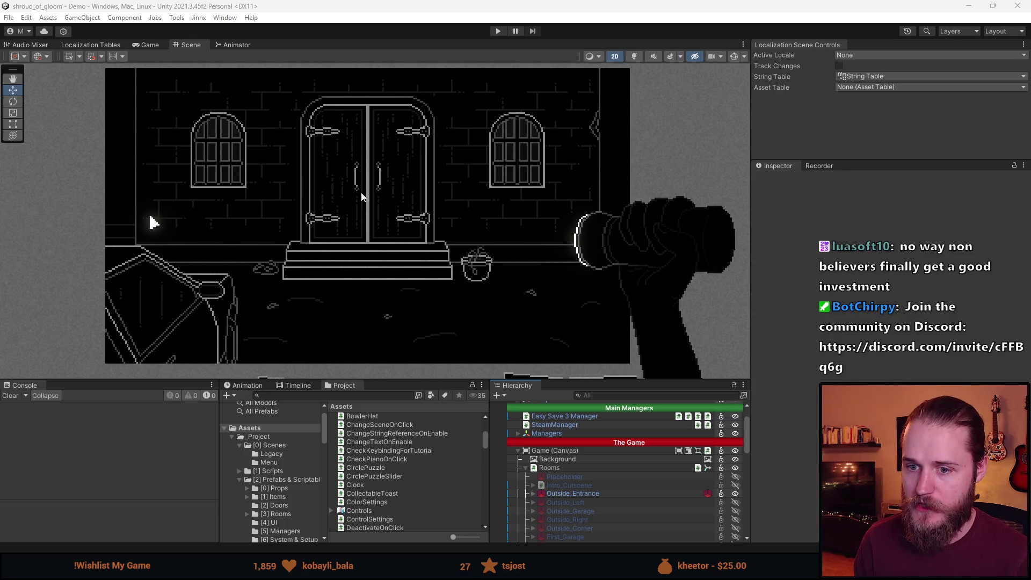
scroll(361, 192, up, 1)
drag(371, 242, 380, 237)
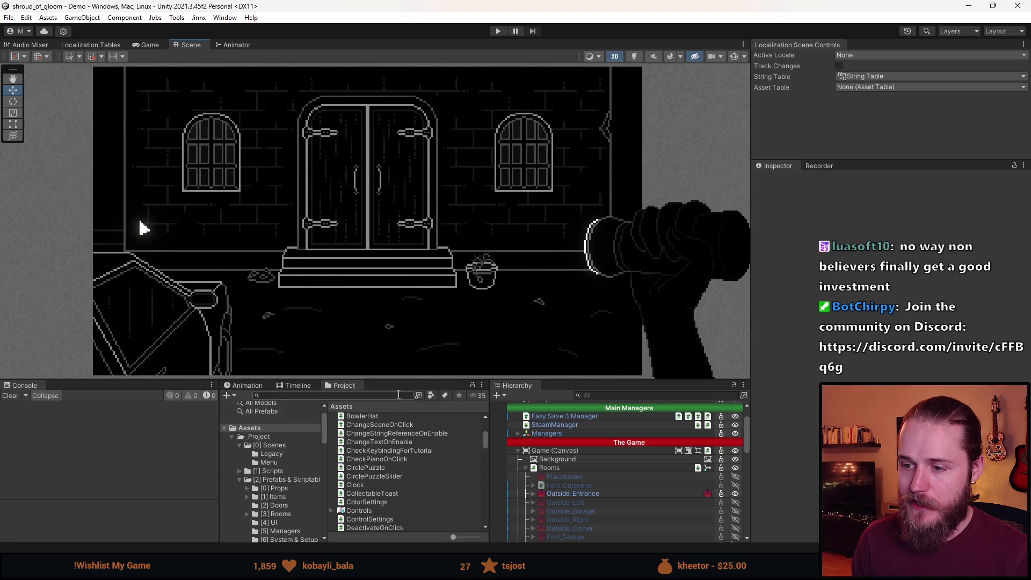
mouse_move(408, 381)
mouse_down()
mouse_move(395, 490)
mouse_move(398, 473)
mouse_up()
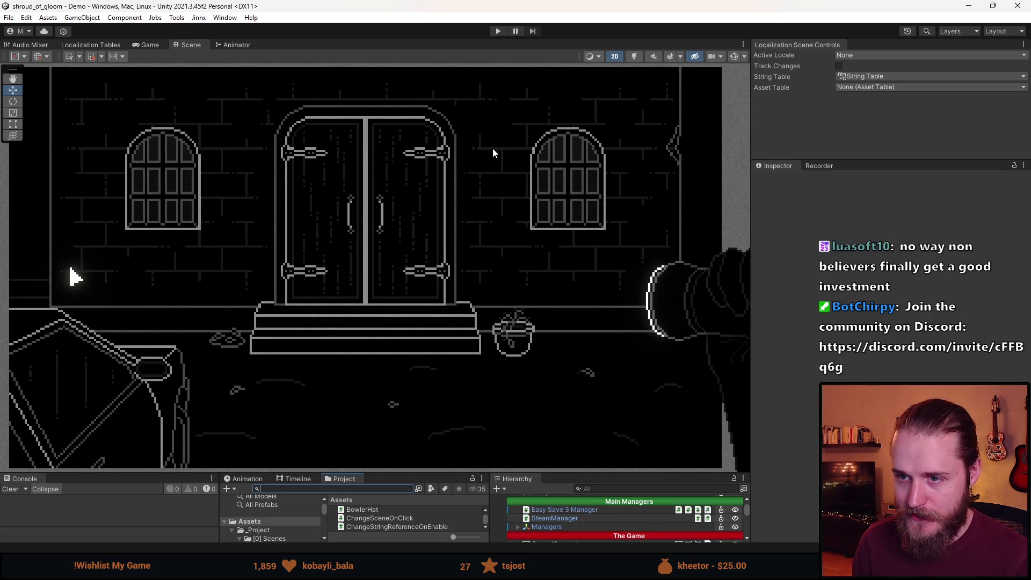
scroll(171, 131, up, 1)
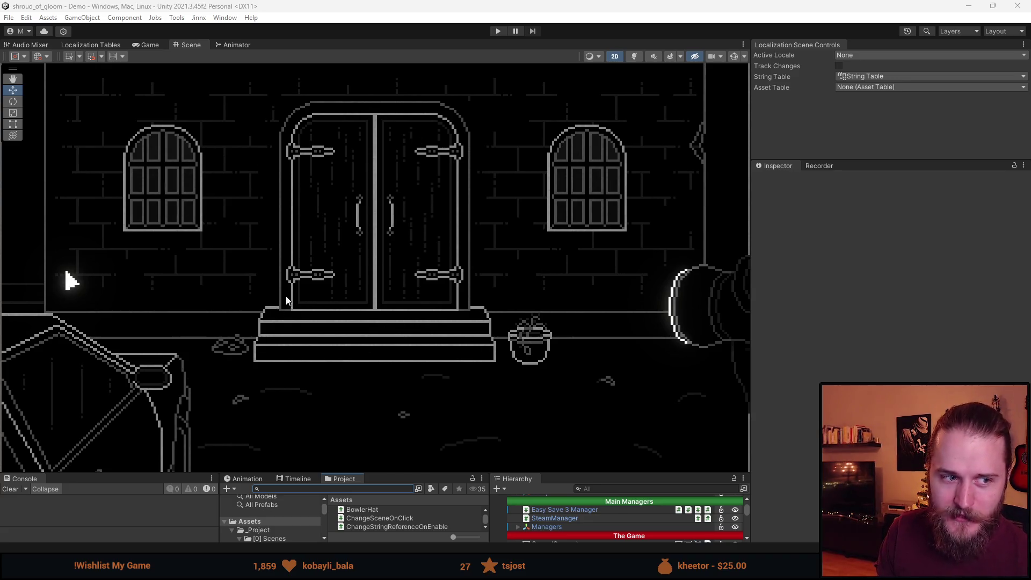
Adjust the scene view, then preview the entrance room in the Game view at Full HD 1920x1080
scroll(376, 189, up, 1)
scroll(456, 207, down, 1)
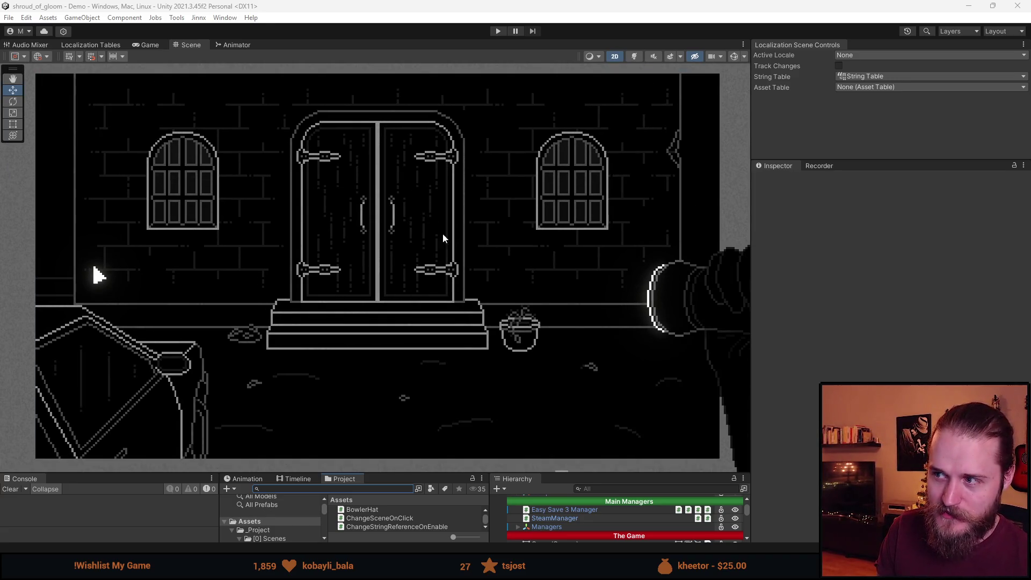
scroll(451, 231, up, 1)
scroll(454, 237, down, 1)
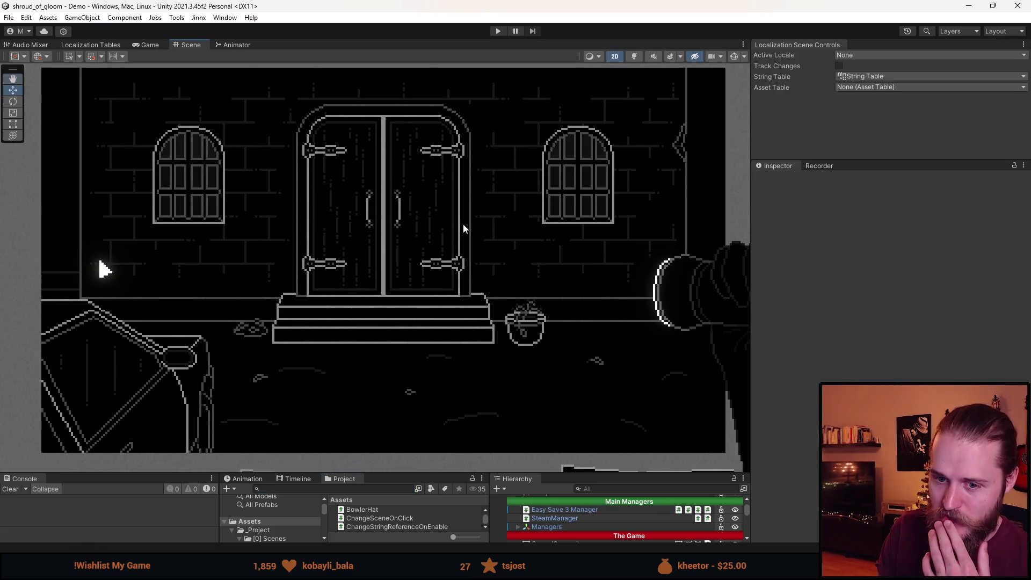
scroll(464, 230, up, 1)
scroll(466, 233, down, 1)
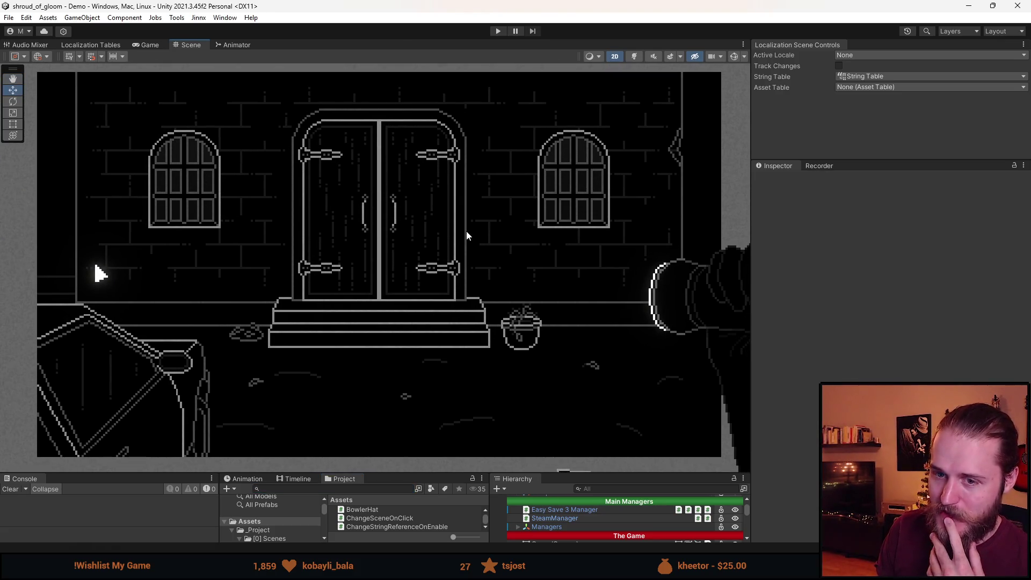
drag(466, 231, 472, 233)
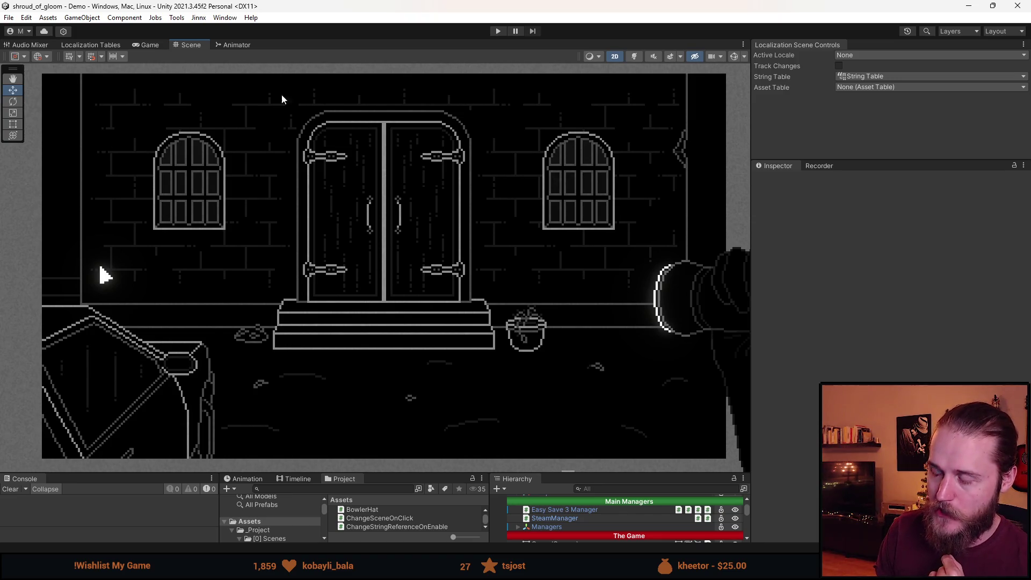
click(154, 47)
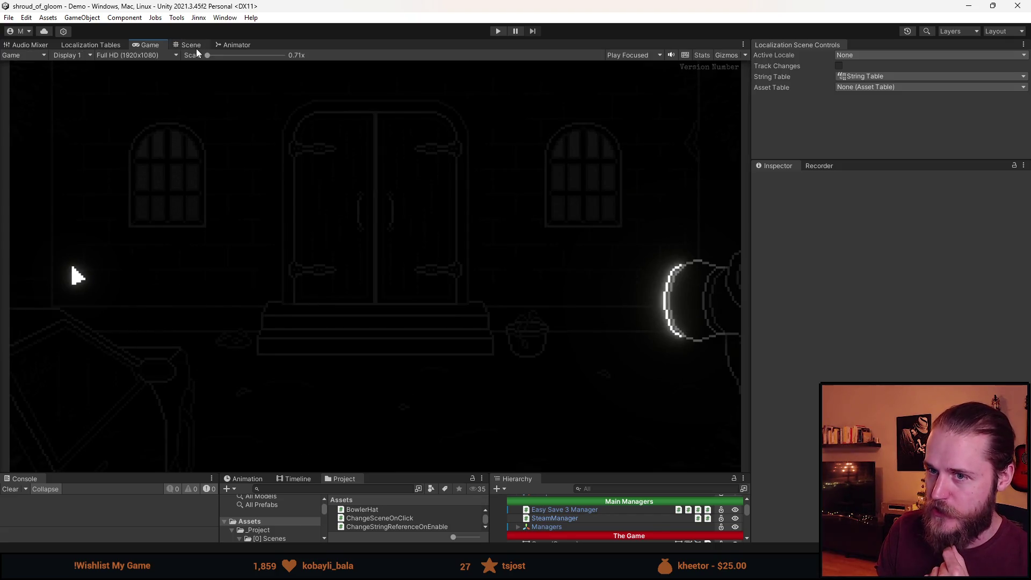
Switch from the Game preview back to the Scene view
click(193, 47)
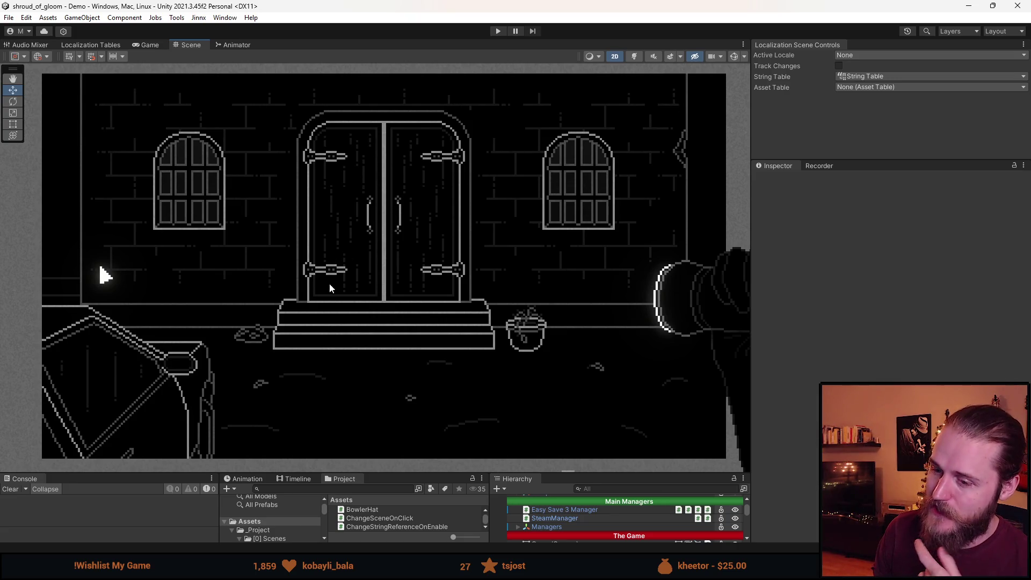
Drag the Project/Hierarchy splitter up twice to enlarge those panels, then switch to the Aseprite sketch
drag(401, 472, 401, 420)
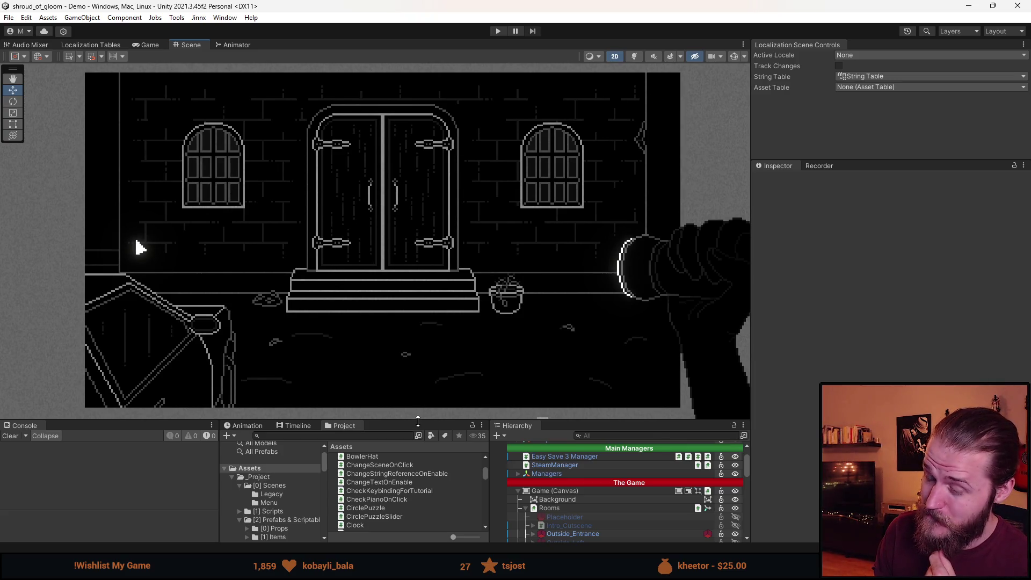
drag(417, 421, 418, 370)
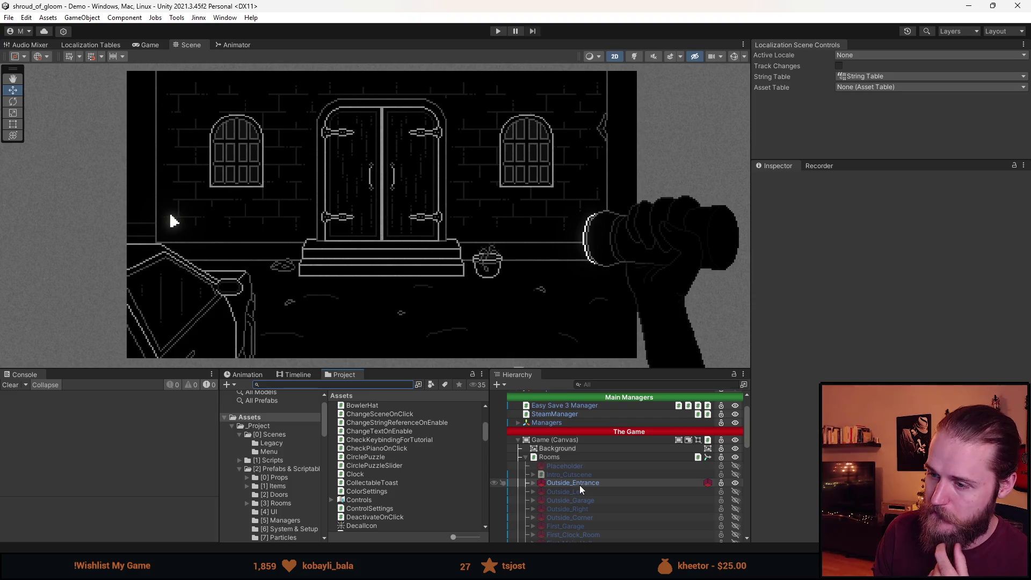
key(alt+Tab)
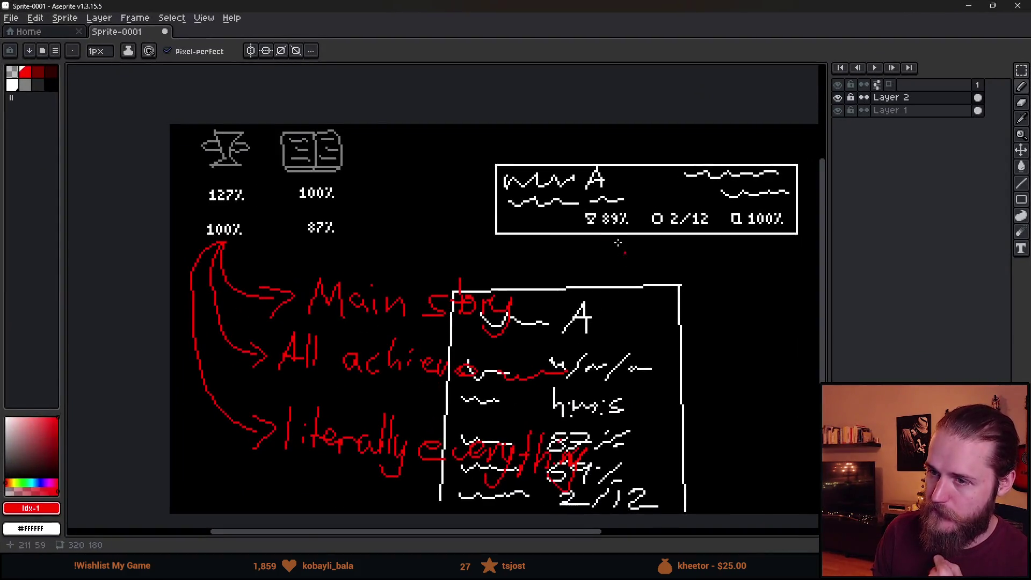
Add a new empty layer and pick white from the existing mockup as the drawing colour
scroll(408, 166, up, 2)
shift+click(406, 166)
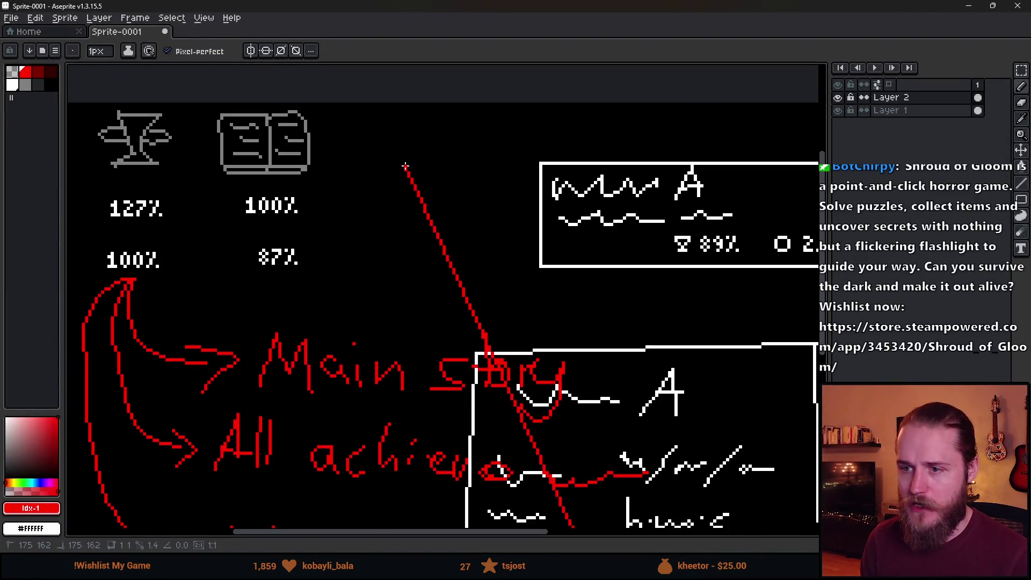
key(ctrl+shift+n)
scroll(403, 166, up, 3)
key(alt)
alt+click(634, 179)
scroll(370, 166, up, 1)
click(389, 182)
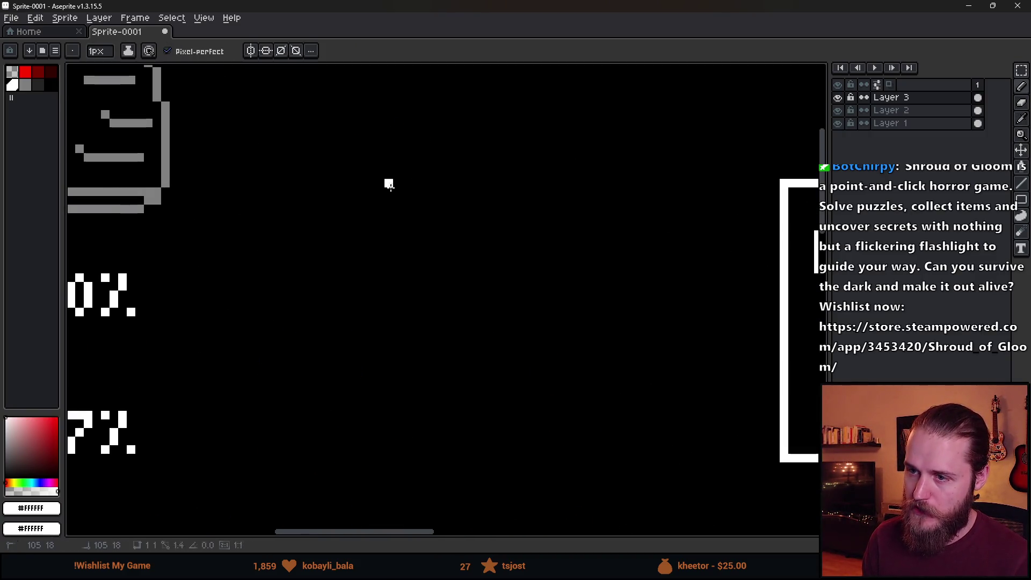
Draw a white square outline for the pause icon
mouse_move(396, 175)
mouse_down()
mouse_move(475, 175)
mouse_move(484, 264)
mouse_up()
drag(394, 269, 479, 270)
click(415, 200)
scroll(419, 194, up, 4)
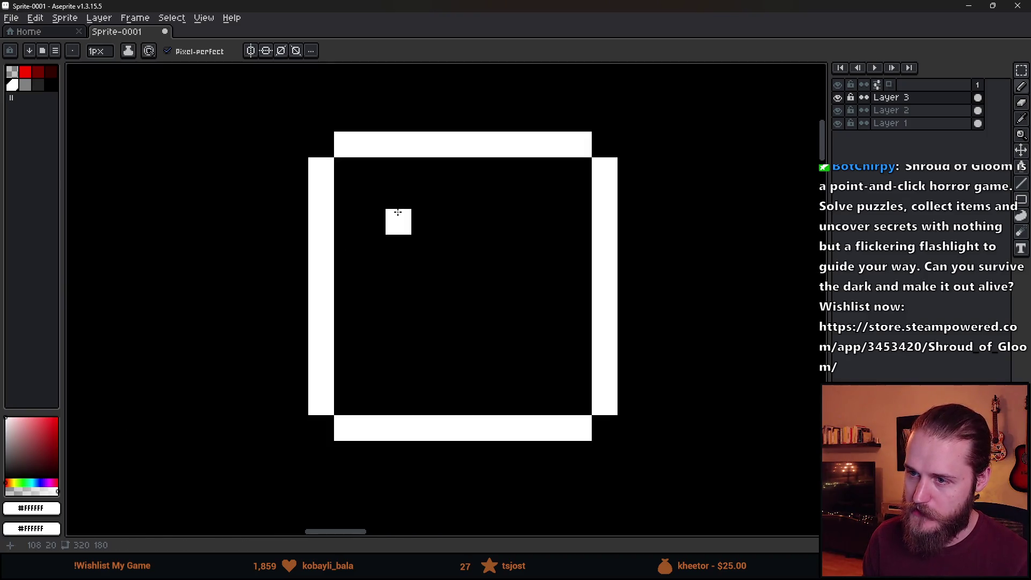
Draw two hollow vertical pause bars inside the square outline
shift+click(400, 355)
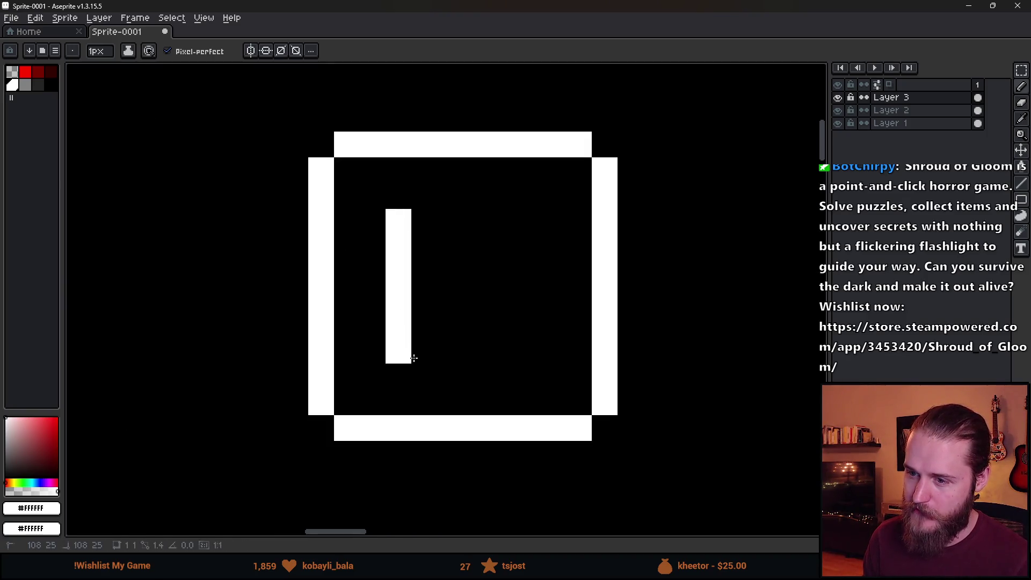
shift+click(451, 348)
shift+click(450, 221)
shift+click(417, 221)
click(502, 221)
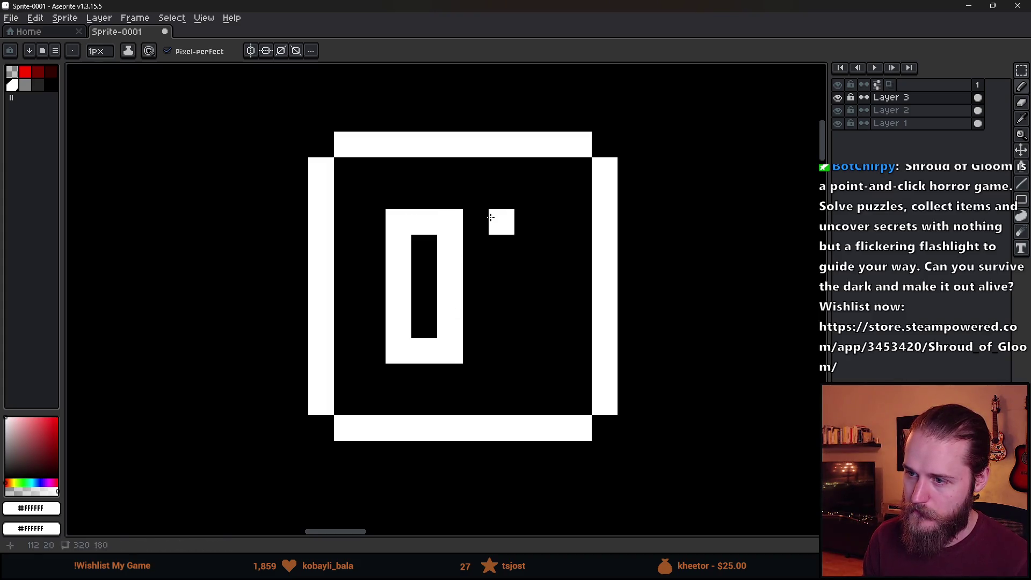
shift+click(504, 348)
shift+click(553, 350)
shift+click(553, 221)
shift+click(504, 221)
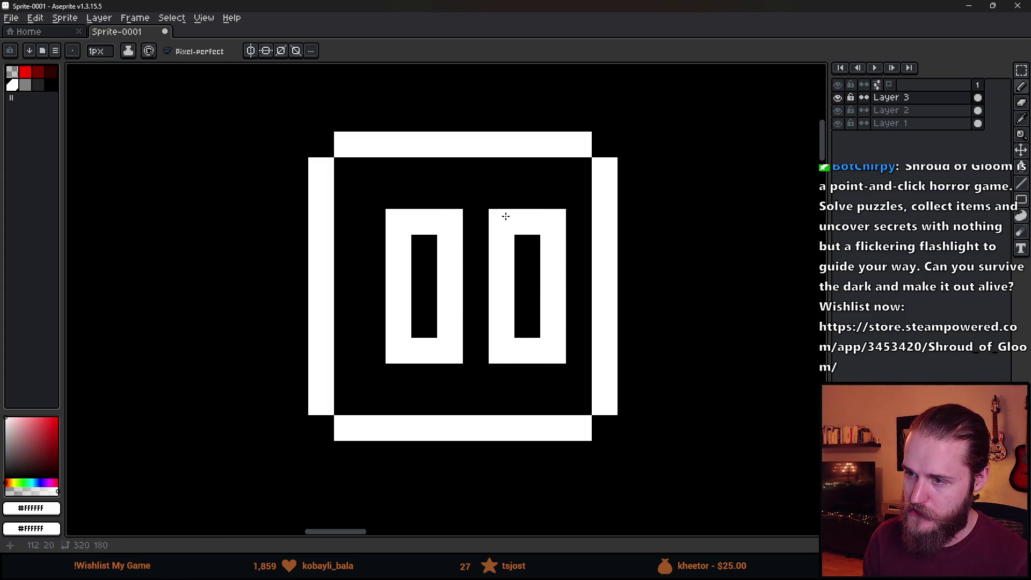
scroll(593, 308, down, 4)
scroll(593, 308, up, 4)
Marquee-select the outline's right edge and move it one pixel to the right, committing the move
key(m)
mouse_move(595, 425)
mouse_down()
mouse_move(491, 173)
mouse_move(557, 376)
mouse_move(543, 339)
mouse_up()
click(417, 390)
mouse_move(496, 171)
mouse_down()
mouse_move(484, 415)
mouse_move(496, 425)
mouse_up()
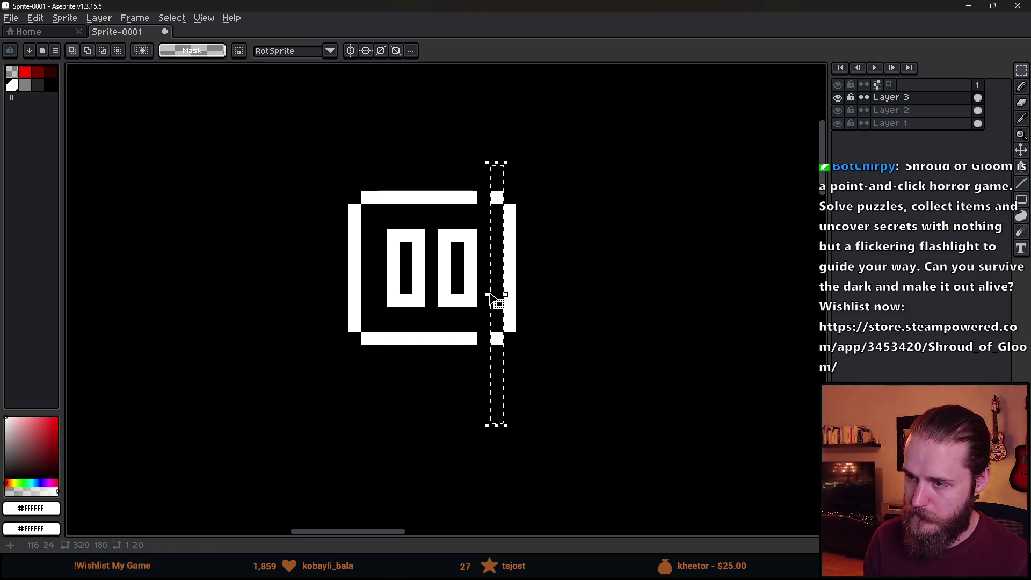
key(ctrl+t)
click(559, 338)
Zoom and pan to view the finished pause icon among the mockup, then open the File menu
scroll(559, 338, down, 4)
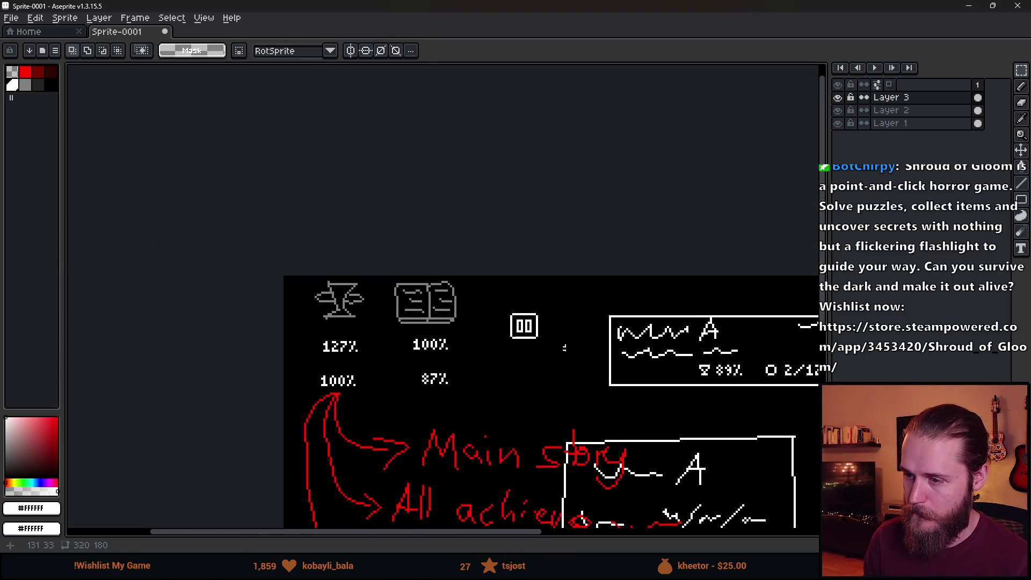
scroll(569, 350, down, 3)
scroll(620, 377, up, 5)
mouse_move(619, 378)
mouse_down()
mouse_move(582, 354)
mouse_move(571, 308)
mouse_up()
scroll(430, 262, up, 1)
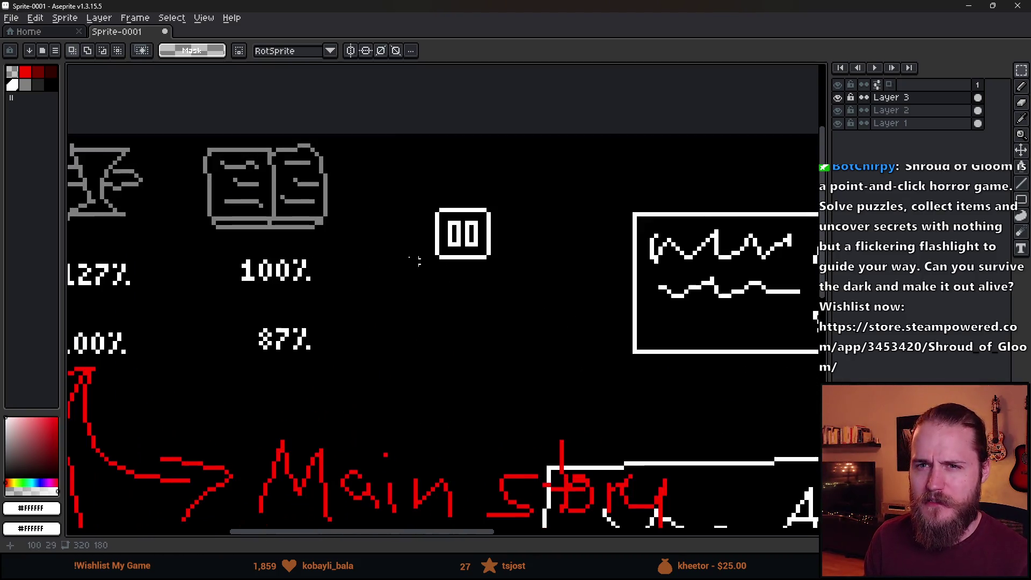
click(16, 17)
Open Full atlas.aseprite and zoom into its sprite sheet of icons
click(27, 44)
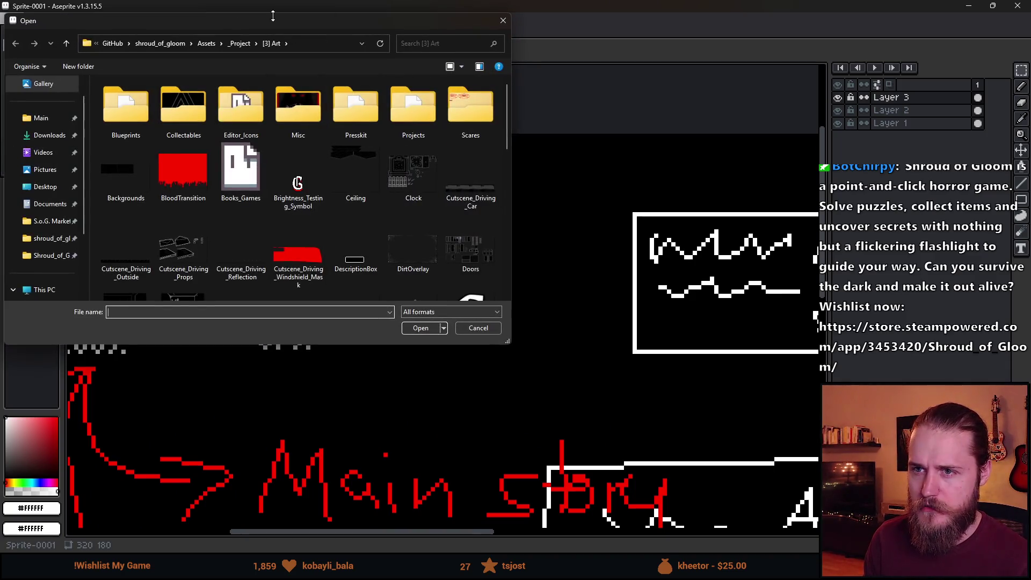
key(Escape)
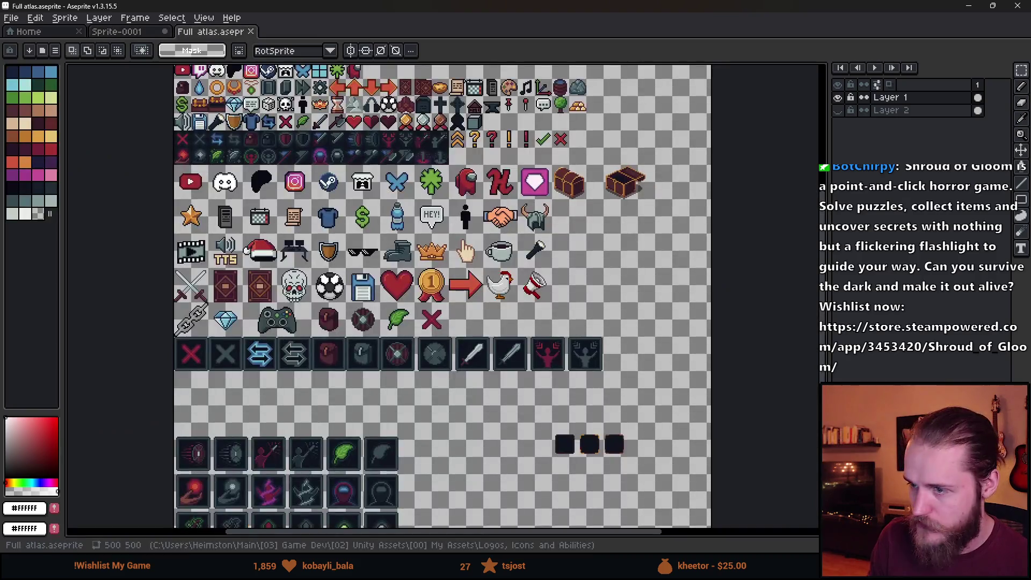
scroll(590, 248, up, 3)
scroll(591, 249, up, 5)
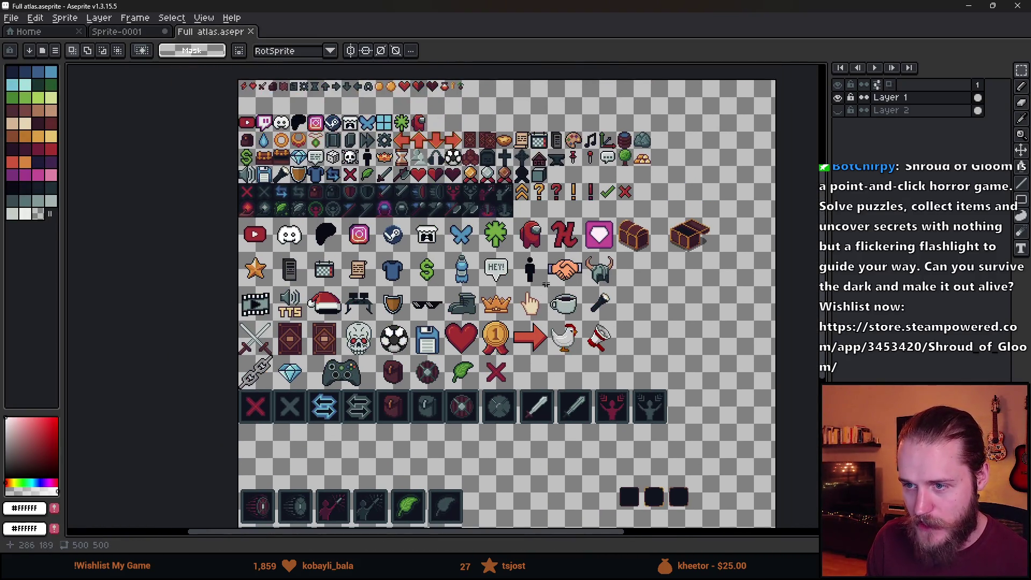
scroll(371, 217, up, 1)
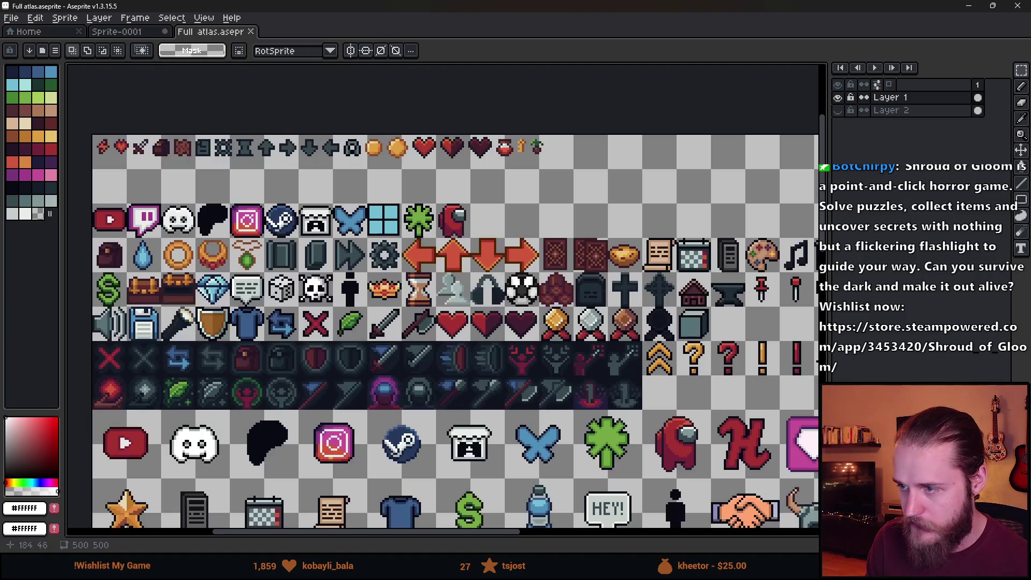
scroll(371, 218, right, 3)
scroll(543, 283, left, 2)
scroll(542, 283, down, 1)
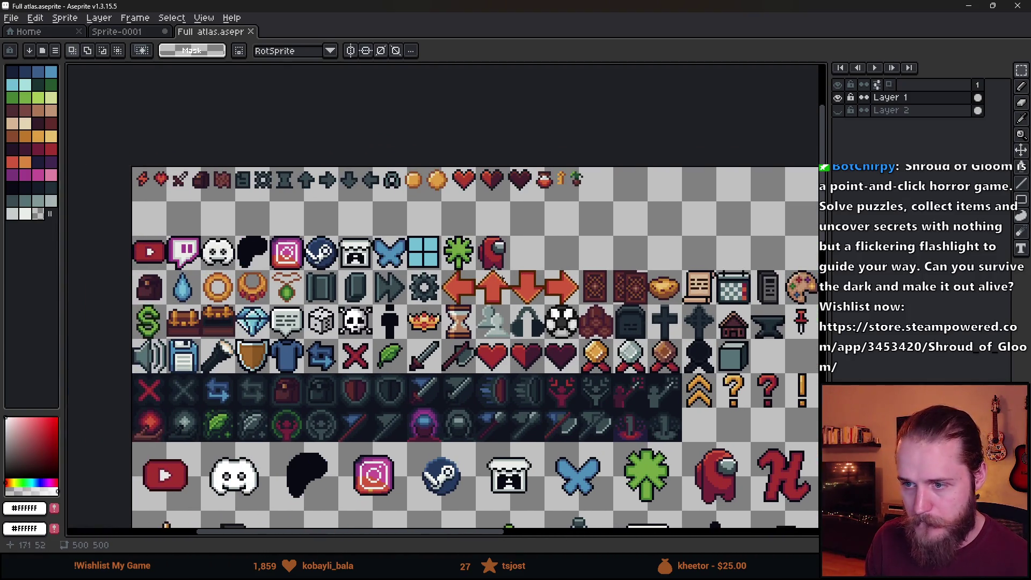
scroll(442, 273, up, 3)
Marquee-select the 16×16 gear tile, then pan the atlas toward the upper icons
drag(412, 254, 476, 321)
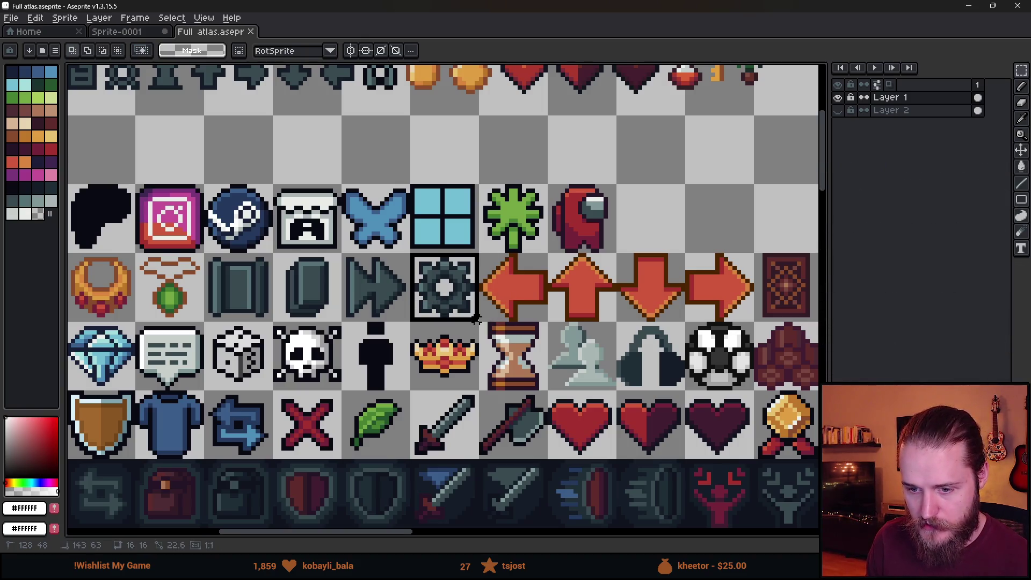
scroll(477, 321, down, 2)
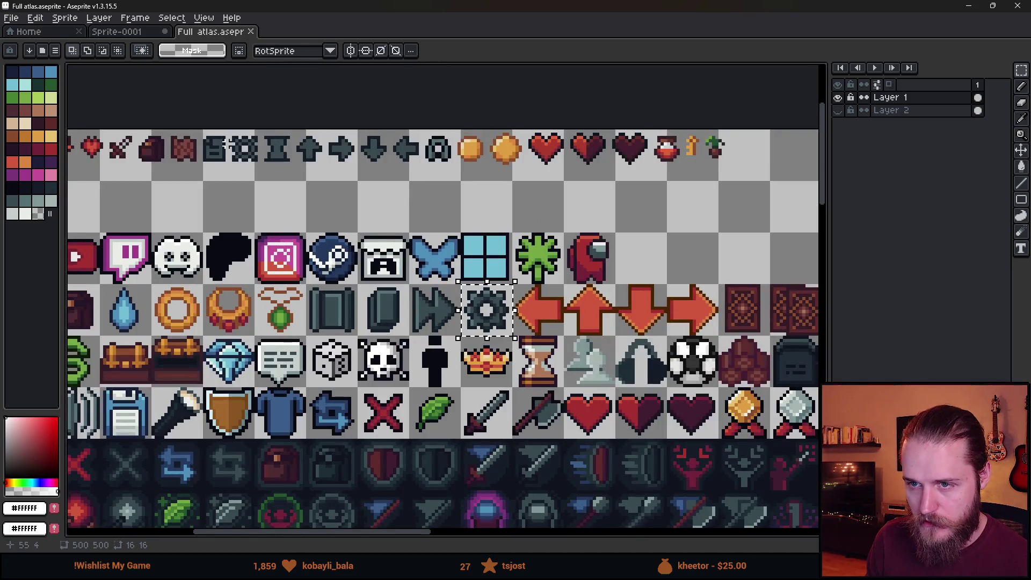
drag(227, 144, 409, 231)
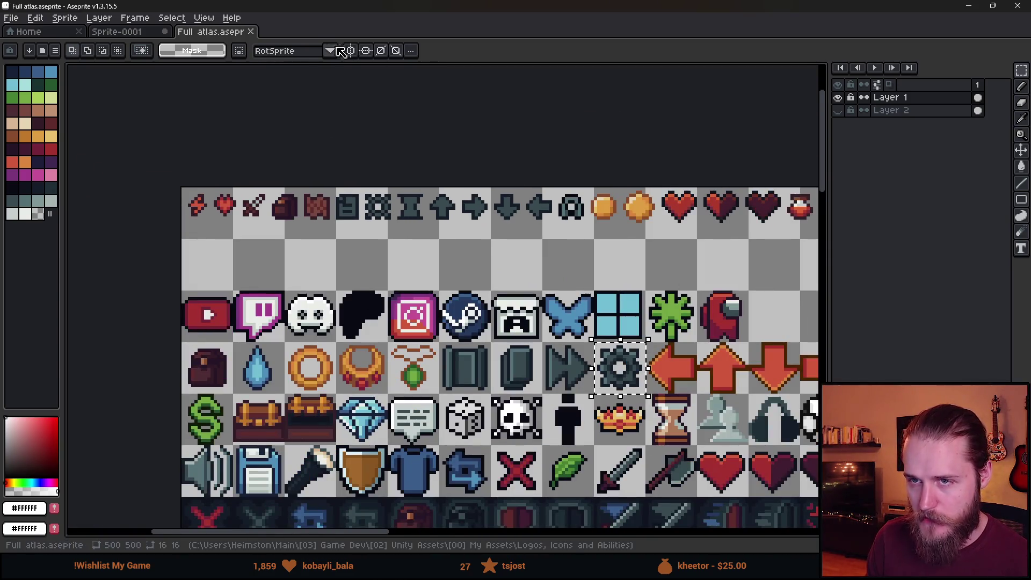
click(11, 17)
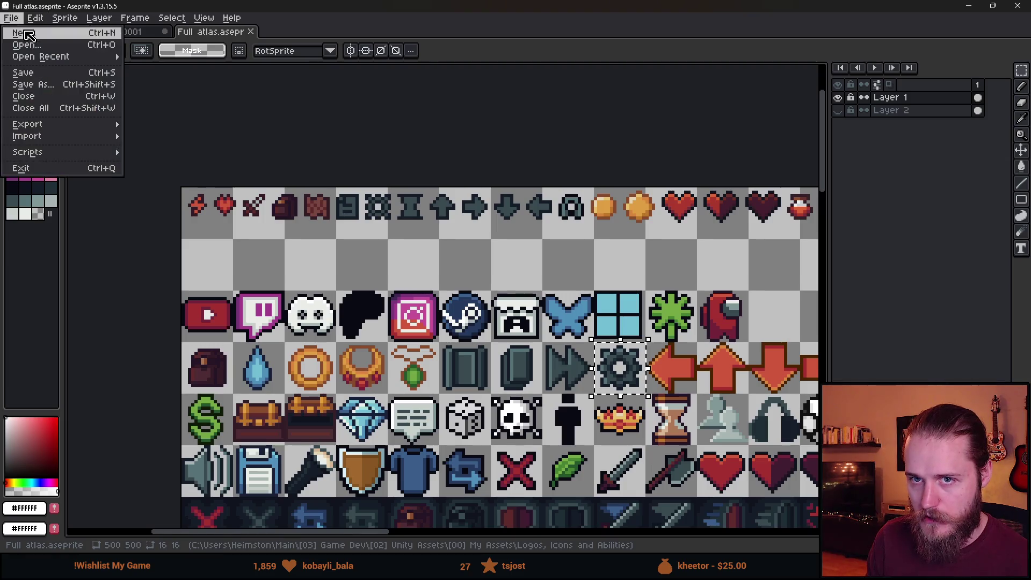
Create a new 320×180 sprite and bucket-fill its canvas black
click(27, 32)
key(Tab)
text(180)
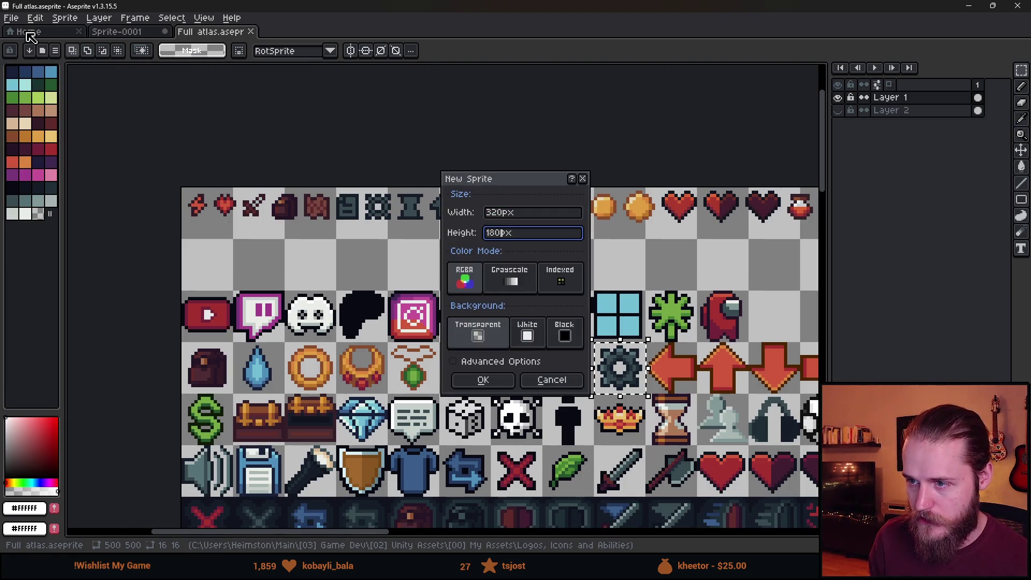
key(Return)
click(48, 92)
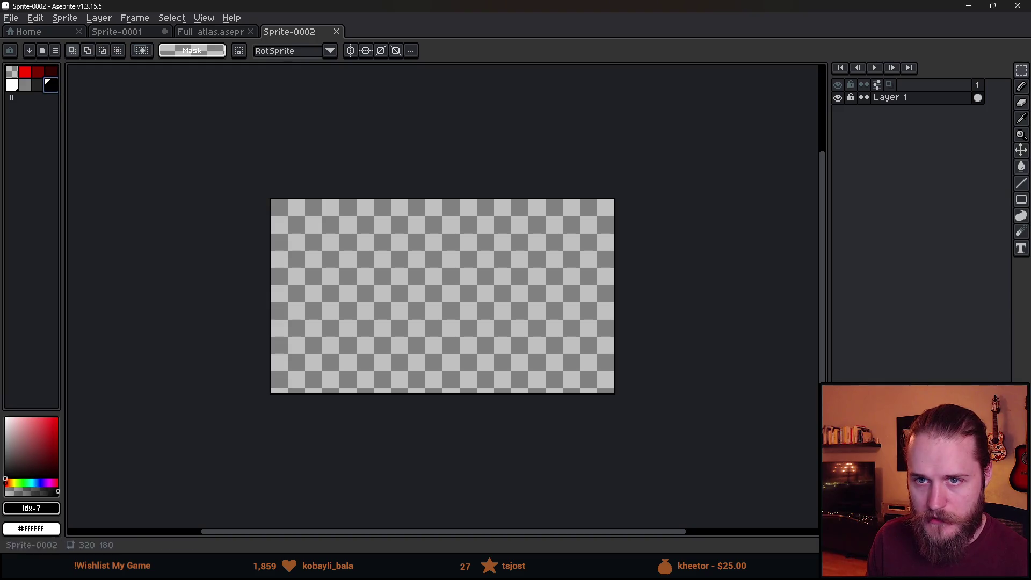
key(g)
click(380, 215)
Copy both gear icons from the atlas sheet and paste them into the new sprite
click(226, 32)
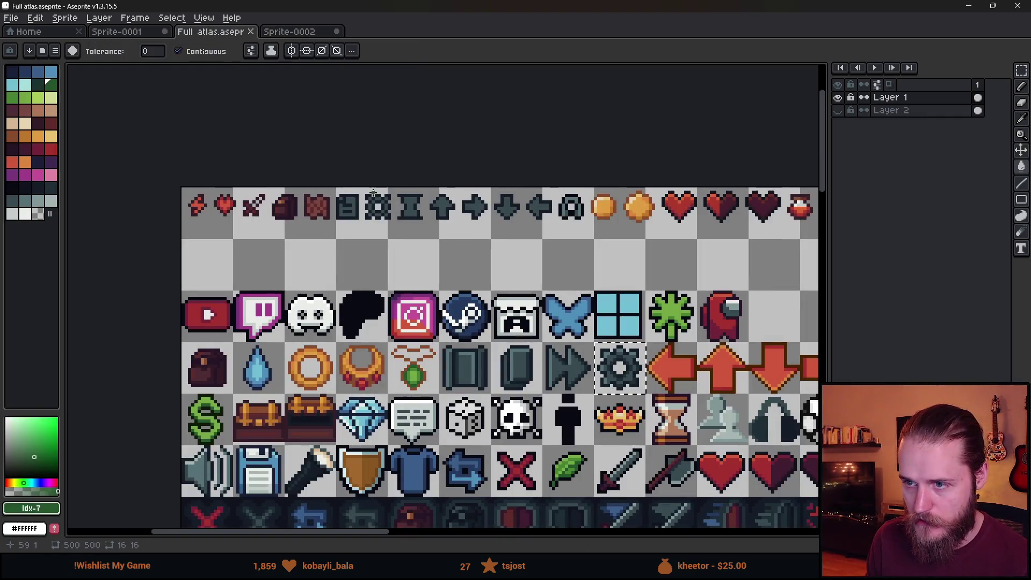
key(m)
drag(363, 188, 400, 235)
drag(594, 343, 647, 395)
key(ctrl+c)
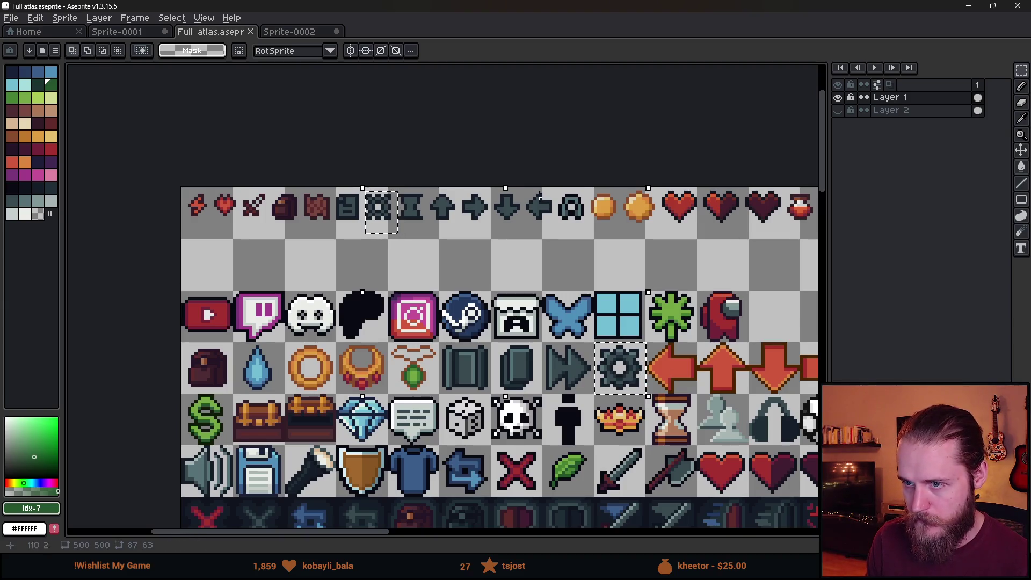
click(293, 32)
key(ctrl+v)
Place the pasted gears on the black canvas and add a new Layer 3
drag(379, 245, 497, 267)
scroll(483, 306, up, 1)
scroll(408, 281, down, 1)
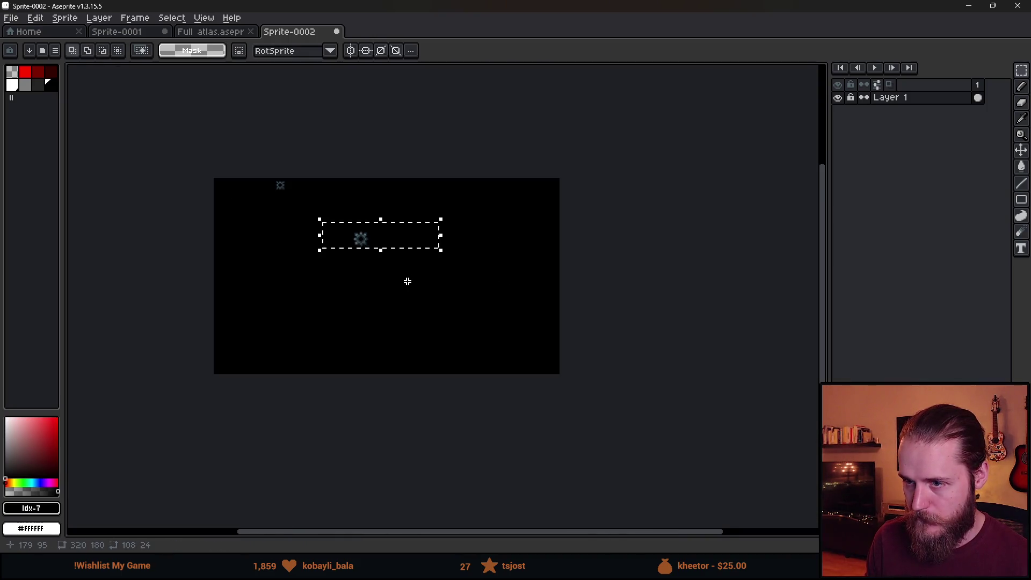
scroll(408, 281, up, 2)
mouse_move(215, 118)
mouse_down()
mouse_move(310, 200)
mouse_move(707, 218)
mouse_up()
key(ctrl+z)
key(ctrl+z)
key(ctrl+z)
key(ctrl+z)
key(shift+n)
key(shift+n)
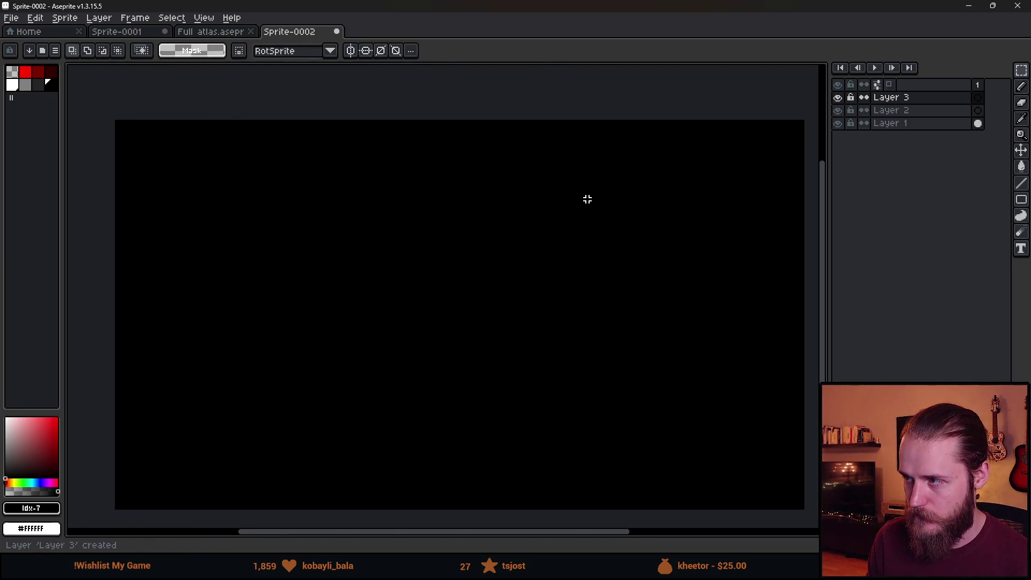
Paste the gears onto the new layer and move the top-left gear to the top-right corner
key(ctrl+v)
drag(316, 198, 552, 281)
mouse_move(476, 253)
mouse_down()
mouse_move(570, 272)
mouse_move(825, 152)
mouse_up()
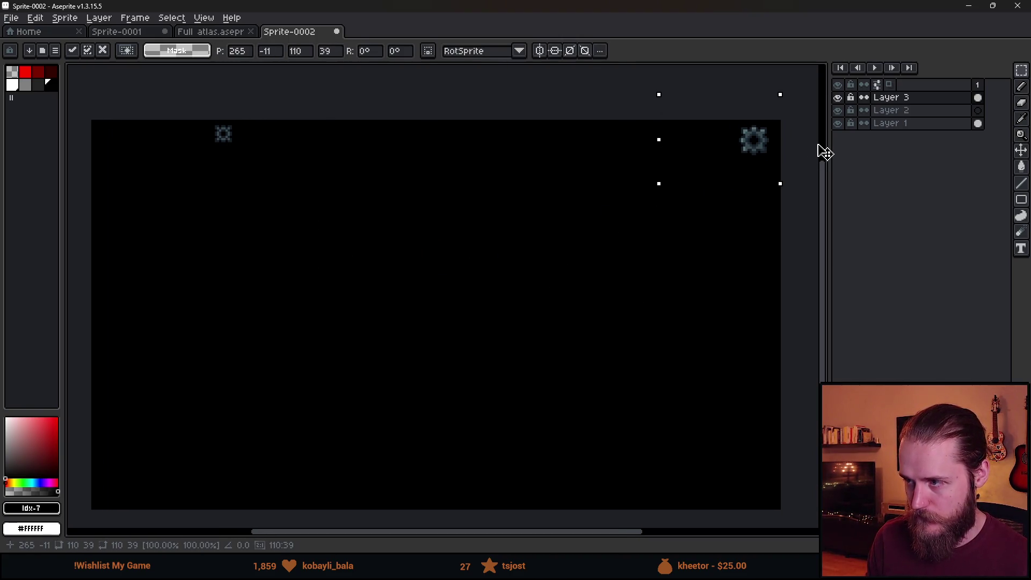
key(Escape)
mouse_move(171, 119)
mouse_down()
mouse_move(235, 182)
mouse_move(665, 237)
mouse_move(811, 177)
mouse_up()
click(540, 228)
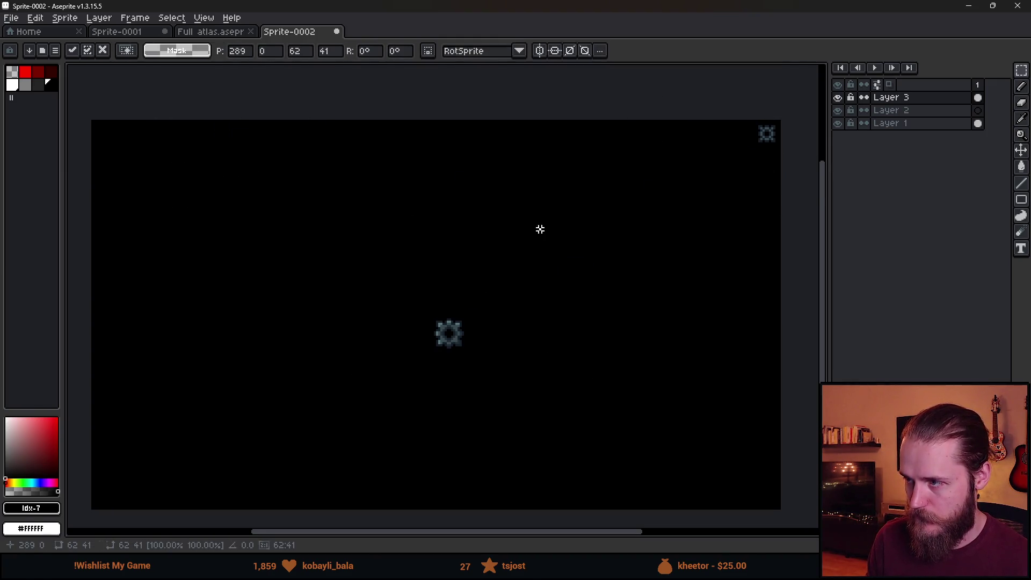
scroll(586, 343, down, 1)
scroll(584, 342, up, 1)
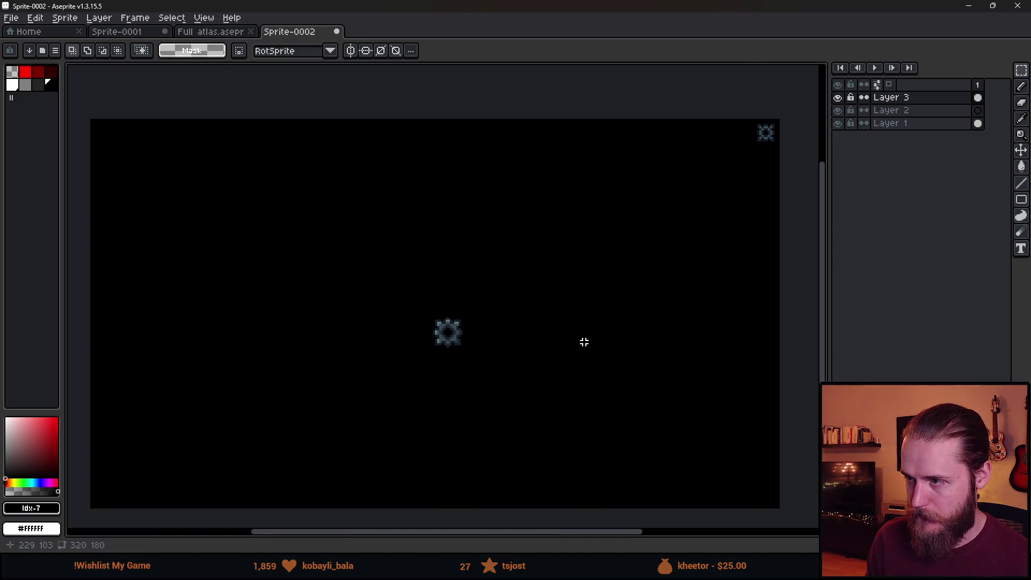
scroll(610, 195, up, 10)
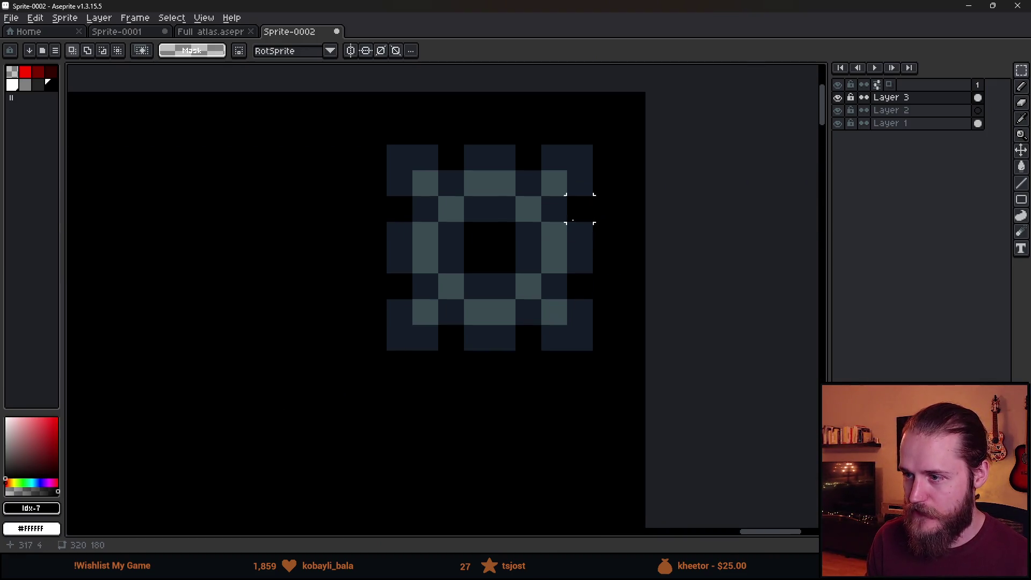
Paint white over the gear's top row and right edge, with pixel-perfect drawing off
click(12, 84)
key(b)
drag(399, 184, 407, 157)
click(167, 51)
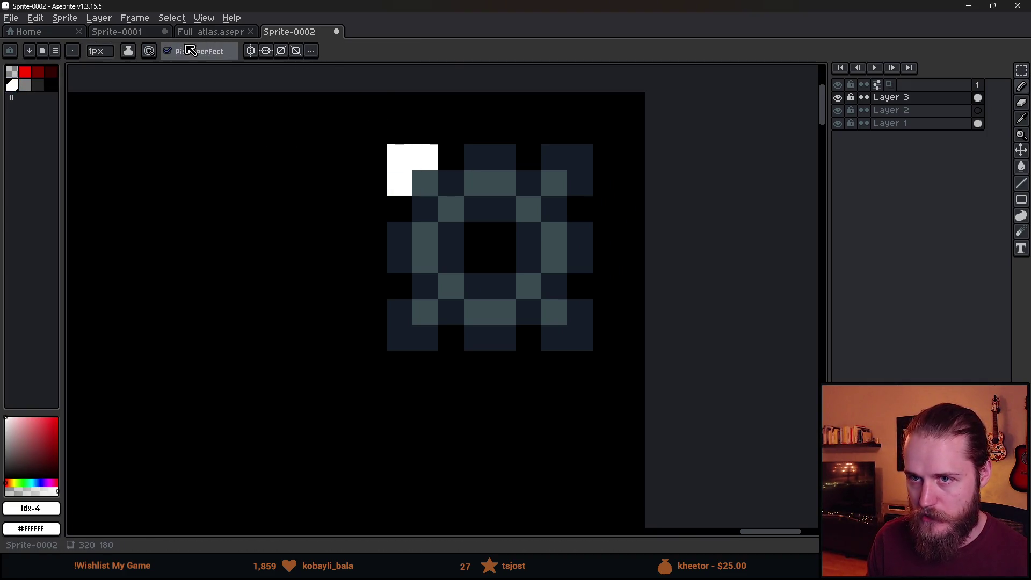
mouse_move(451, 183)
mouse_down()
mouse_move(478, 158)
mouse_move(523, 177)
mouse_move(580, 161)
mouse_move(556, 207)
mouse_move(579, 252)
mouse_up()
click(588, 322)
drag(588, 323, 559, 338)
drag(553, 288, 528, 312)
Switch the bucket to 8-Connected and fill the gear's navy pixels black
key(g)
click(251, 51)
click(325, 120)
click(423, 339)
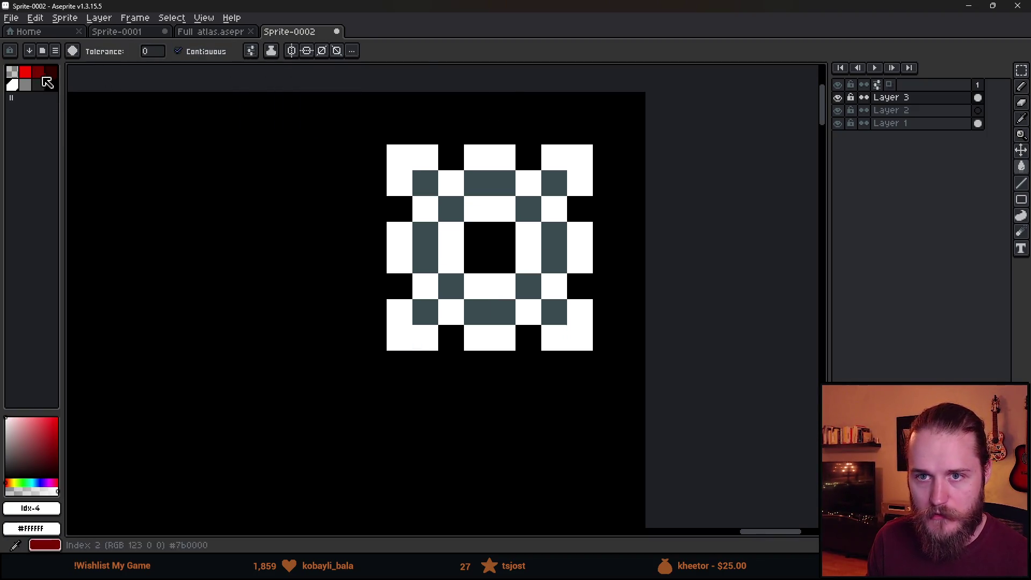
alt+click(468, 234)
click(490, 183)
Fill the gear's grey interior pixels black and set the bucket back to 4-Connected
scroll(544, 284, down, 6)
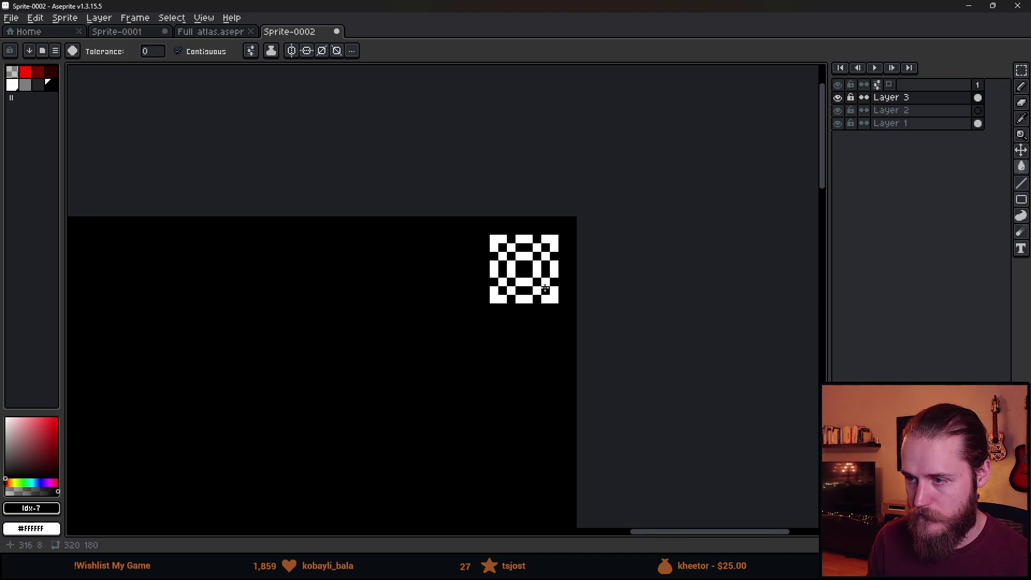
scroll(534, 271, up, 3)
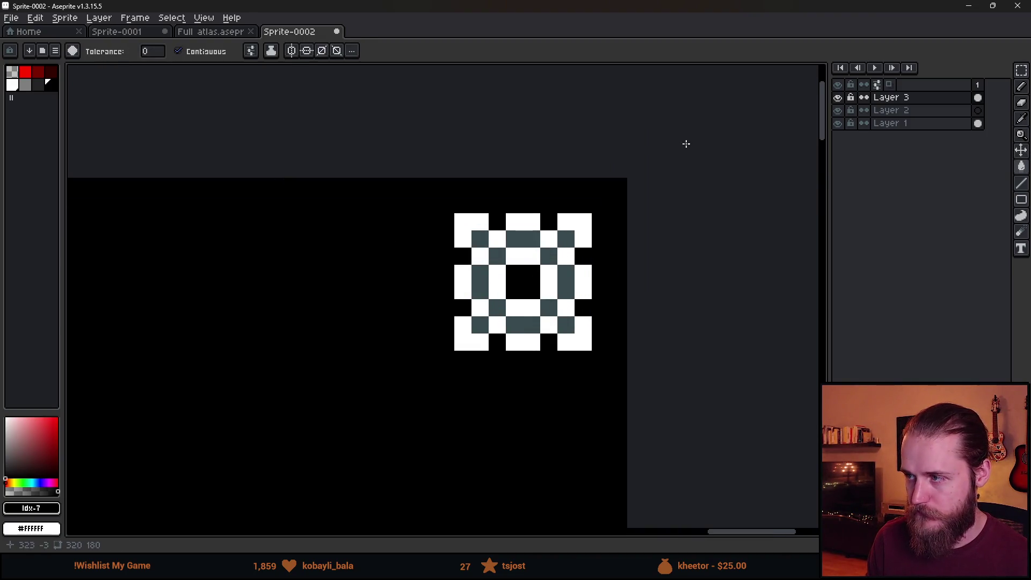
click(520, 238)
click(254, 50)
click(286, 124)
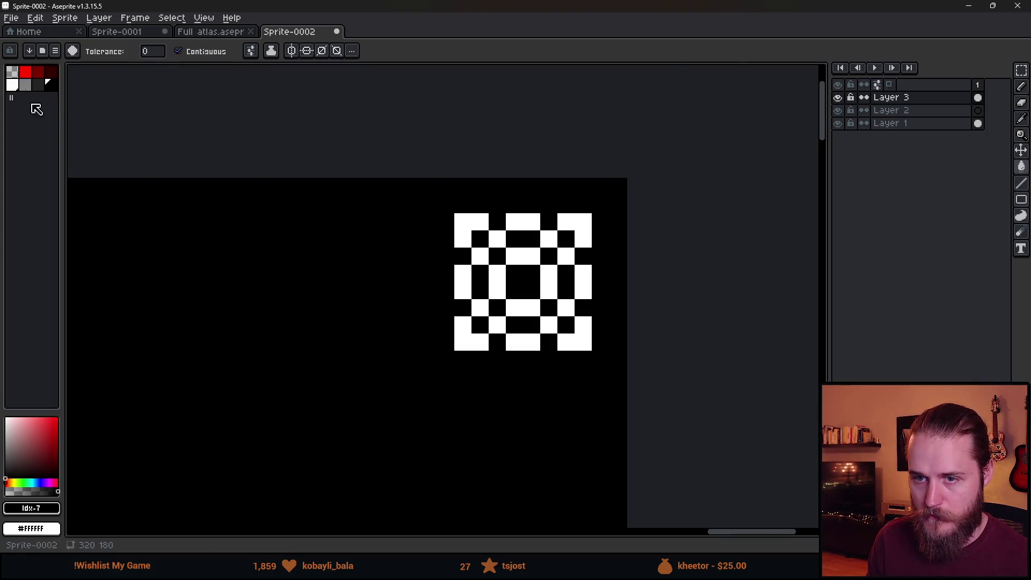
scroll(414, 358, down, 3)
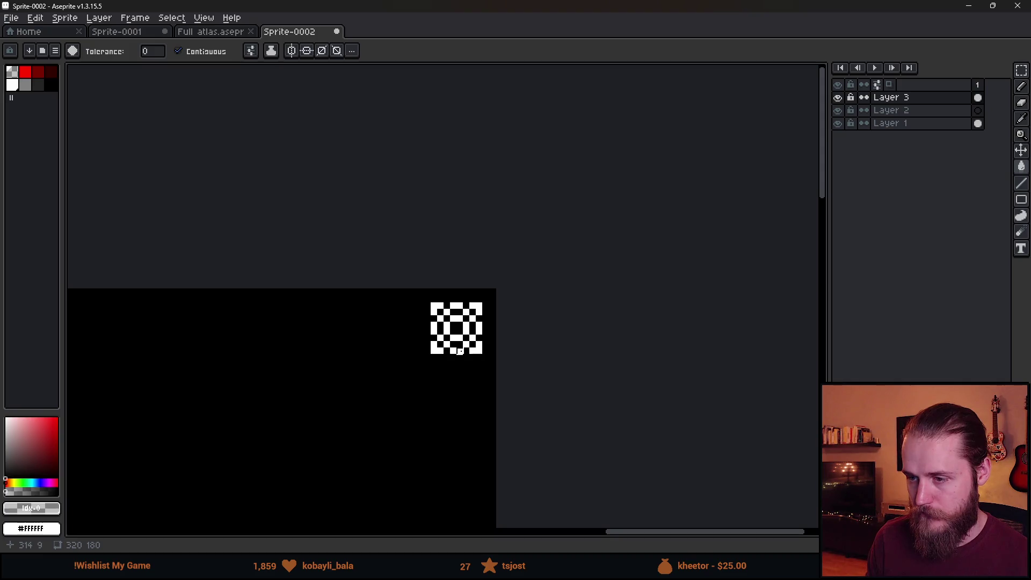
scroll(457, 322, up, 2)
Select the checkered motif with the rectangular marquee and shift it into place
key(m)
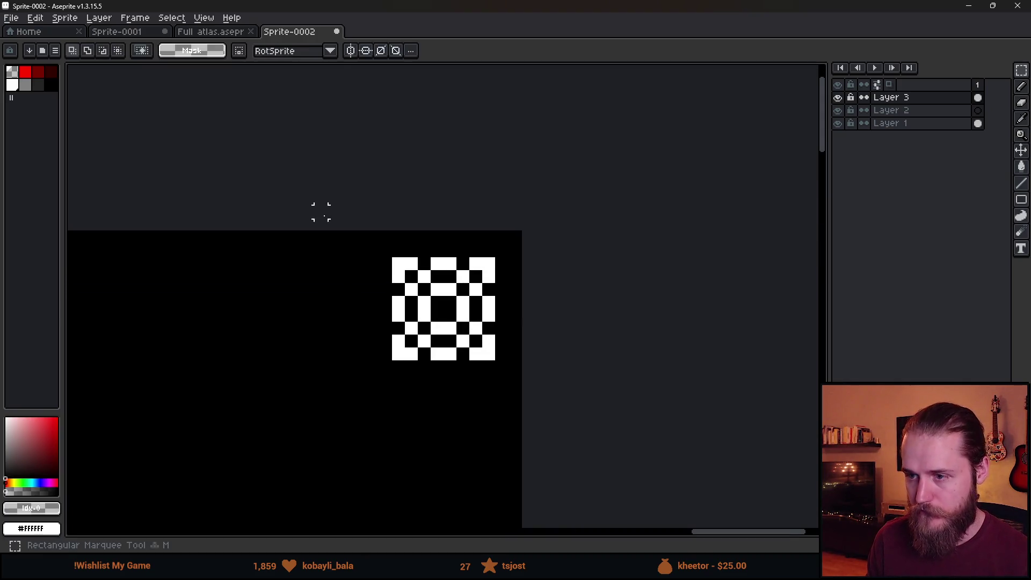
scroll(321, 212, down, 1)
drag(488, 387, 446, 412)
Deselect, eyedrop white from the canvas and draw the frame's top bar above the motif
key(ctrl+d)
scroll(421, 326, up, 1)
key(i)
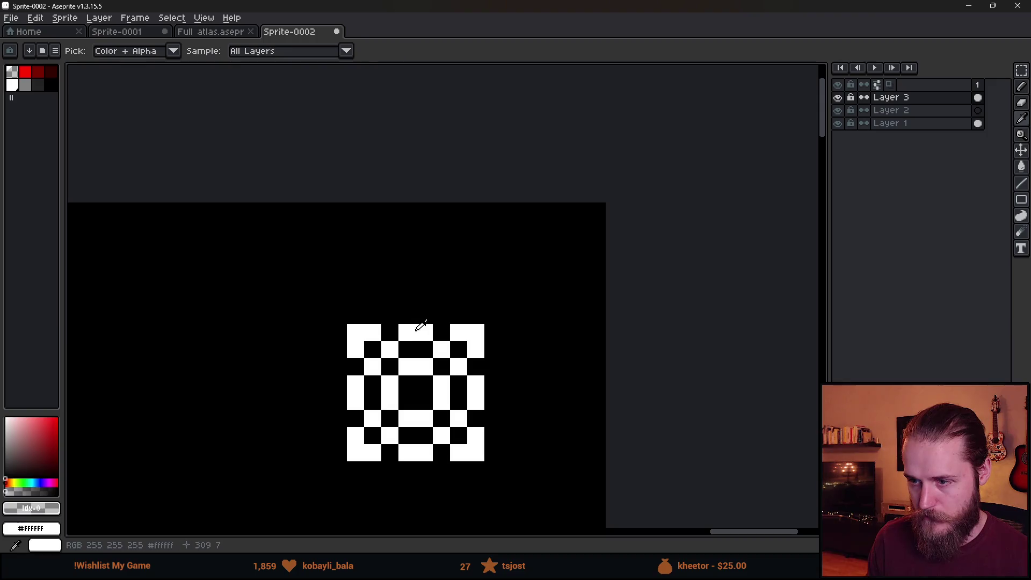
click(420, 326)
key(b)
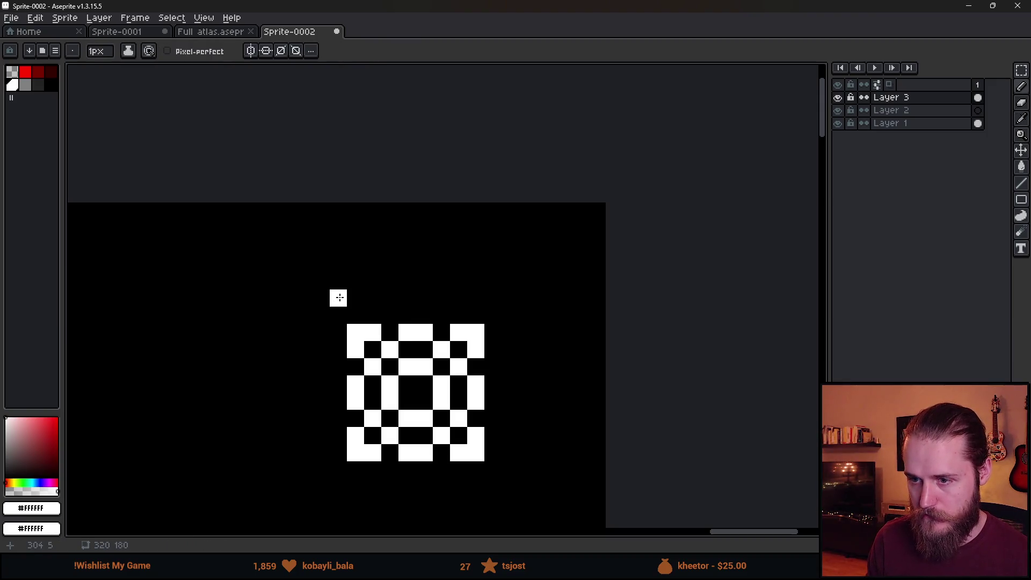
drag(321, 281, 503, 282)
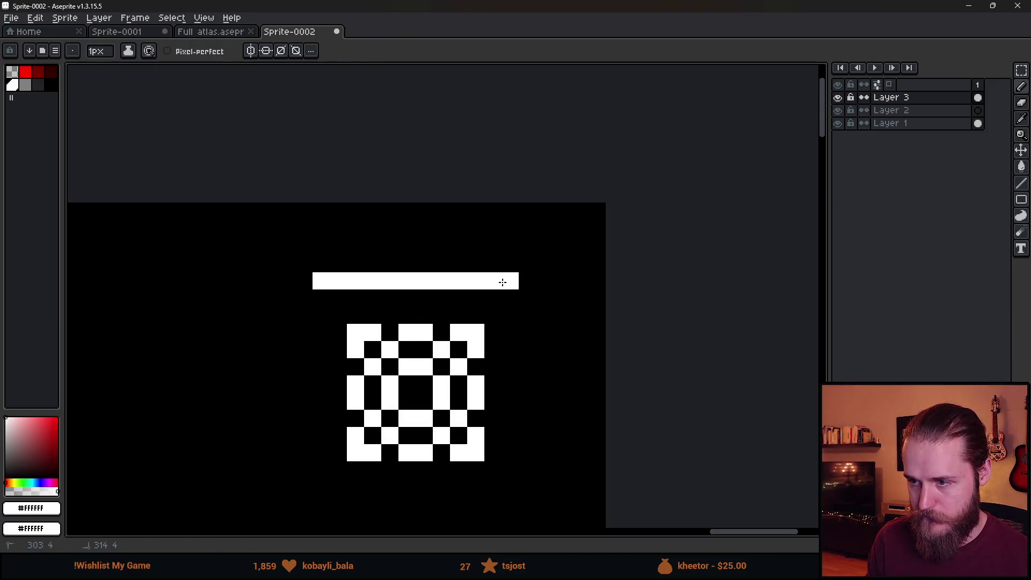
Draw the right, bottom and left edges to close the white square frame
click(528, 298)
shift+click(527, 486)
click(511, 504)
shift+click(329, 495)
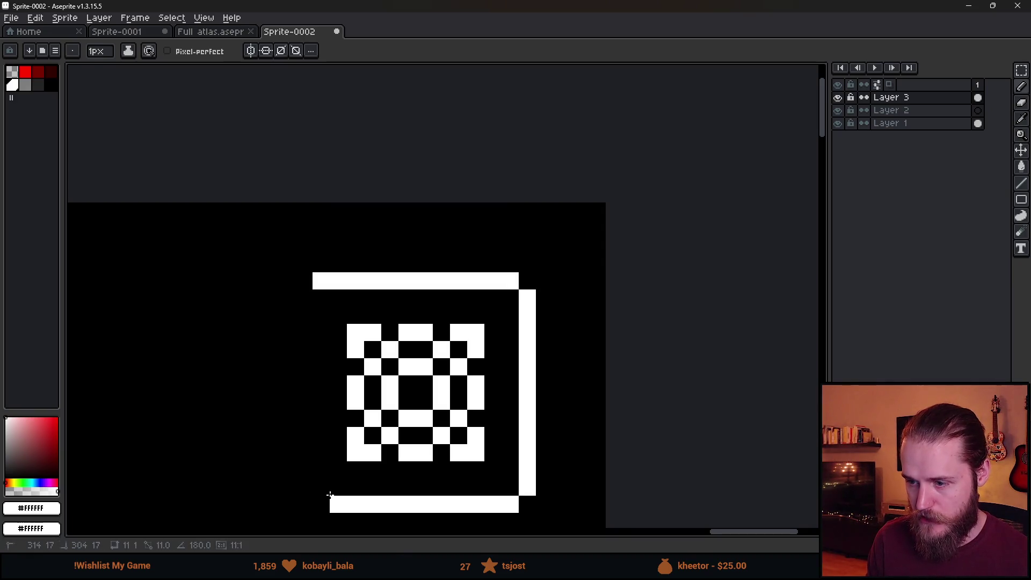
click(321, 504)
click(304, 487)
shift+click(304, 314)
drag(304, 298, 321, 314)
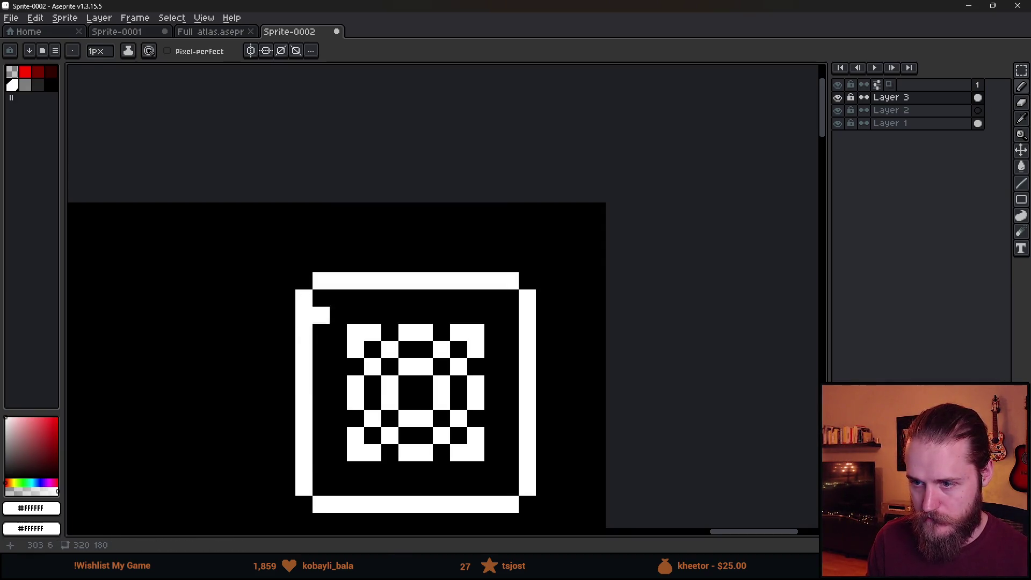
Pick grey and paint accent pixels into the motif's inner corners
scroll(408, 316, down, 5)
drag(404, 401, 595, 281)
scroll(595, 280, down, 2)
mouse_move(490, 323)
mouse_down()
mouse_move(597, 272)
mouse_move(669, 260)
mouse_move(632, 262)
mouse_up()
scroll(598, 272, down, 2)
scroll(537, 292, up, 2)
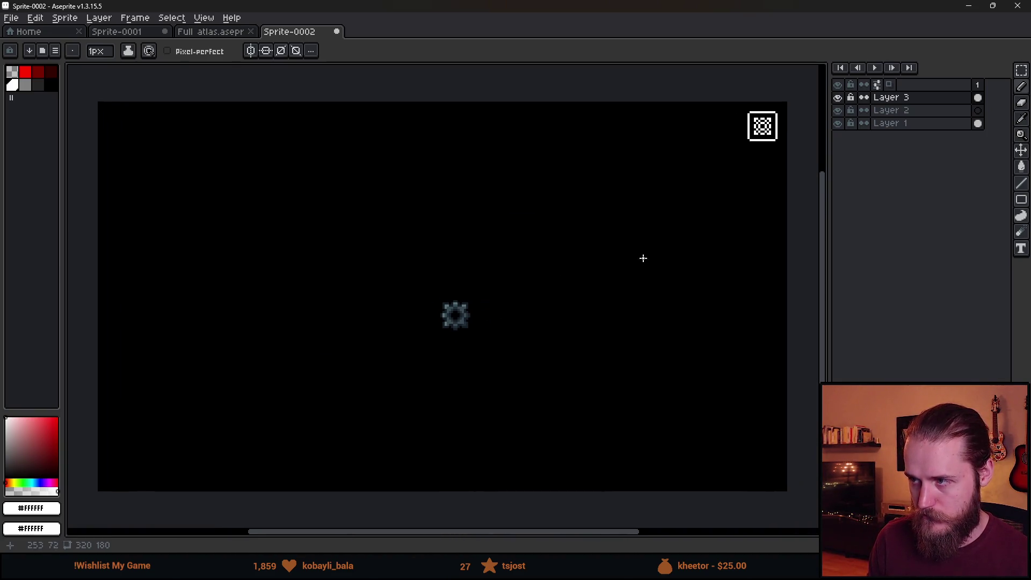
scroll(640, 196, up, 8)
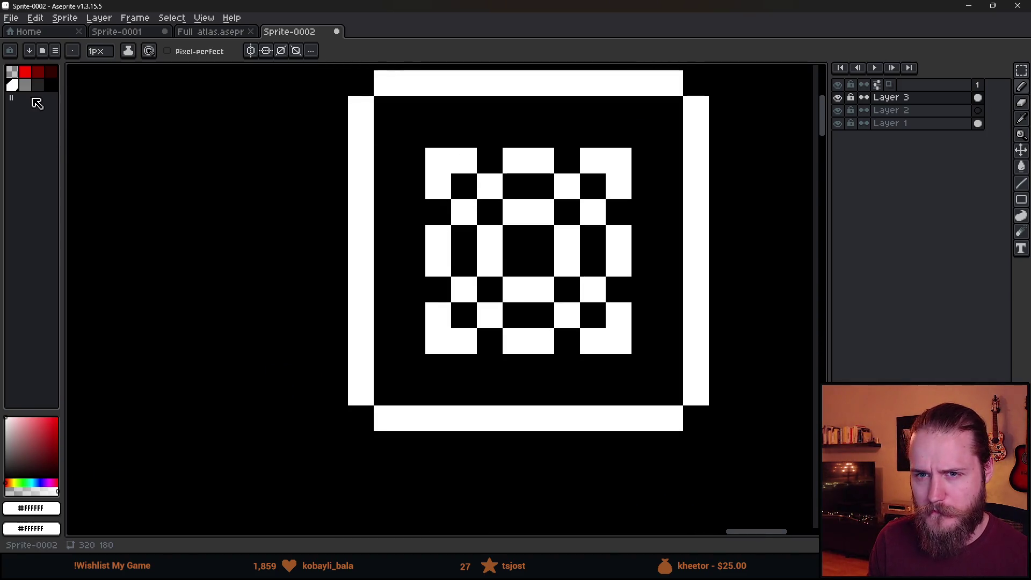
click(25, 85)
scroll(510, 186, down, 1)
scroll(575, 145, up, 1)
drag(401, 252, 426, 227)
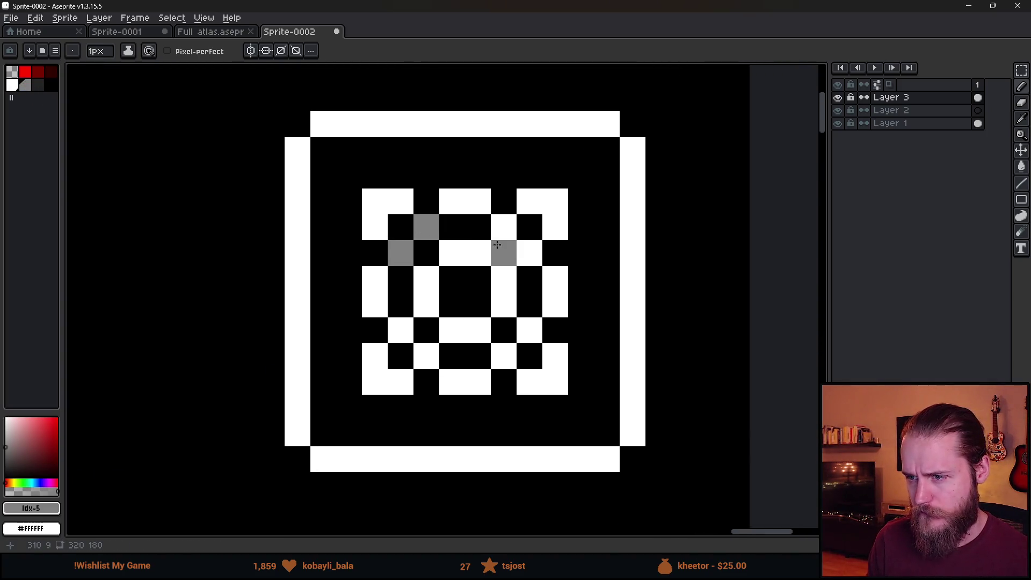
drag(504, 227, 530, 253)
click(504, 330)
Add the remaining mirrored grey accent cells to make the pattern symmetrical
key(v)
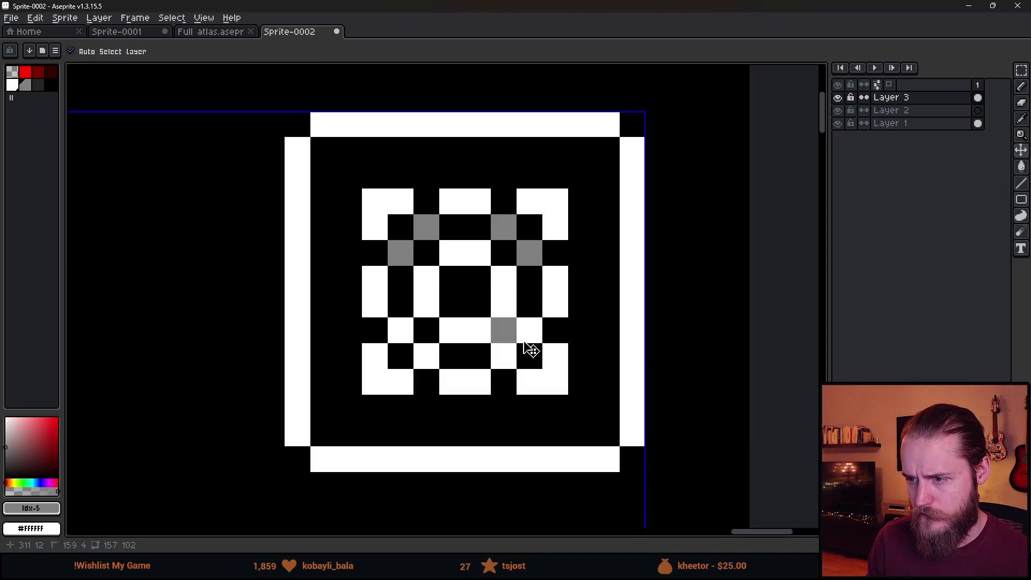
key(b)
click(504, 356)
click(426, 356)
click(400, 330)
scroll(416, 322, down, 8)
scroll(329, 362, down, 2)
scroll(620, 239, up, 2)
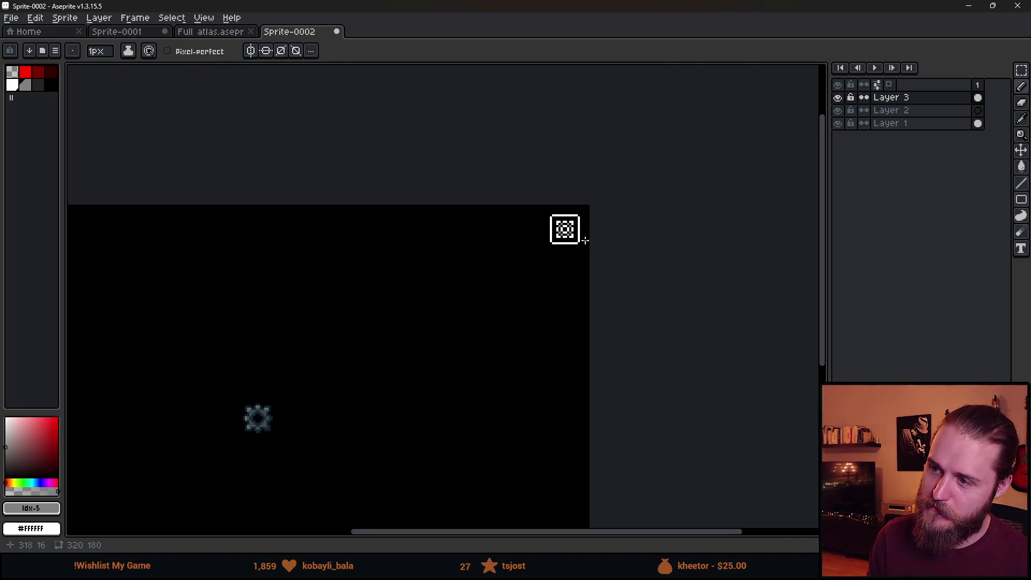
scroll(576, 257, up, 3)
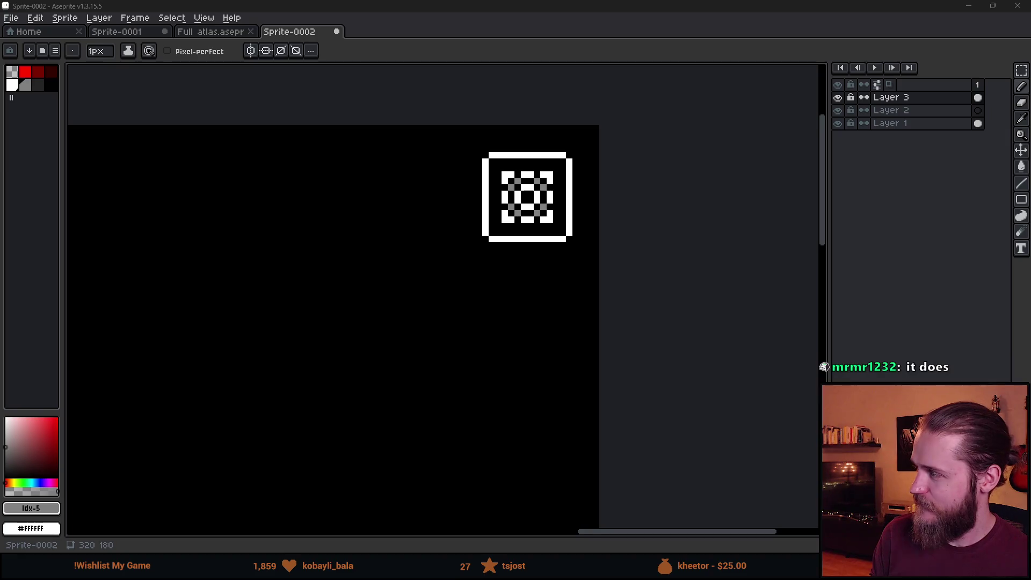
key(alt+Tab)
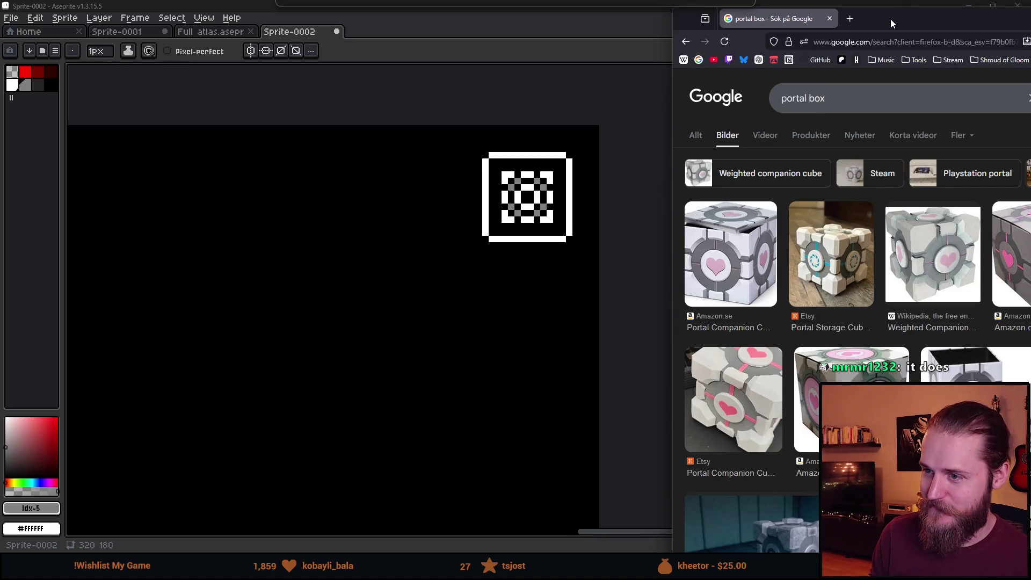
mouse_move(890, 18)
mouse_down()
mouse_move(672, 15)
mouse_move(884, 92)
mouse_move(1030, 92)
mouse_up()
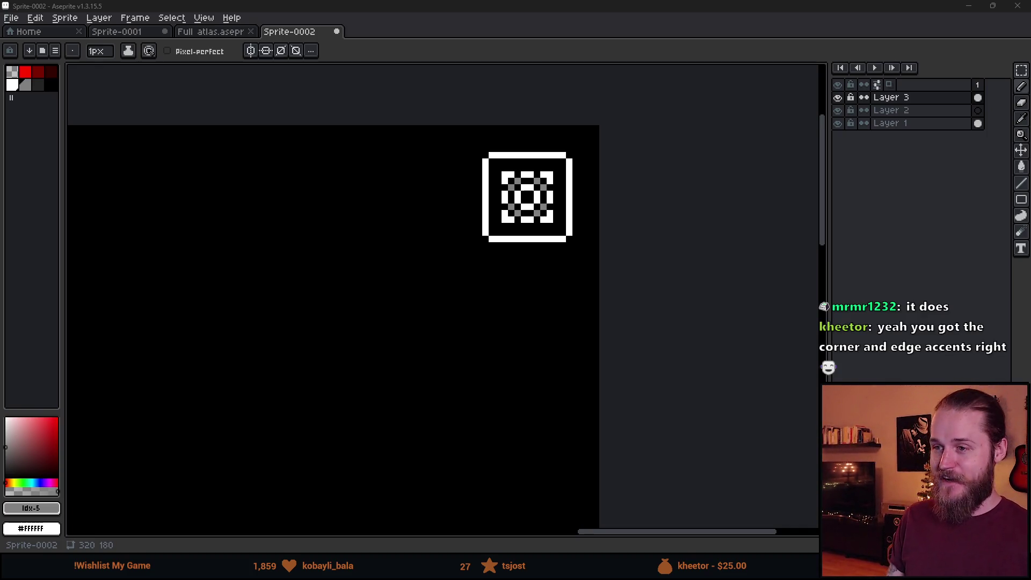
scroll(242, 398, down, 2)
Undo the last two edits and compare against the portal box reference images
scroll(610, 254, up, 2)
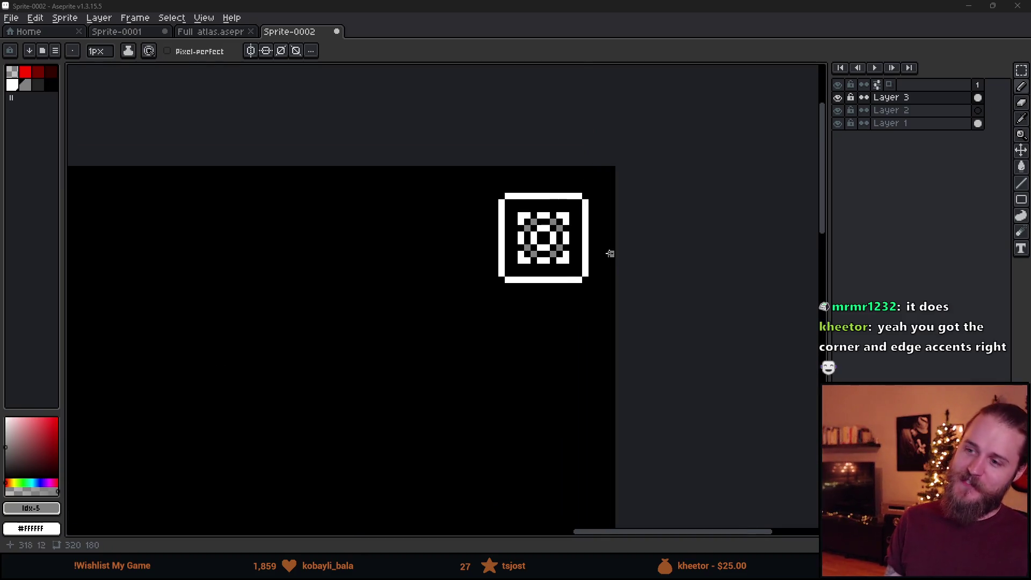
key(ctrl+z)
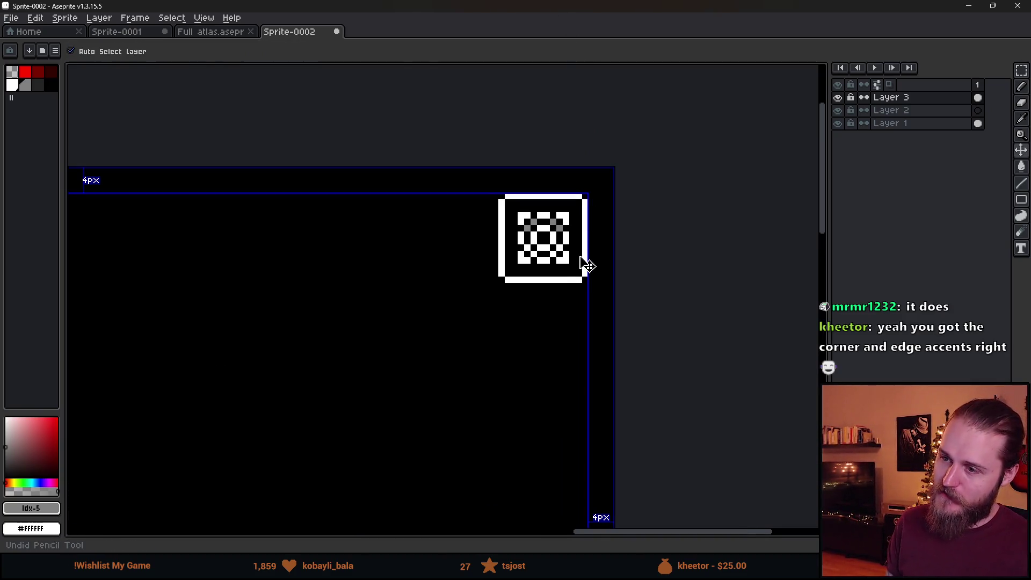
scroll(612, 316, down, 3)
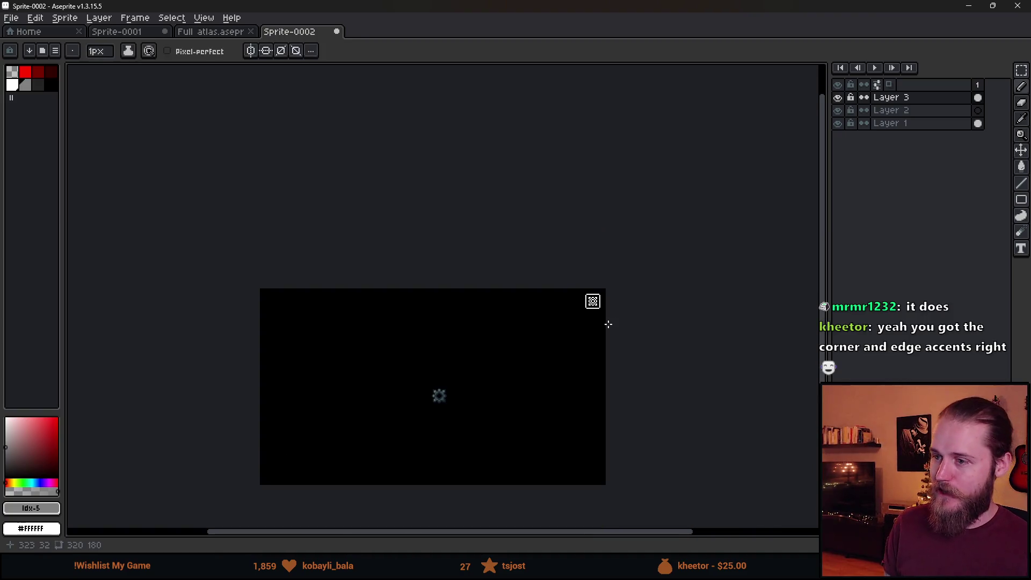
scroll(607, 321, up, 2)
key(ctrl+z)
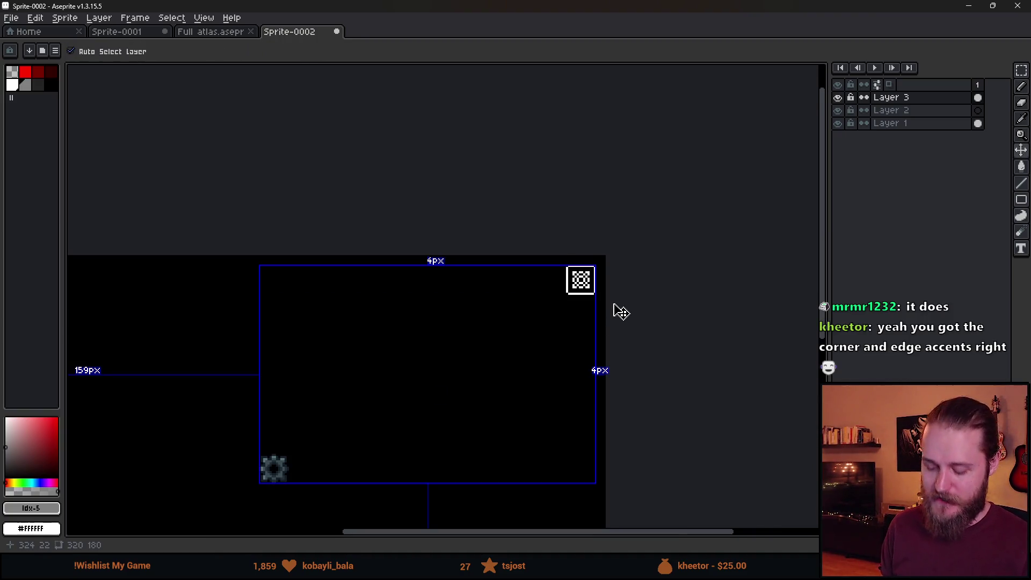
key(alt+Tab)
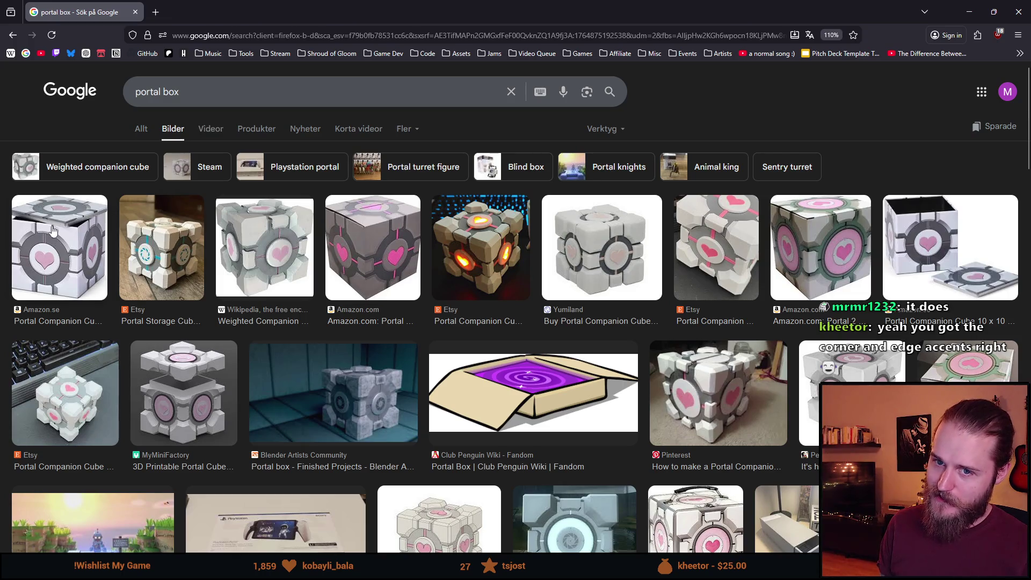
key(alt+Tab)
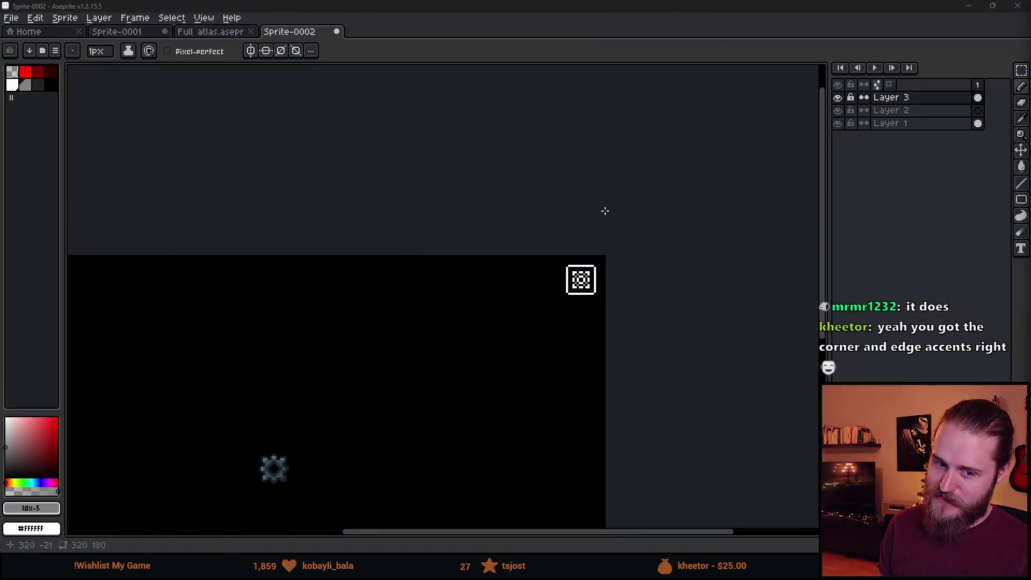
scroll(623, 296, up, 2)
scroll(623, 296, down, 2)
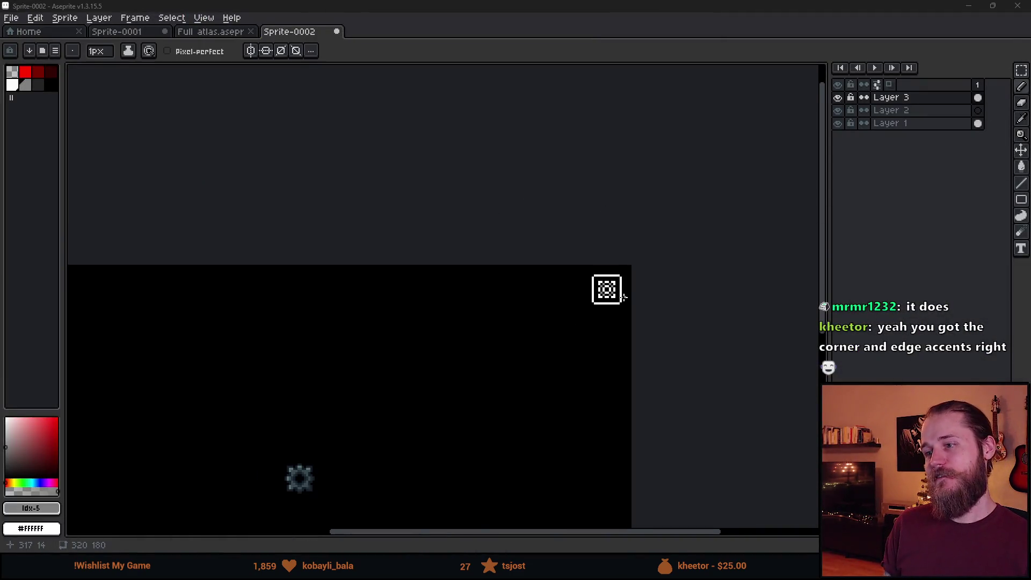
scroll(623, 296, up, 3)
scroll(597, 283, up, 3)
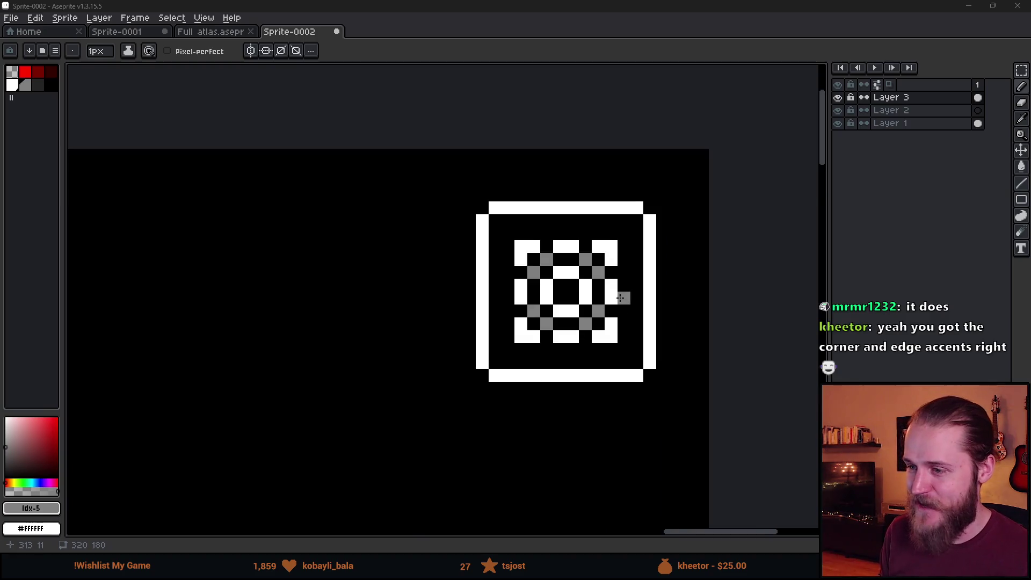
Recolour the mirrored accent pixels on each edge of the pattern dark grey
click(39, 84)
scroll(490, 308, up, 1)
click(499, 317)
click(499, 240)
click(628, 188)
click(680, 239)
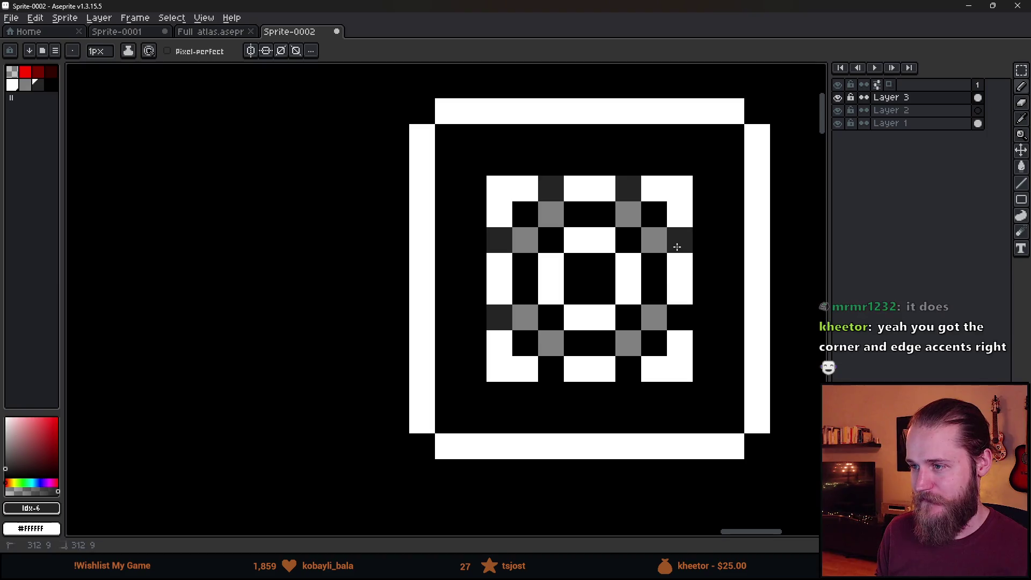
click(680, 317)
click(628, 368)
click(553, 376)
scroll(613, 403, down, 5)
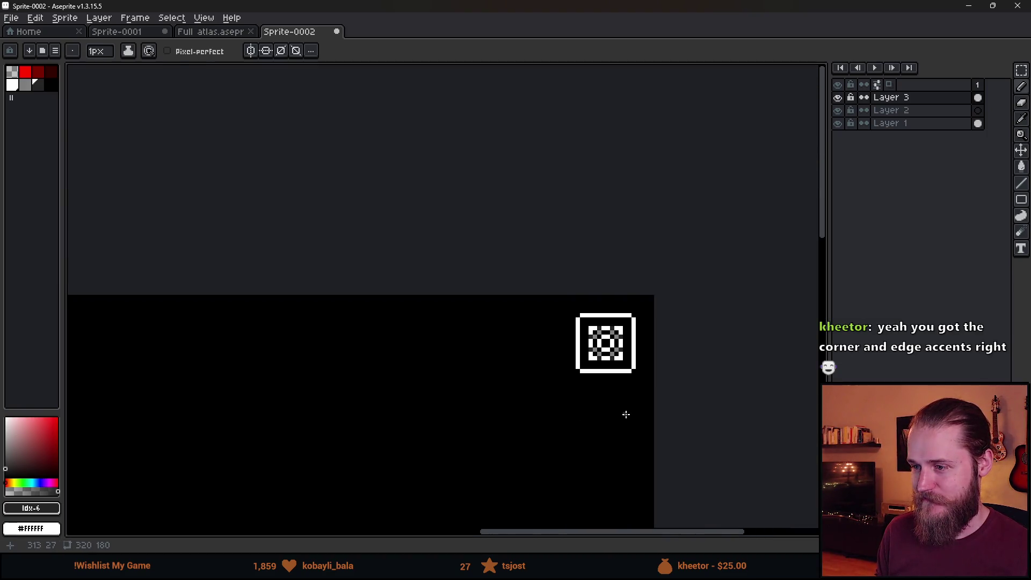
scroll(624, 409, down, 1)
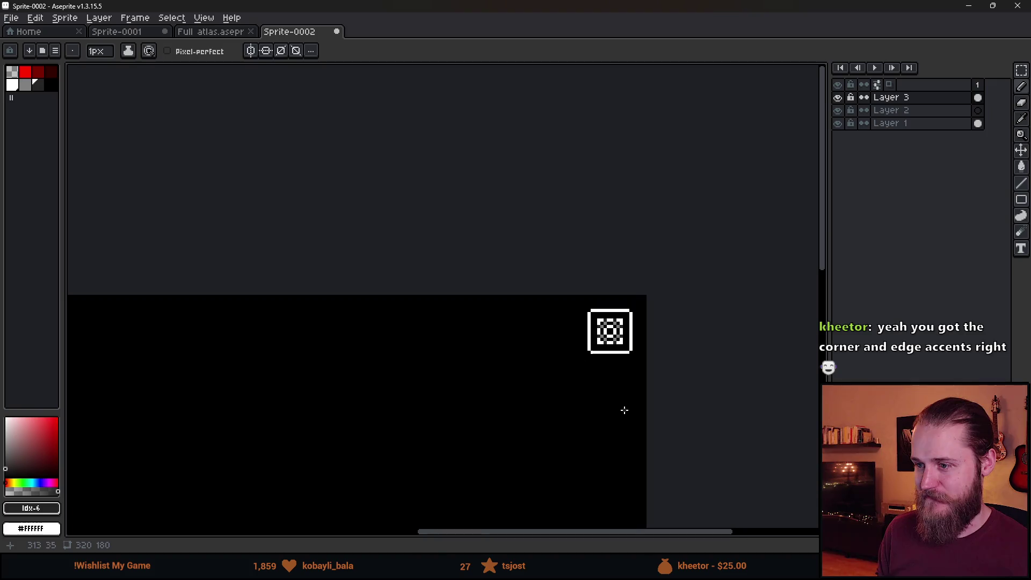
scroll(647, 333, up, 3)
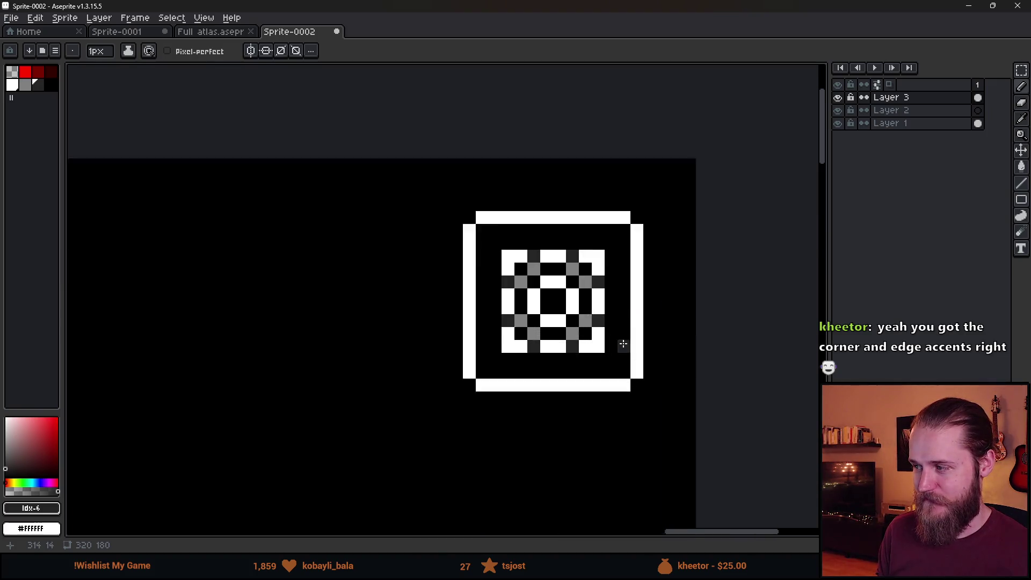
Set the bucket to 8-Connected and fill the pattern's black pockets dark grey
key(g)
click(537, 329)
click(510, 320)
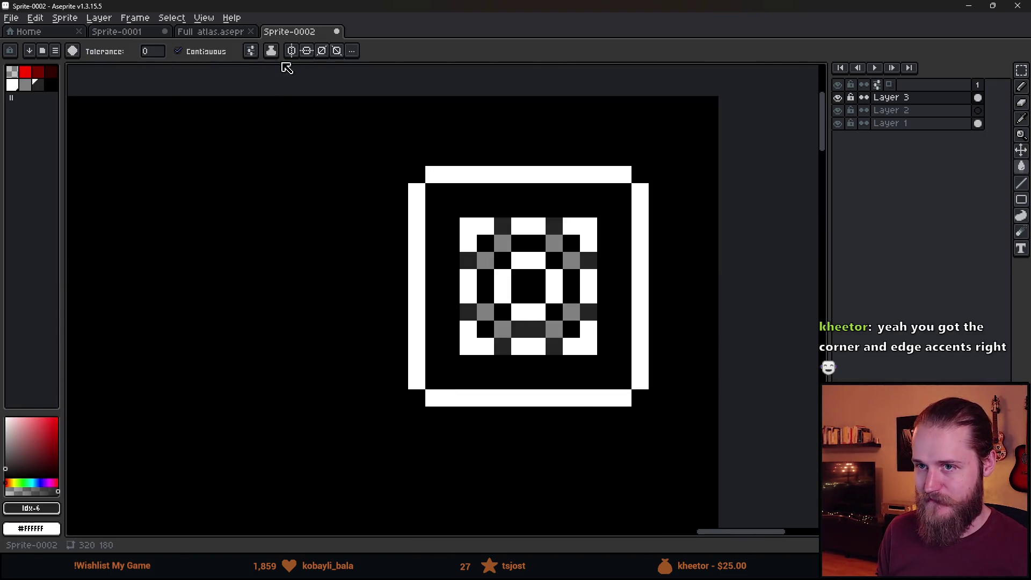
click(250, 51)
click(325, 124)
click(501, 257)
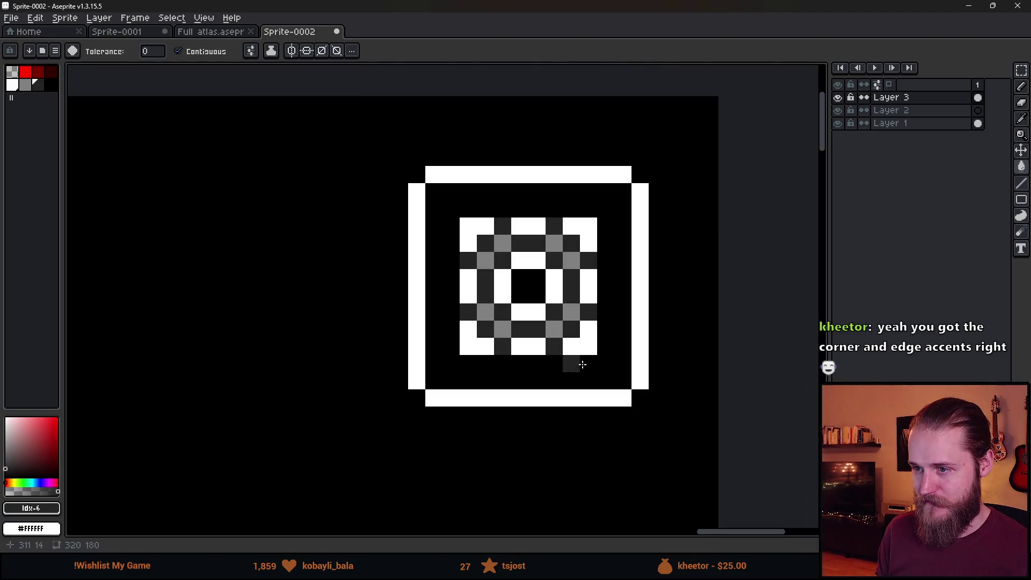
click(532, 290)
scroll(603, 398, down, 3)
scroll(569, 383, up, 3)
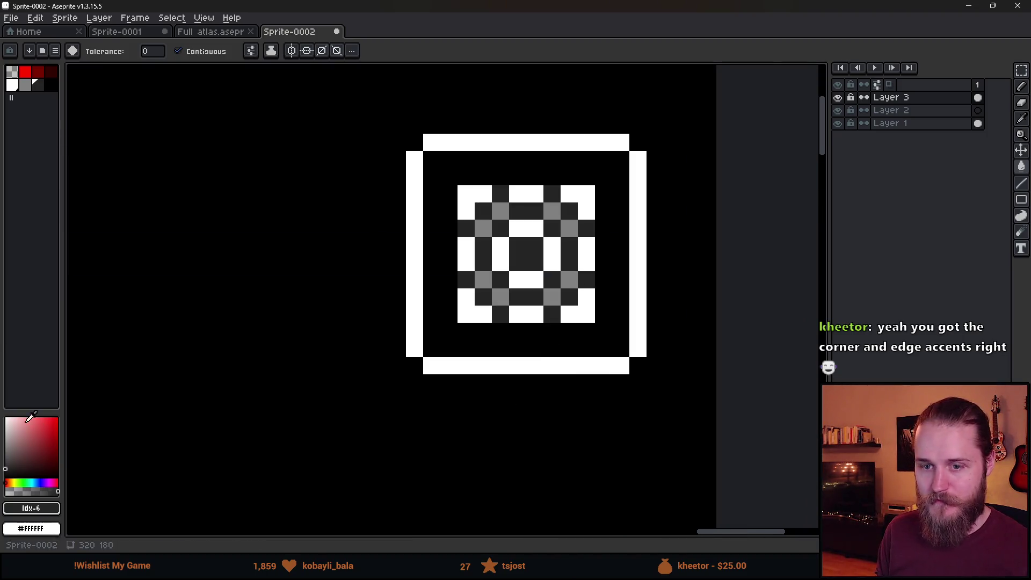
Pick a muted pink and pencil a 2x2 pink block at the pattern's centre
click(53, 482)
click(31, 433)
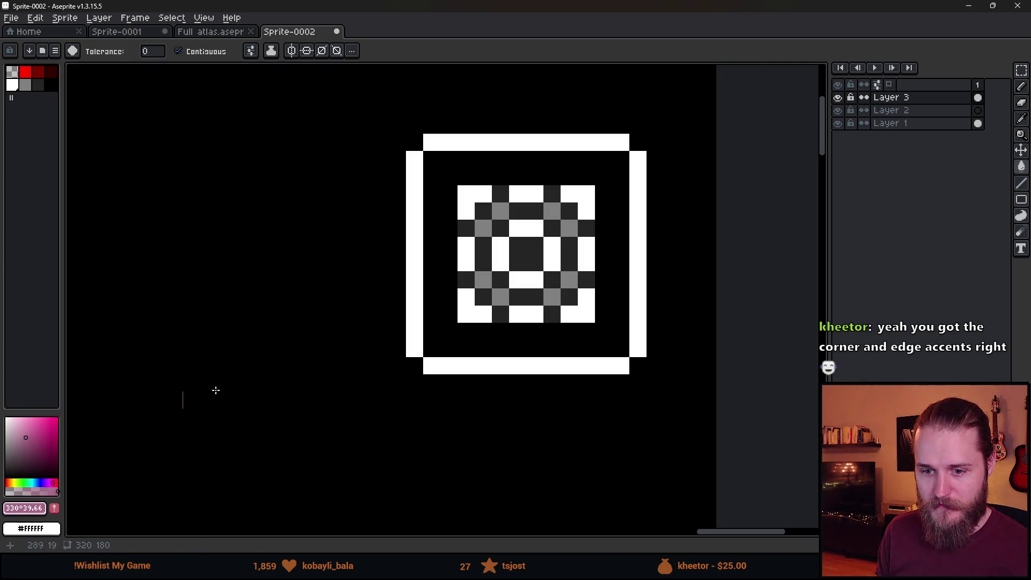
click(525, 246)
key(ctrl+z)
key(b)
click(525, 245)
drag(525, 245, 518, 263)
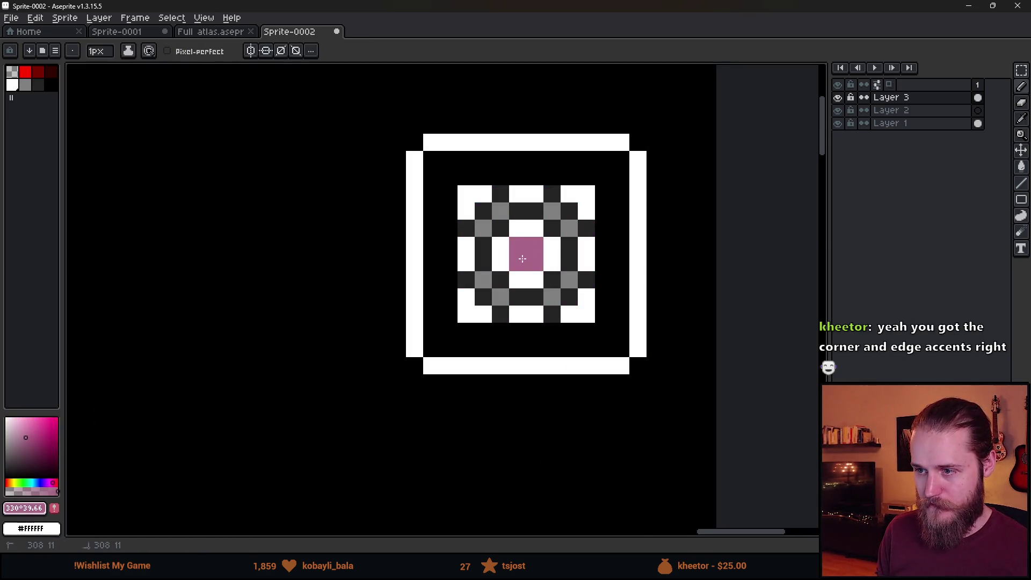
scroll(564, 425, down, 4)
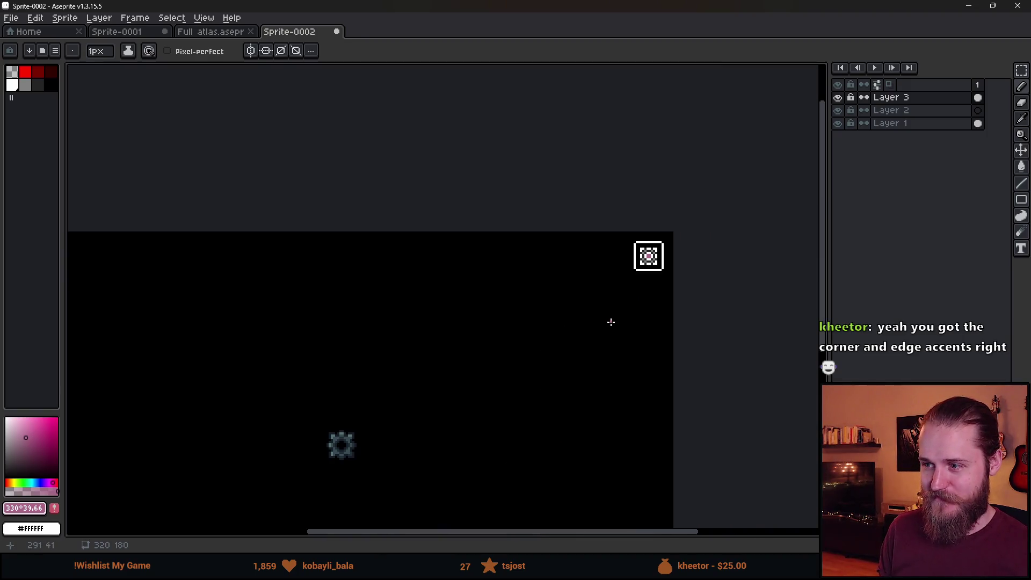
scroll(686, 272, up, 2)
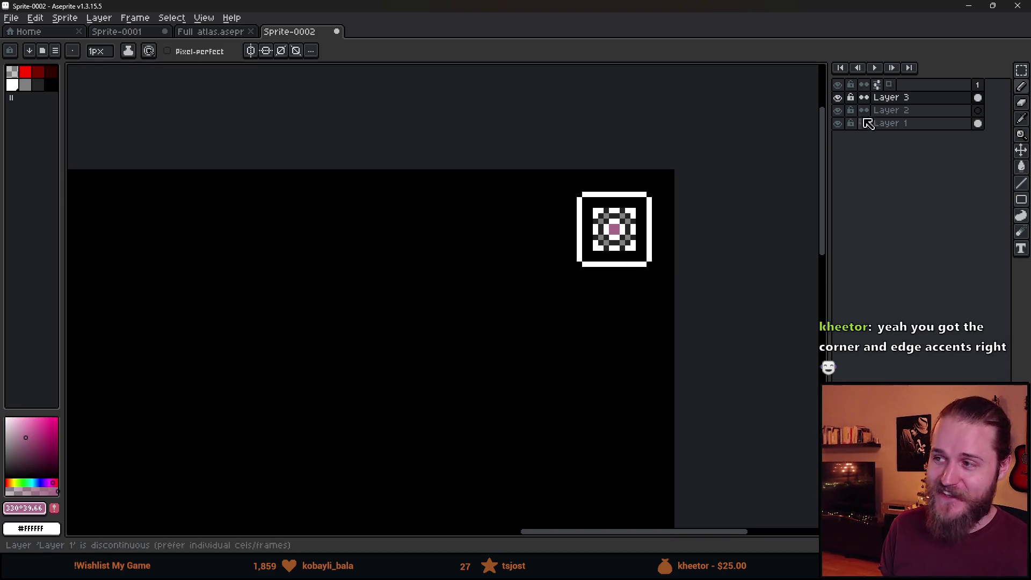
Erase the icon's square frame with a large Eraser brush
key(e)
mouse_move(594, 290)
mouse_down()
mouse_move(663, 272)
mouse_move(672, 202)
mouse_up()
mouse_move(643, 171)
mouse_down()
mouse_move(571, 173)
mouse_move(548, 223)
mouse_move(551, 271)
mouse_up()
scroll(459, 364, down, 2)
scroll(460, 365, up, 1)
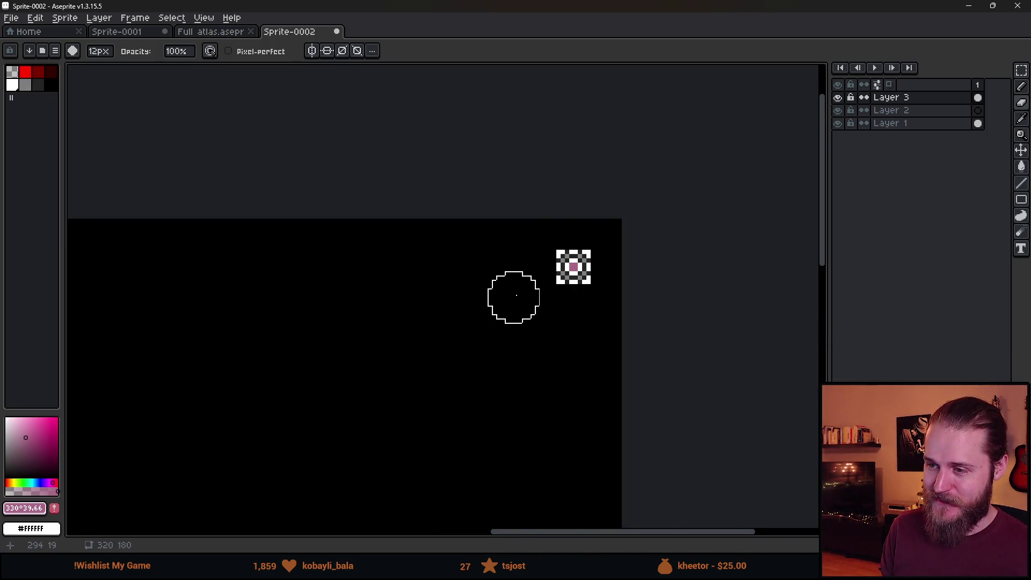
scroll(449, 318, down, 1)
mouse_move(449, 318)
mouse_down()
mouse_move(580, 265)
mouse_move(487, 315)
mouse_up()
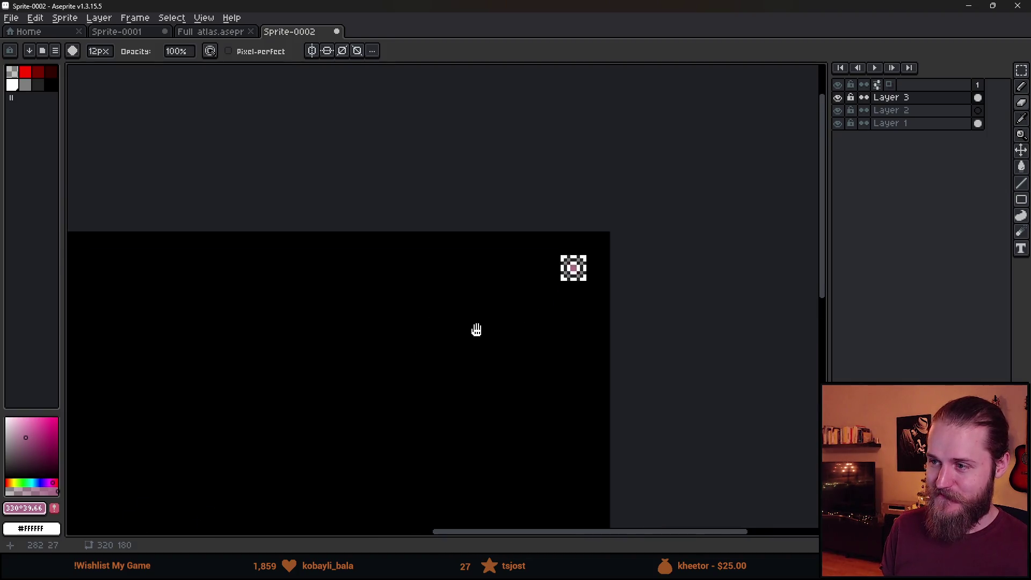
scroll(561, 330, down, 4)
scroll(559, 338, up, 5)
scroll(504, 356, down, 1)
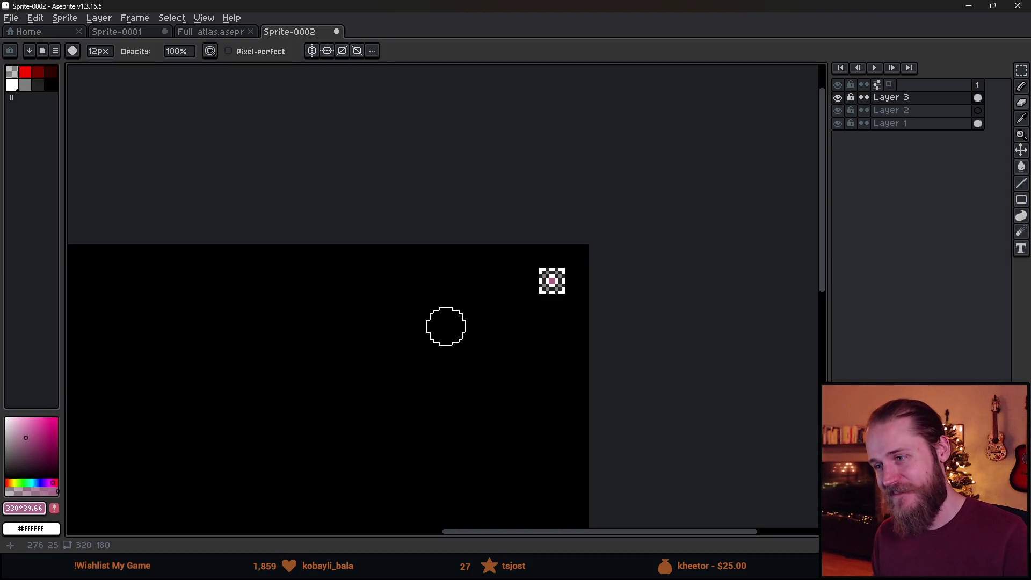
Doodle on the icon with the Pencil in white, teal and orange
key(b)
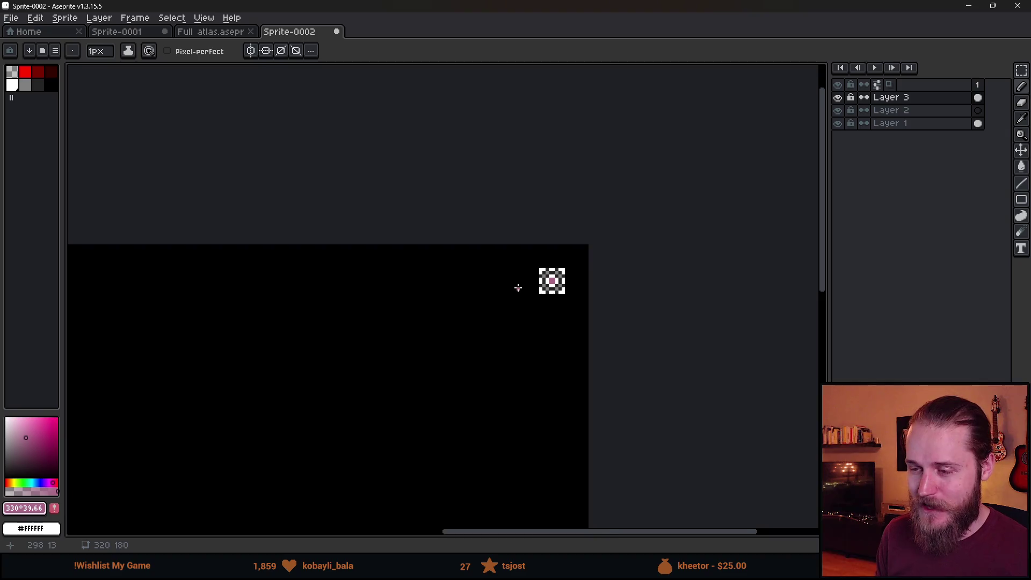
scroll(518, 288, up, 4)
alt+click(603, 230)
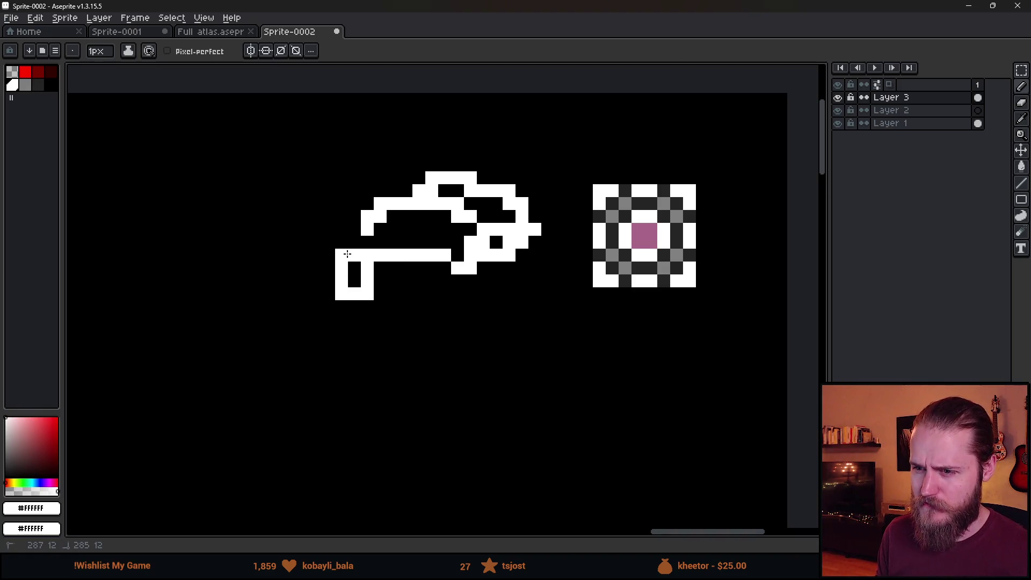
scroll(332, 259, down, 2)
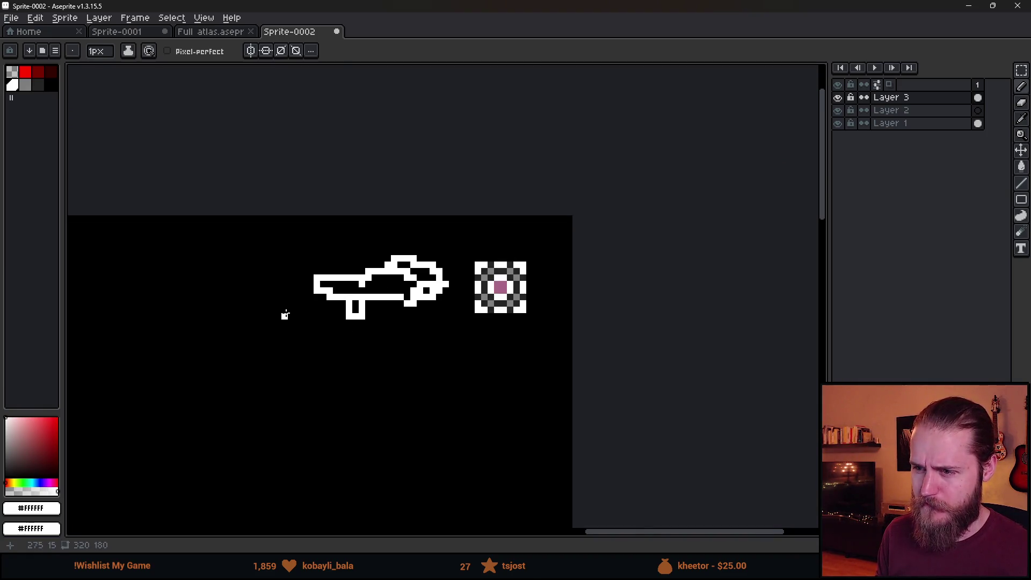
mouse_move(43, 482)
mouse_down()
mouse_move(9, 483)
mouse_move(36, 482)
mouse_up()
click(32, 482)
click(56, 434)
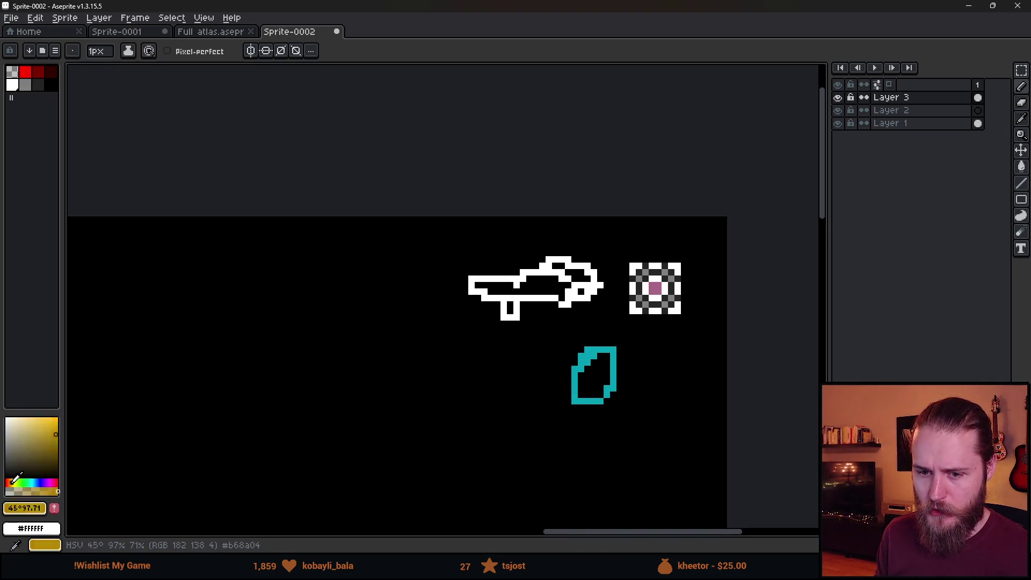
drag(12, 481, 9, 481)
mouse_move(497, 408)
mouse_down()
mouse_move(530, 362)
mouse_move(497, 376)
mouse_up()
Undo the doodles and erasing back to the framed black-and-white checker icon
key(ctrl+z)
scroll(570, 384, down, 2)
scroll(605, 376, up, 4)
scroll(606, 455, down, 1)
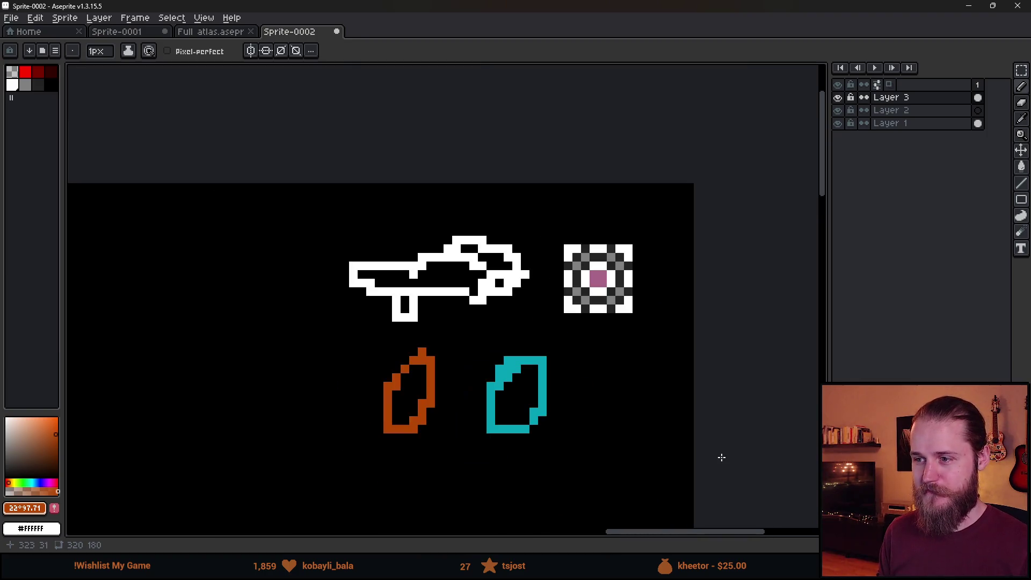
key(ctrl+z)
key(ctrl+z)
key(ctrl+z)
key(ctrl+z)
key(ctrl+y)
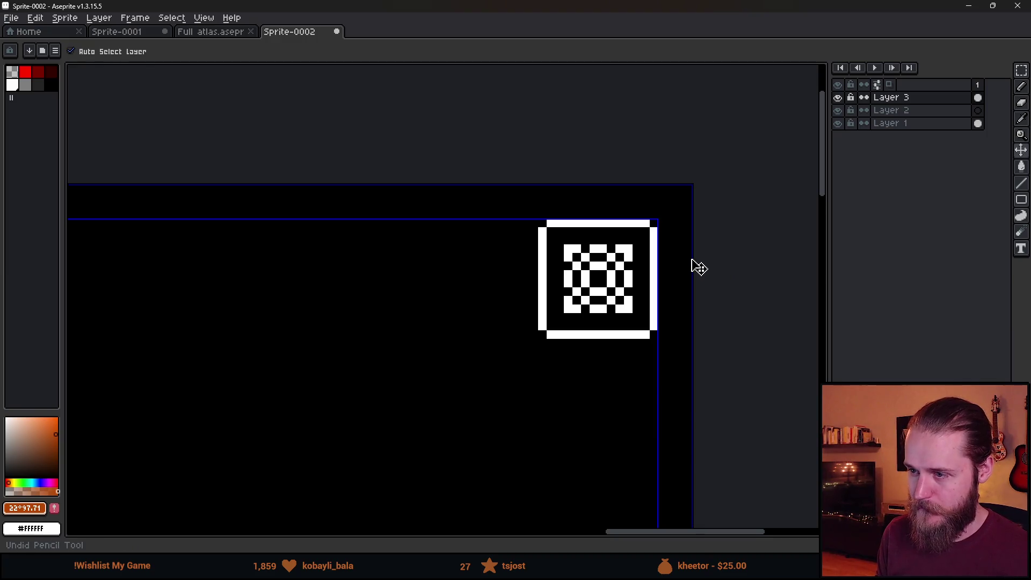
Pencil grey accent cells into the checker pattern using the grey palette swatch
key(b)
scroll(672, 252, up, 3)
click(27, 86)
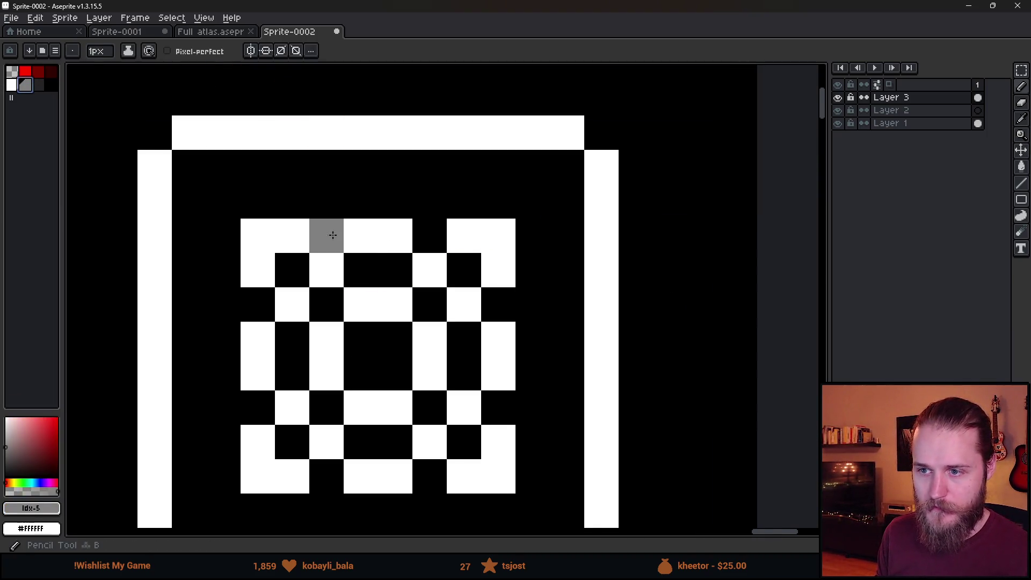
drag(292, 236, 269, 237)
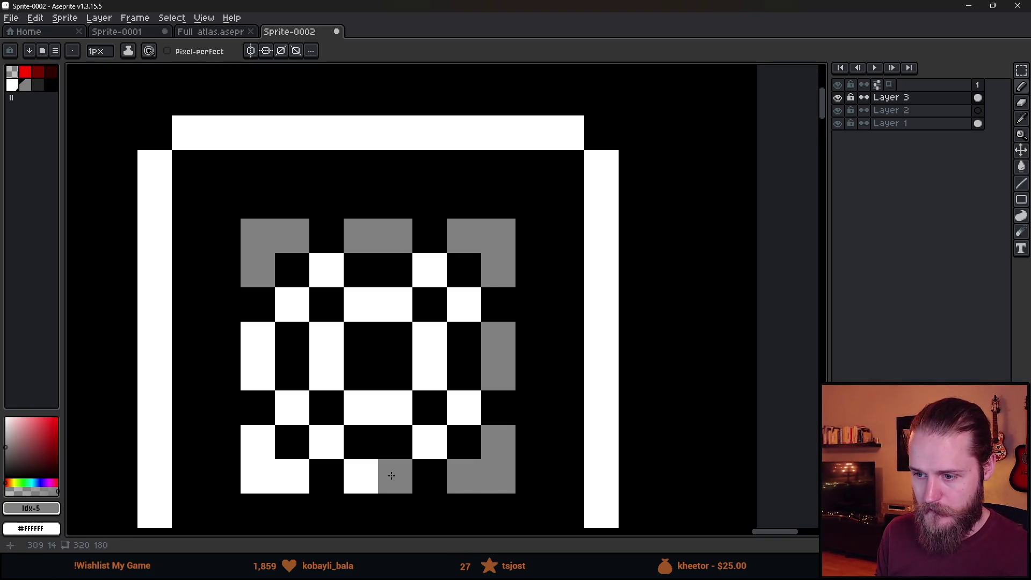
drag(263, 455, 258, 338)
scroll(263, 376, down, 4)
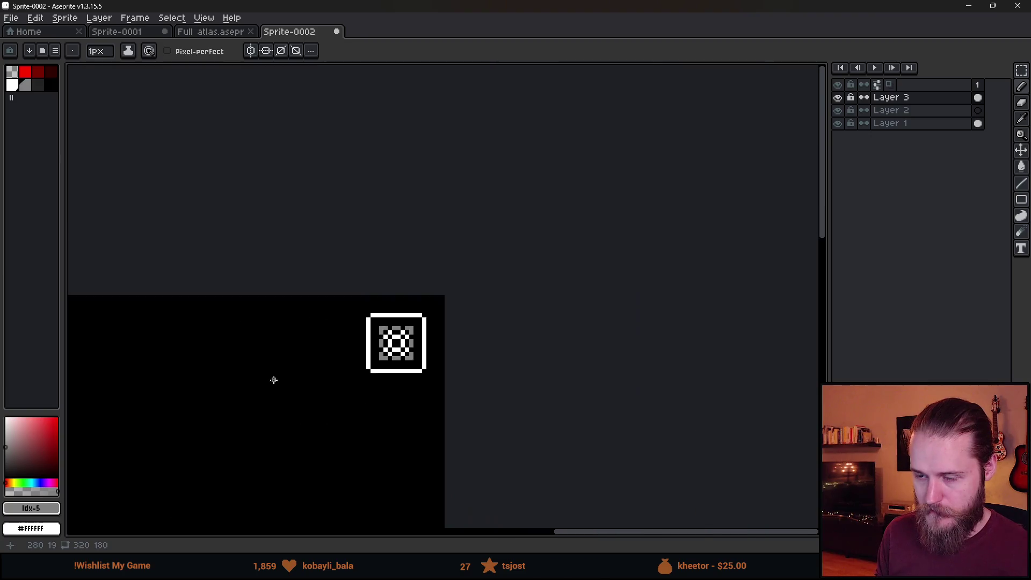
scroll(476, 302, up, 2)
drag(475, 302, 537, 297)
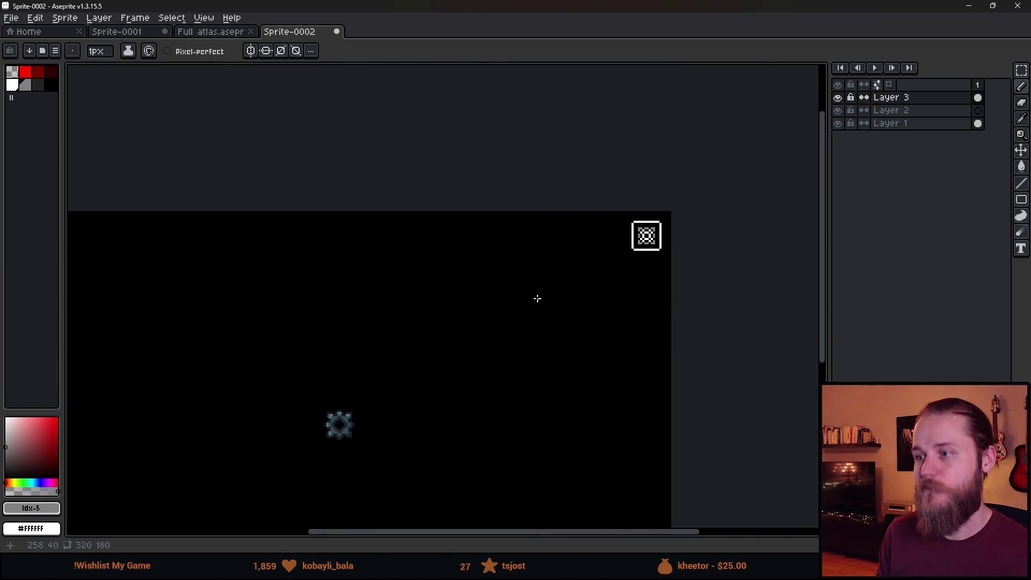
scroll(537, 297, down, 1)
scroll(613, 280, up, 4)
Paste a copy of the gear sprite onto the canvas
key(ctrl)
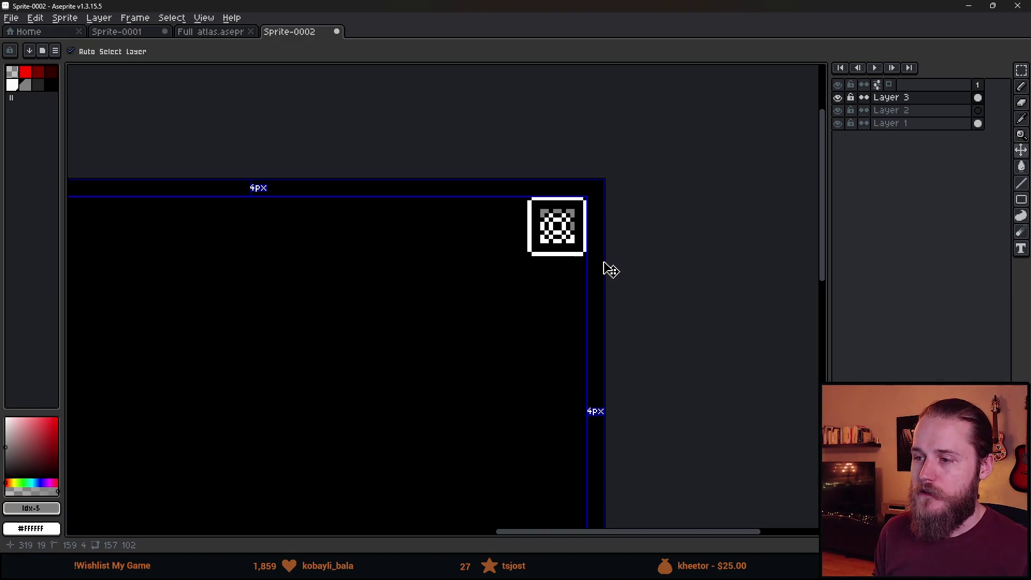
scroll(559, 228, up, 5)
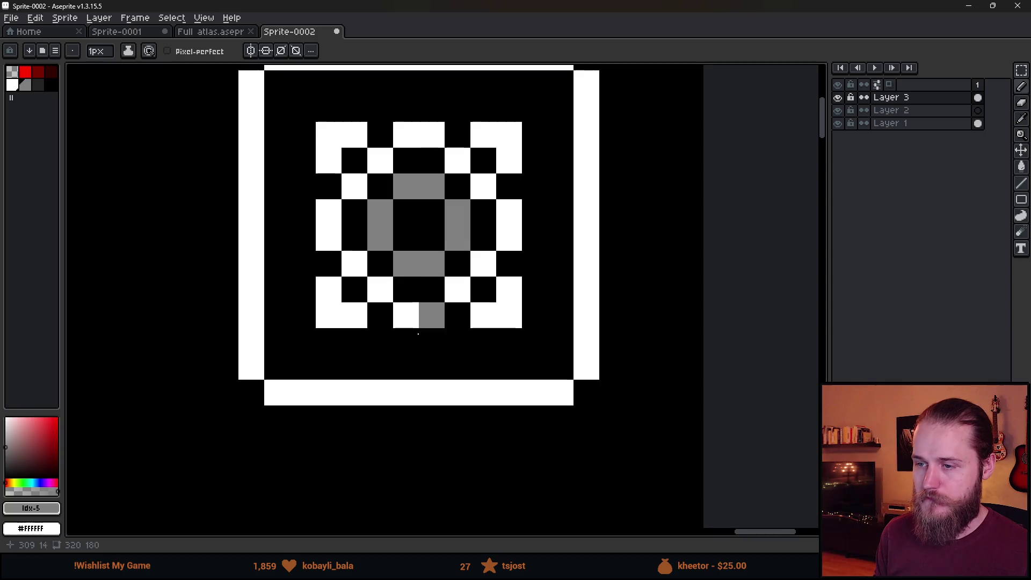
scroll(417, 333, down, 10)
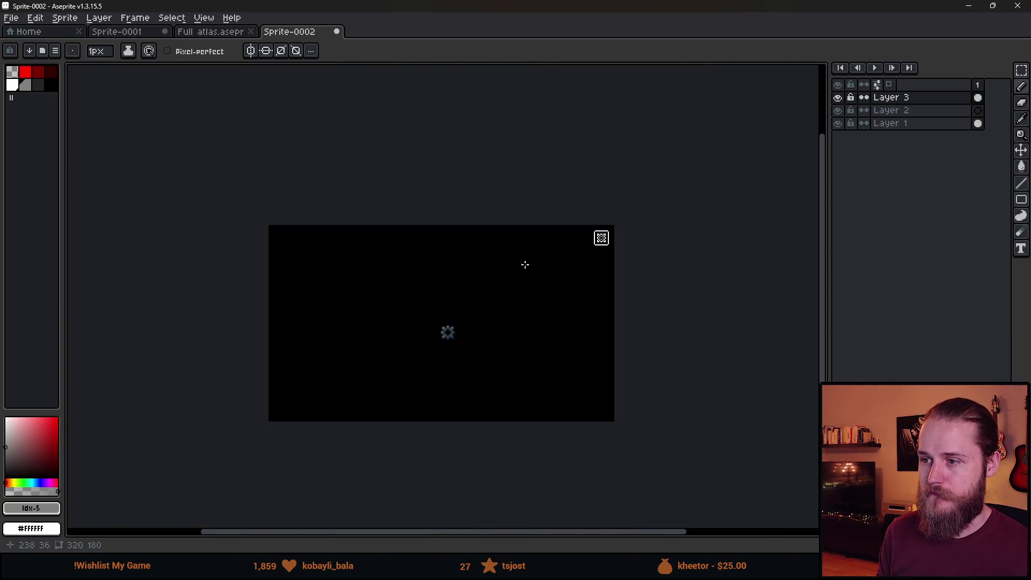
scroll(525, 265, up, 2)
key(ctrl)
key(ctrl)
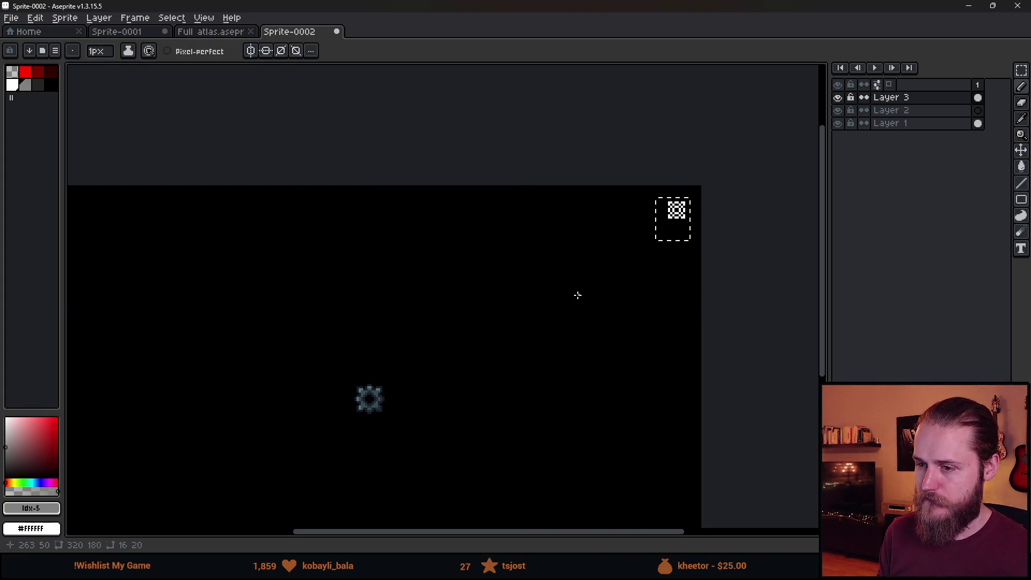
key(m)
key(ctrl+v)
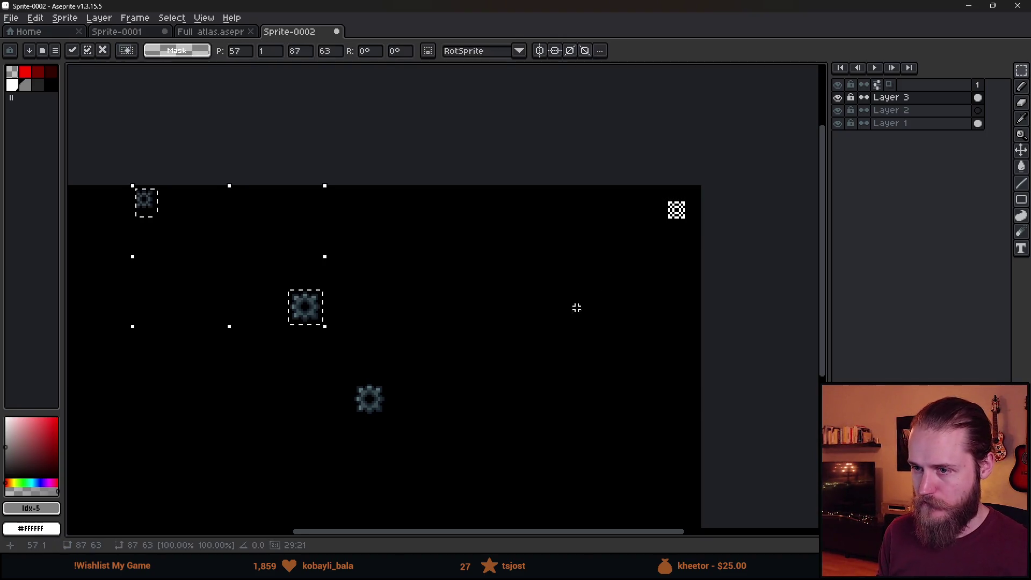
Position the pasted gear copy on the canvas
mouse_move(175, 232)
mouse_down()
mouse_move(589, 288)
mouse_move(478, 345)
mouse_move(94, 184)
mouse_move(270, 243)
mouse_up()
click(643, 346)
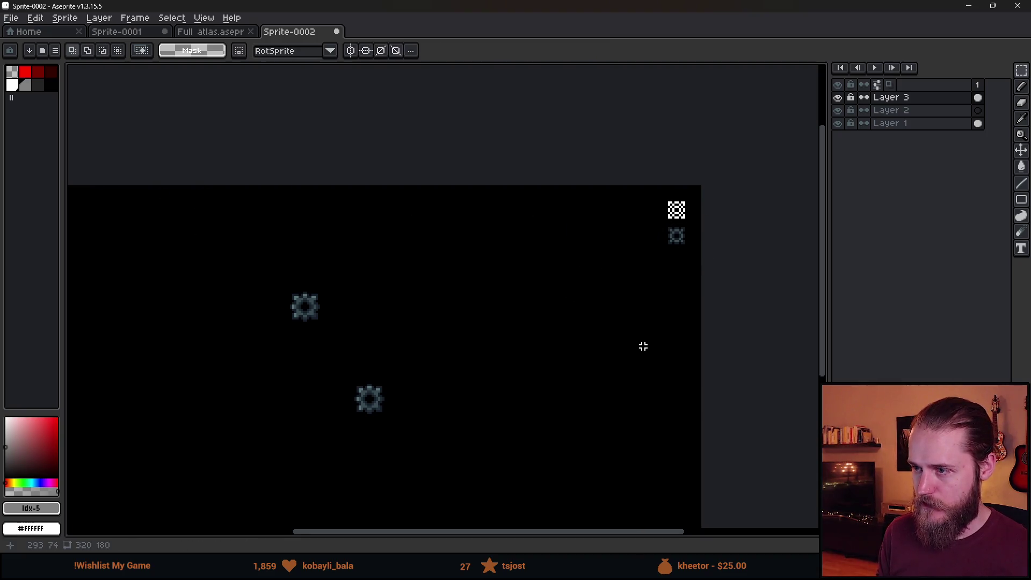
scroll(647, 249, up, 1)
scroll(649, 247, down, 1)
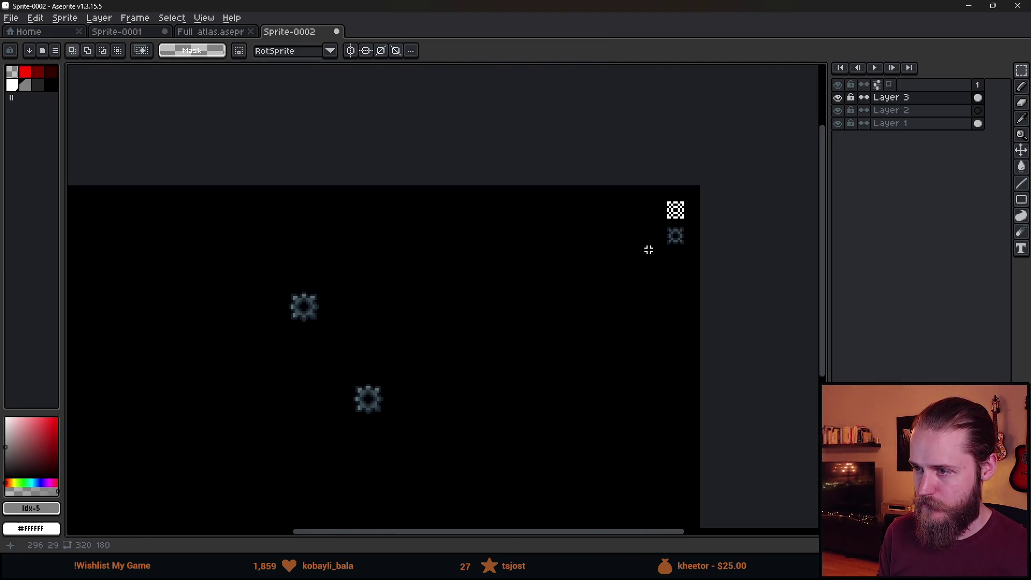
scroll(667, 231, up, 4)
Rearrange the gears so the lower gear sits below the checker icon
drag(617, 217, 734, 359)
drag(670, 301, 225, 269)
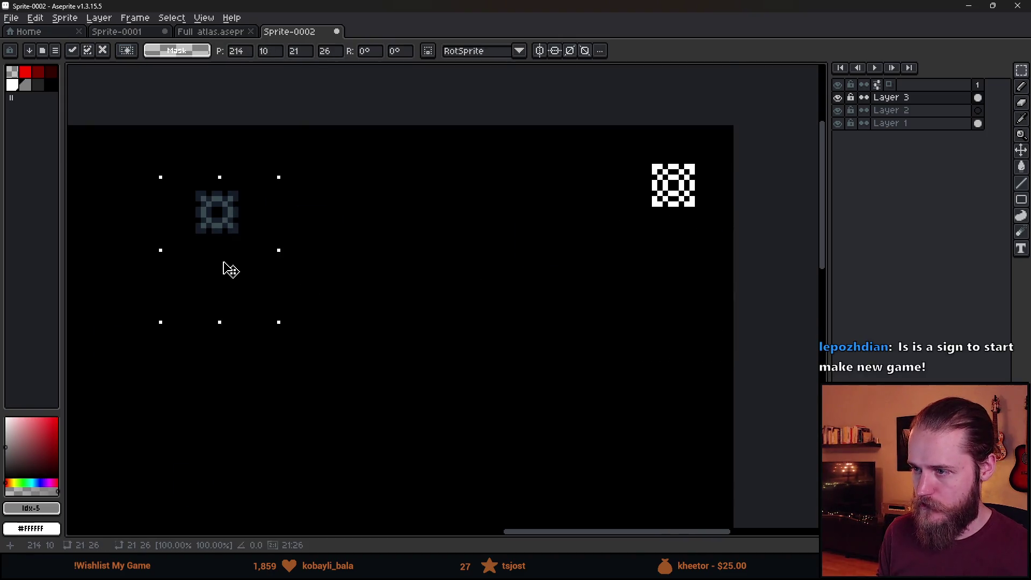
scroll(396, 274, down, 2)
scroll(425, 253, up, 1)
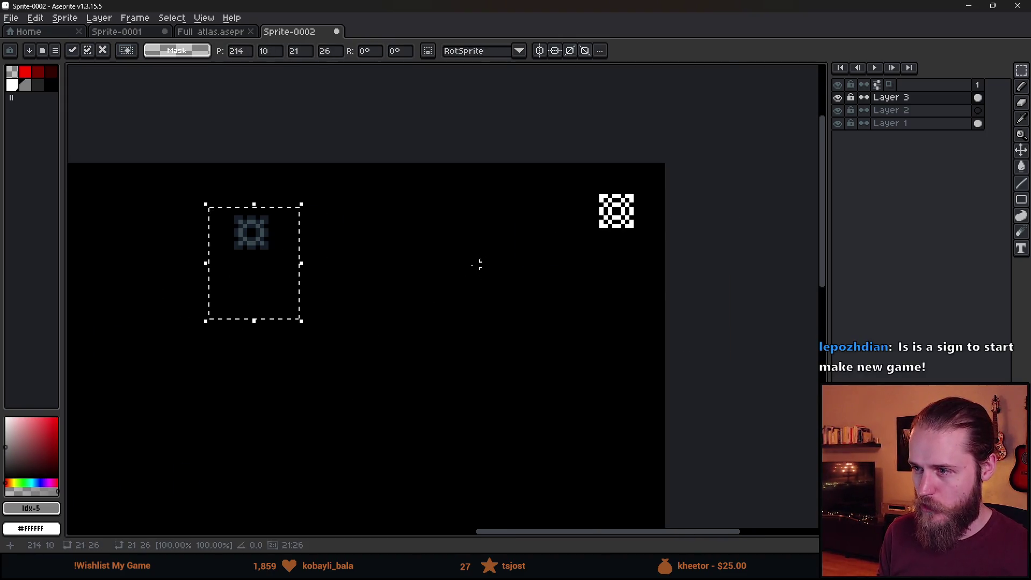
scroll(433, 288, down, 2)
drag(433, 288, 623, 227)
mouse_move(446, 398)
mouse_down()
mouse_move(478, 394)
mouse_move(727, 247)
mouse_move(730, 258)
mouse_up()
click(728, 199)
Fill the gear's dark outer outline white with the Paint Bucket
scroll(729, 199, up, 2)
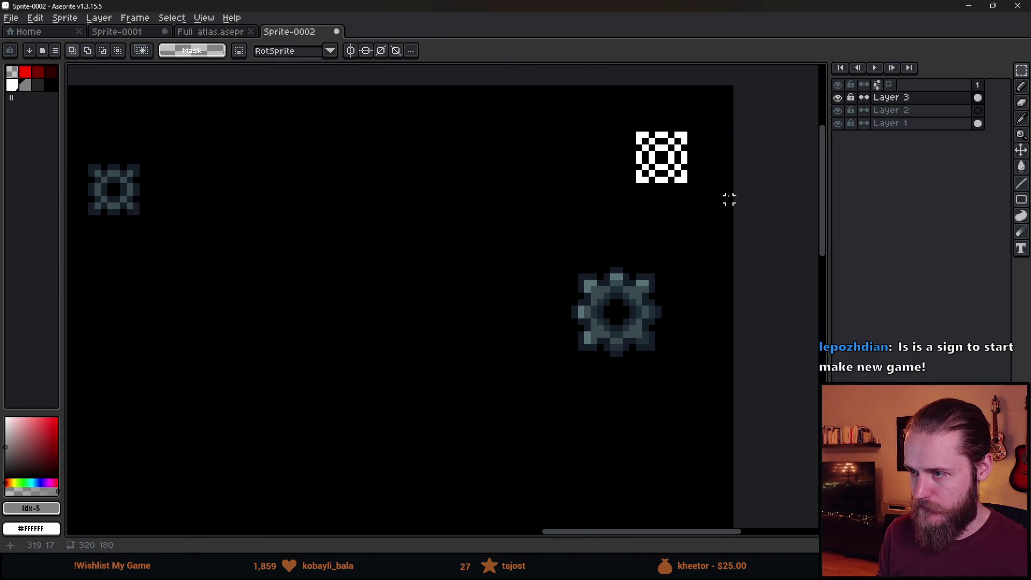
scroll(656, 192, up, 1)
alt+click(652, 166)
key(g)
click(251, 51)
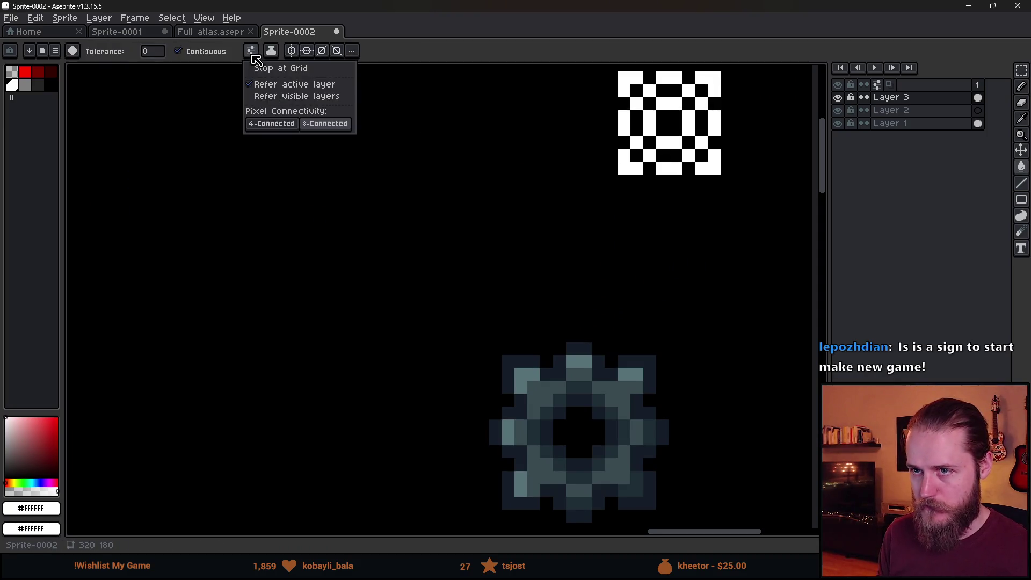
click(571, 349)
click(571, 349)
Fill the gear's remaining grey pixels white, undoing an unwanted fill
drag(637, 375, 602, 293)
scroll(571, 373, down, 4)
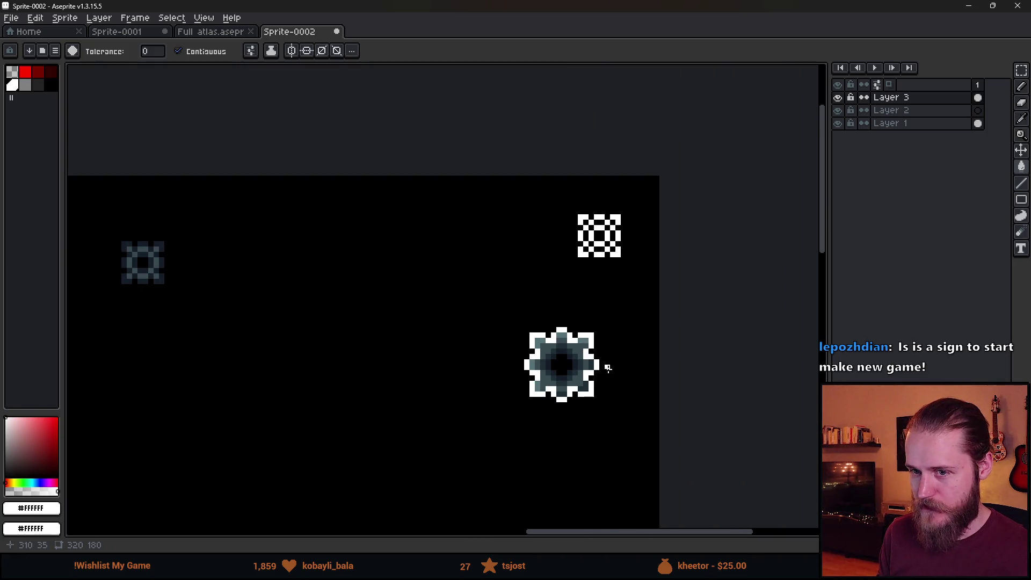
scroll(558, 360, up, 5)
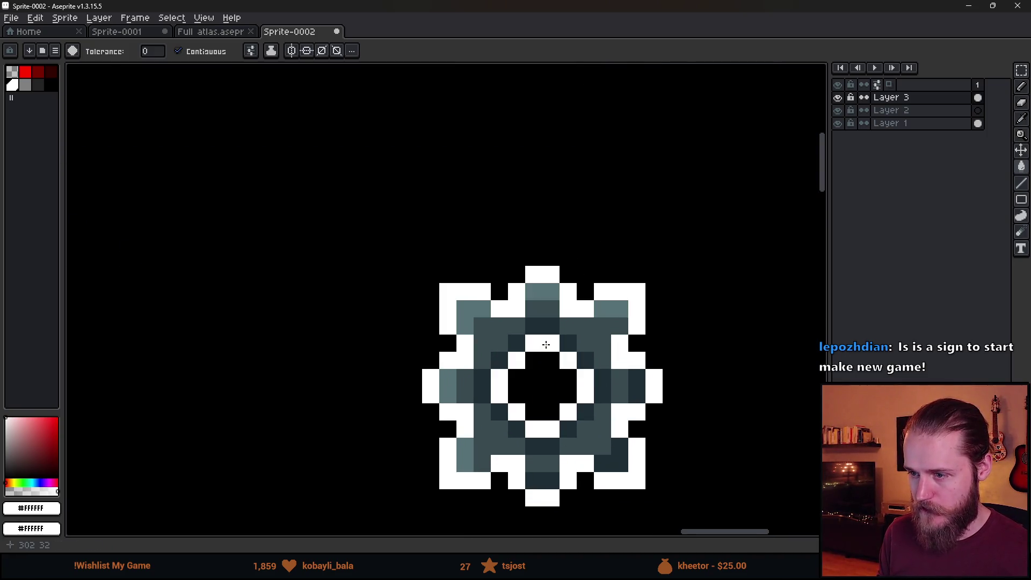
click(626, 372)
drag(626, 372, 603, 325)
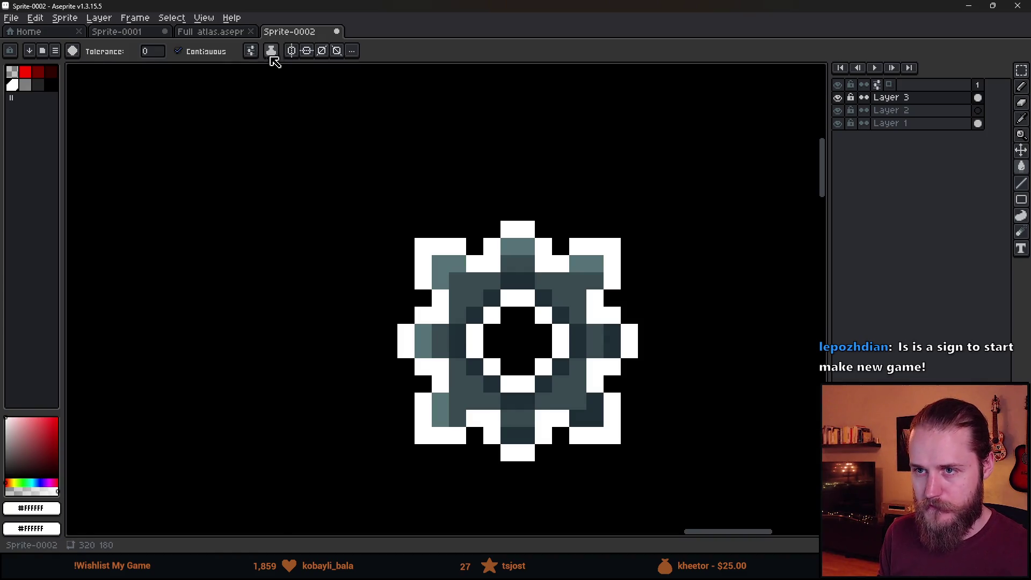
click(251, 50)
click(447, 267)
key(ctrl+z)
Fill the gear's slate and grey shades black with Contiguous turned off
alt+click(516, 322)
click(458, 281)
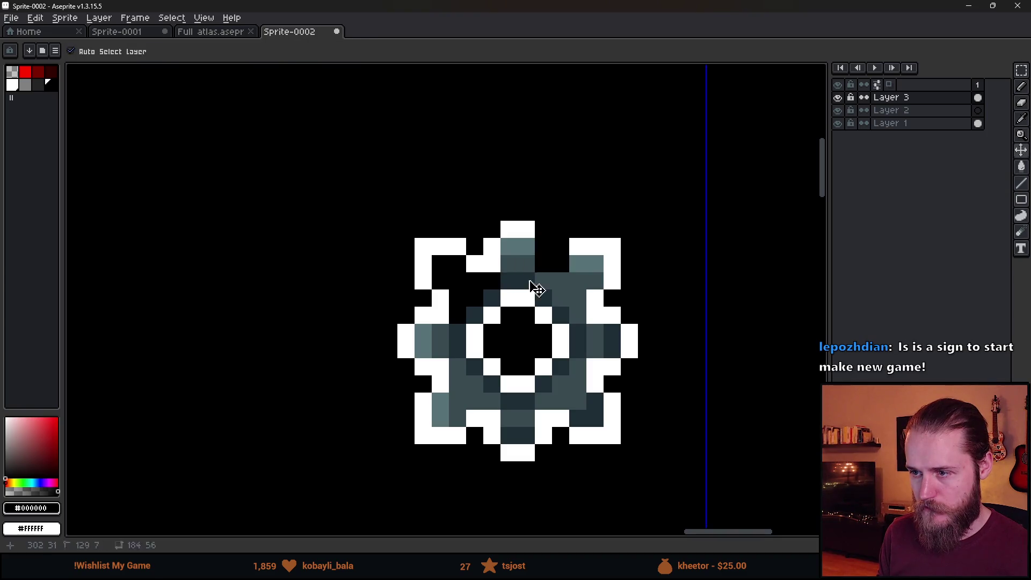
key(ctrl+z)
click(523, 263)
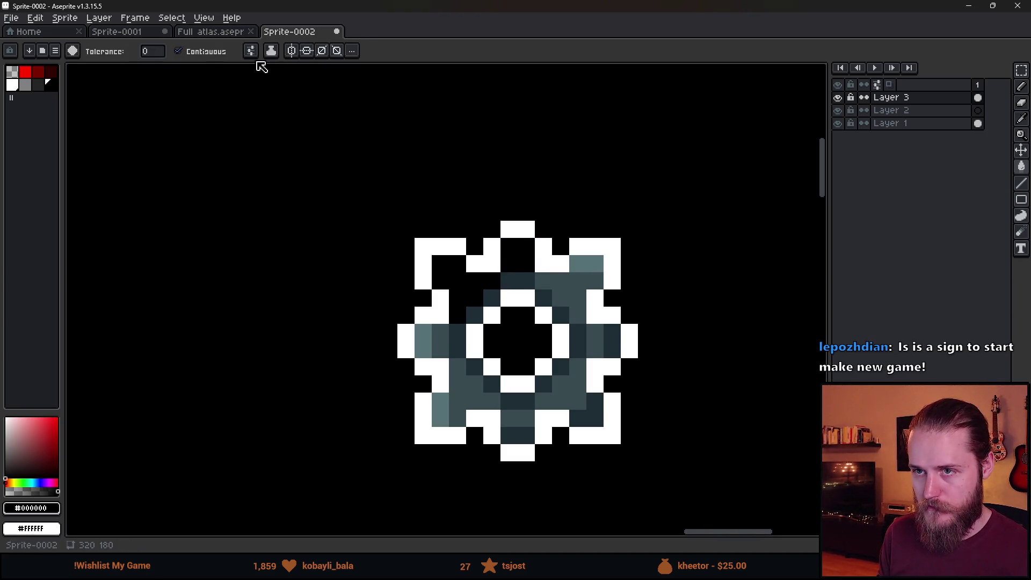
click(250, 51)
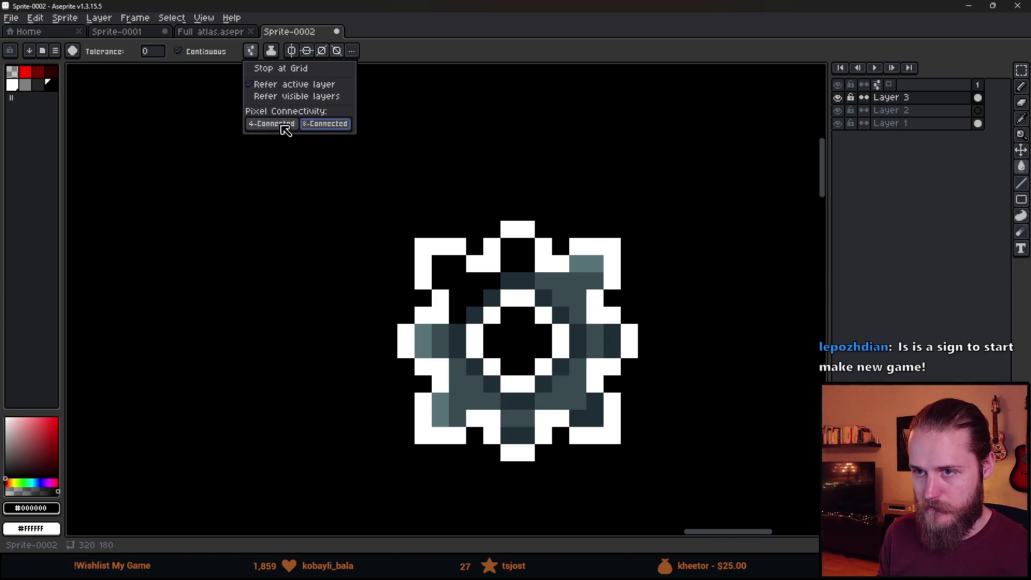
click(194, 51)
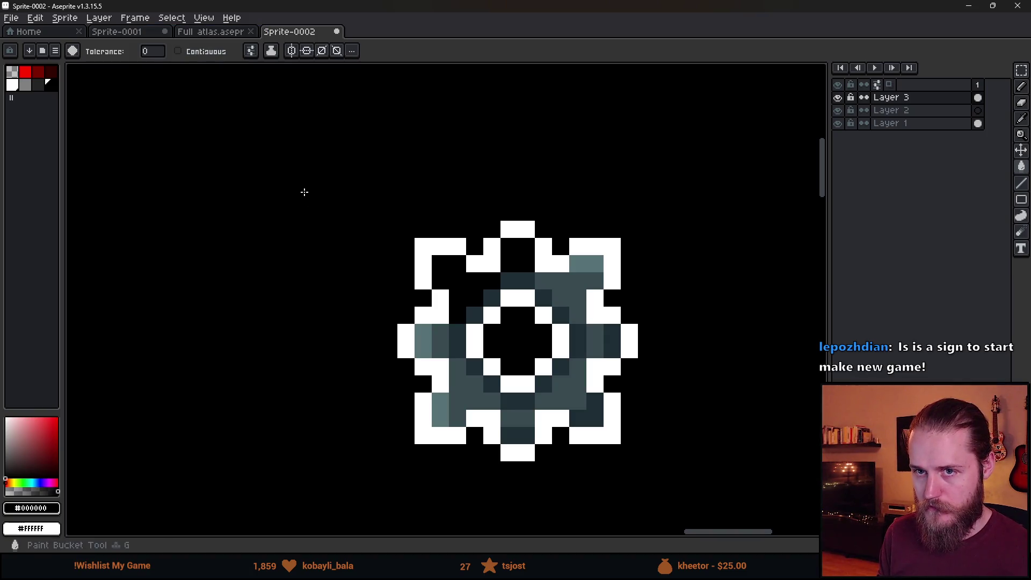
click(561, 298)
click(575, 302)
click(559, 309)
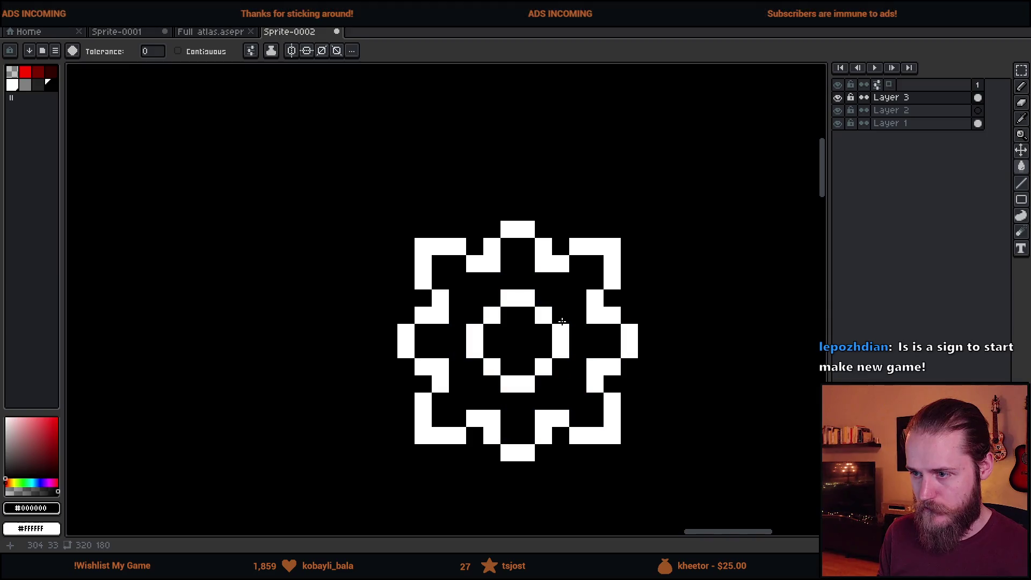
Bring the checker icon at the sprite's top-right back into view with the Pencil ready
scroll(591, 352, down, 4)
scroll(590, 352, down, 2)
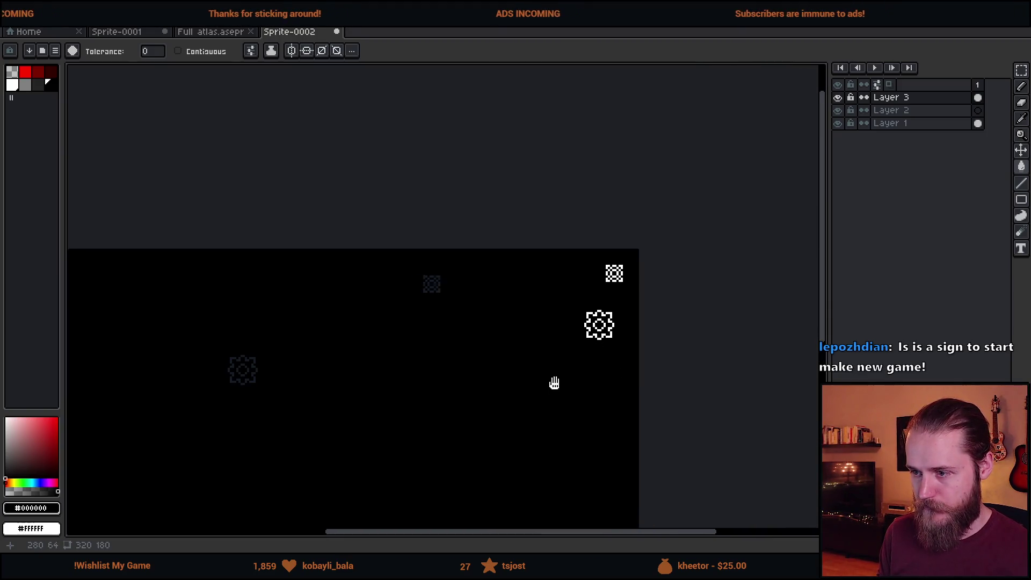
drag(553, 385, 626, 326)
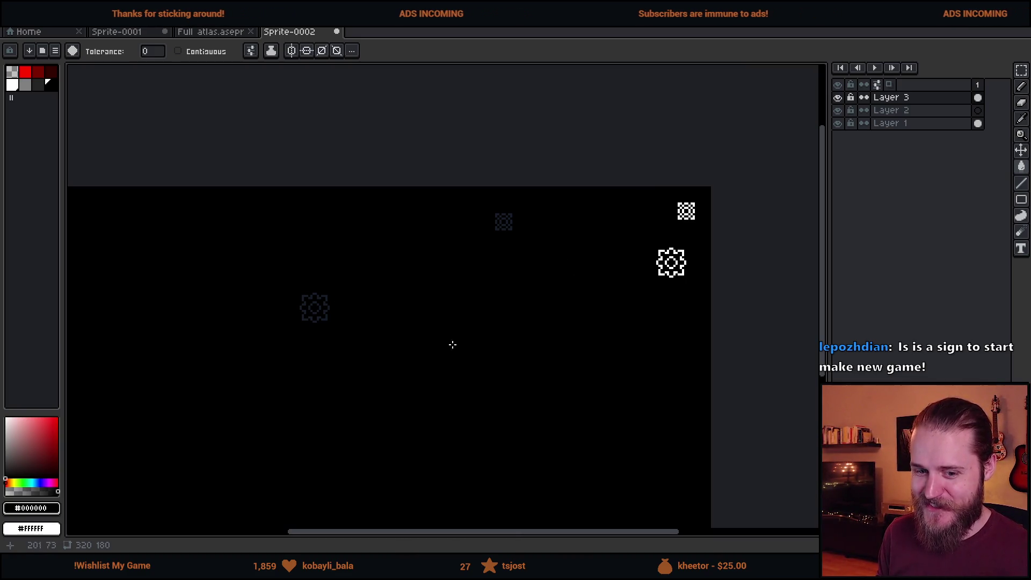
scroll(596, 340, up, 1)
scroll(597, 349, down, 1)
mouse_move(596, 366)
mouse_down()
mouse_move(713, 272)
mouse_move(663, 297)
mouse_up()
drag(685, 228, 517, 278)
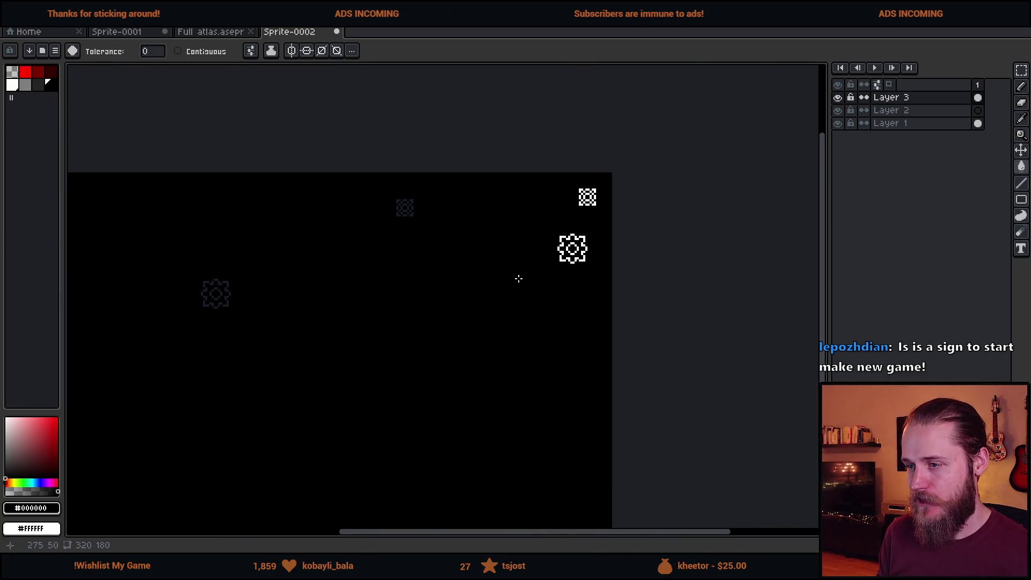
scroll(585, 199, up, 3)
scroll(585, 199, up, 1)
key(b)
scroll(469, 260, up, 1)
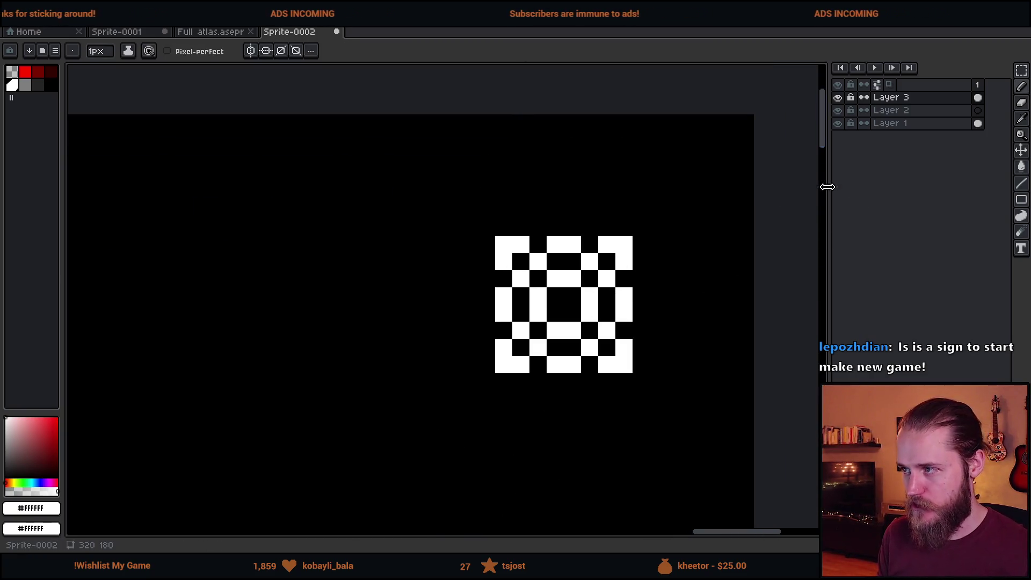
click(886, 110)
key(ctrl+1)
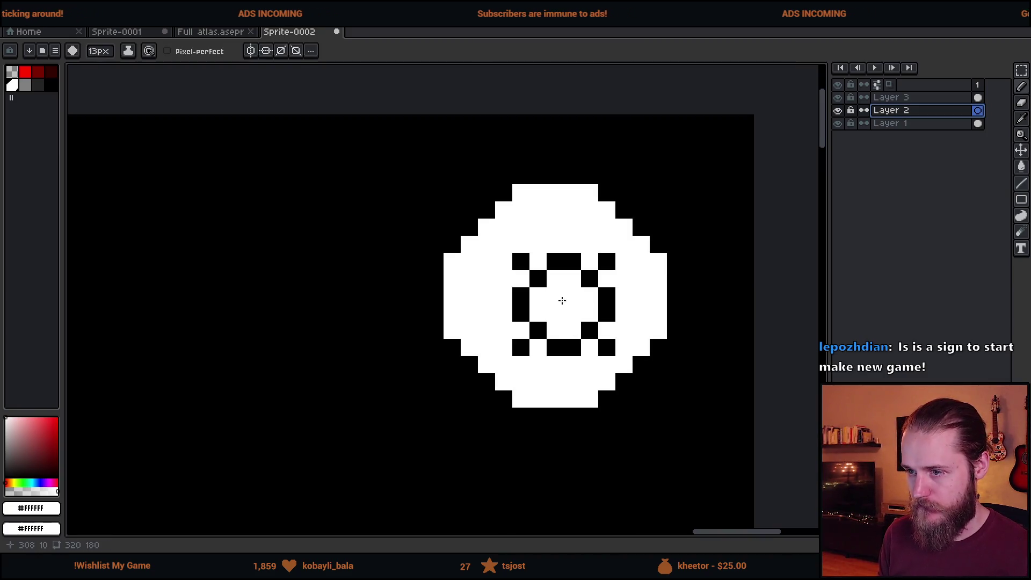
key(minus)
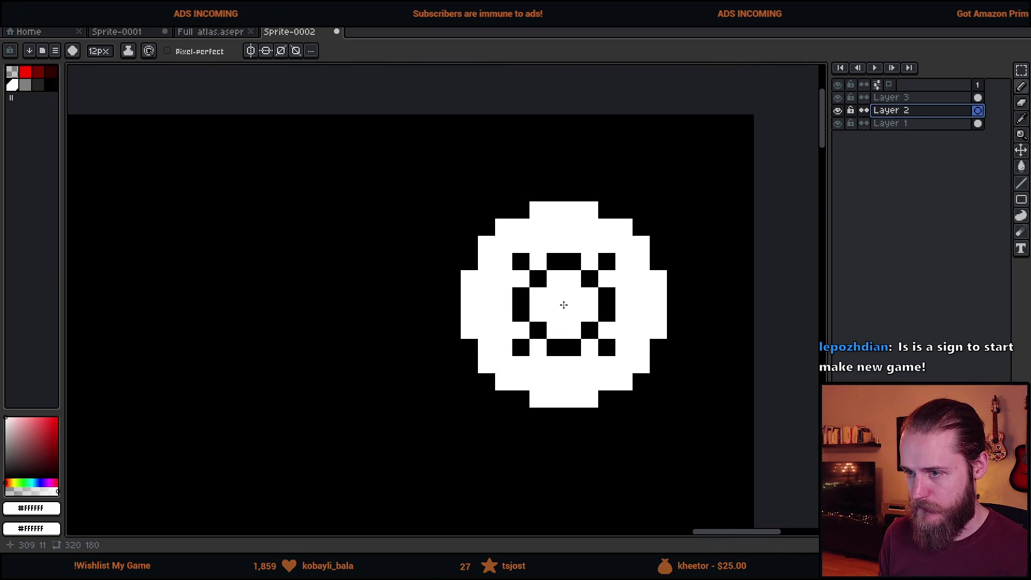
key(e)
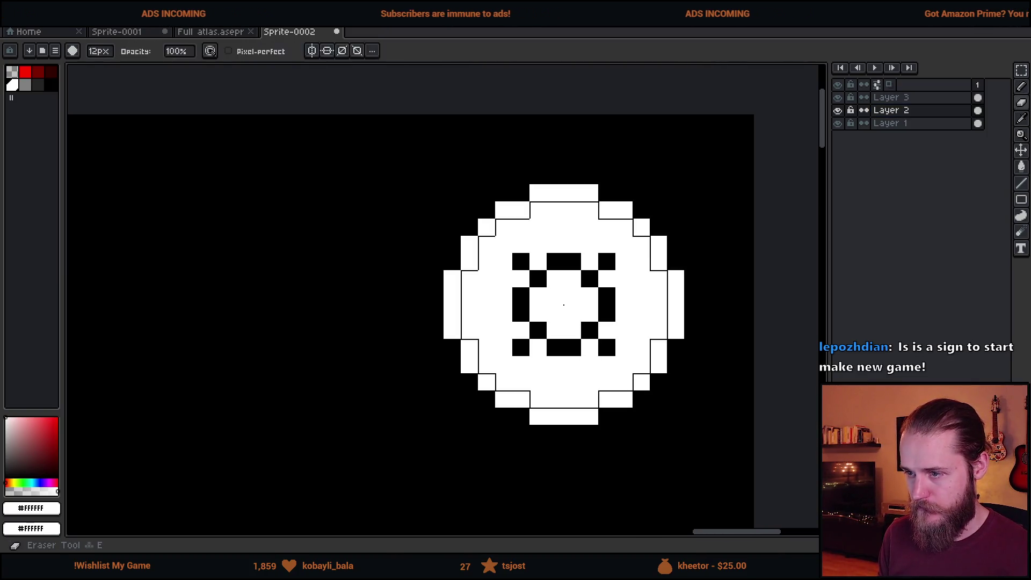
scroll(564, 305, down, 4)
mouse_move(245, 403)
mouse_down()
mouse_move(434, 279)
mouse_move(662, 230)
mouse_up()
key(ctrl+z)
scroll(669, 255, down, 2)
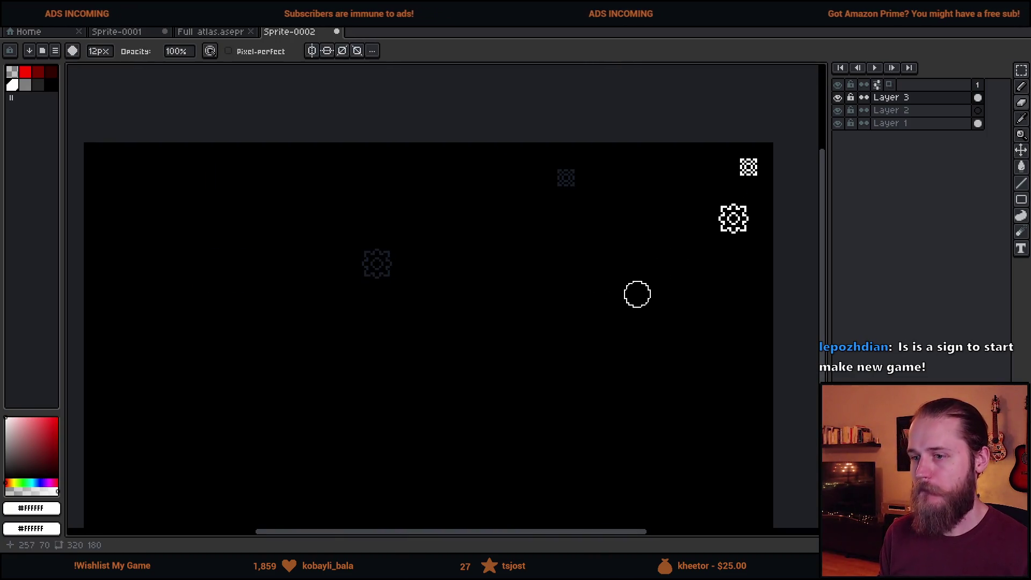
drag(638, 294, 564, 330)
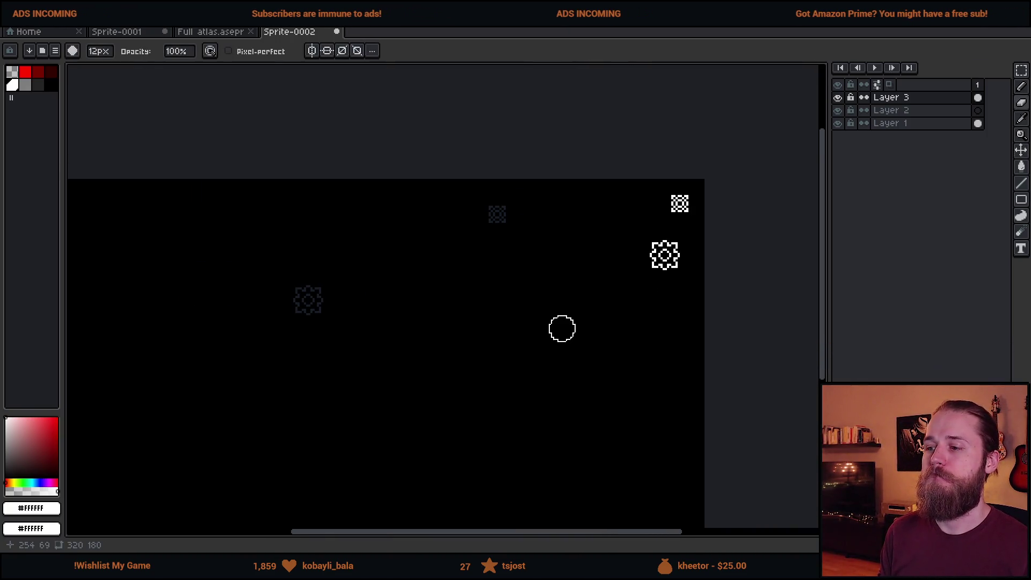
mouse_move(562, 329)
mouse_down()
mouse_move(617, 249)
mouse_move(647, 272)
mouse_up()
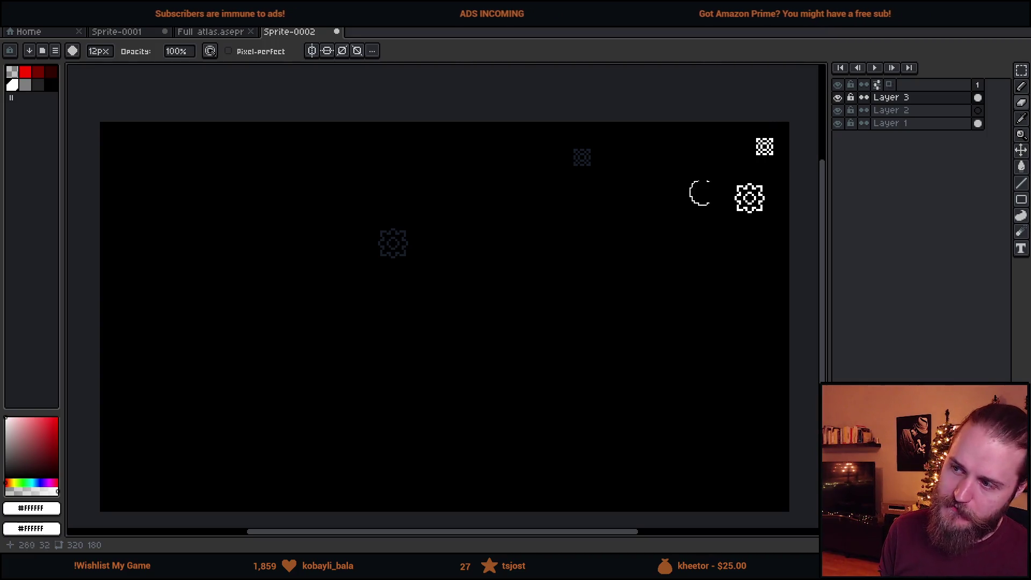
scroll(755, 132, up, 5)
scroll(633, 175, down, 9)
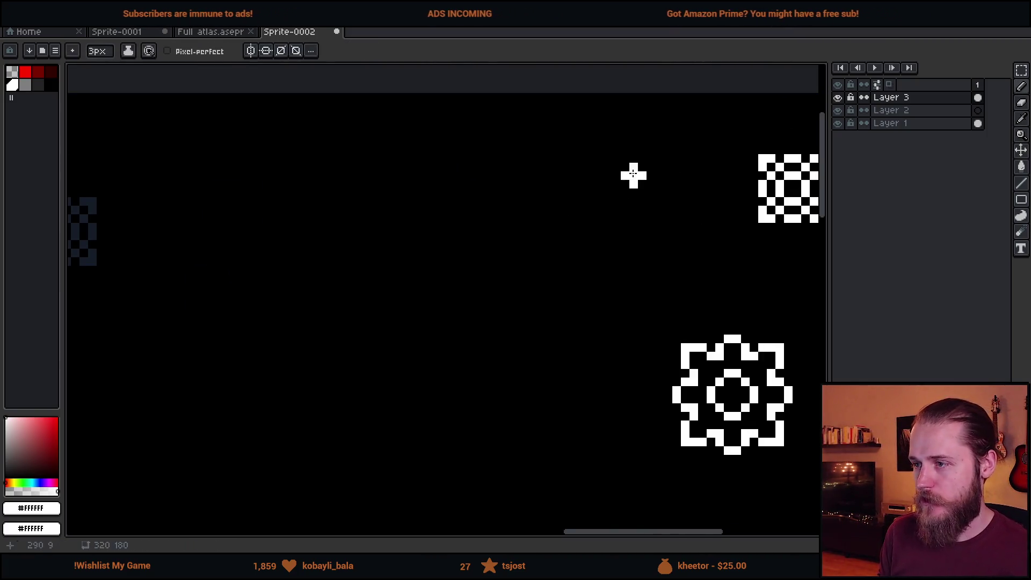
Draw the white pause bars and the frame's left side with the Line tool
key(l)
scroll(473, 249, up, 5)
mouse_move(500, 201)
mouse_down()
mouse_move(495, 350)
mouse_move(498, 336)
mouse_move(440, 329)
mouse_move(430, 196)
mouse_move(486, 200)
mouse_up()
mouse_move(396, 200)
mouse_down()
mouse_move(402, 339)
mouse_move(345, 331)
mouse_move(345, 200)
mouse_move(398, 200)
mouse_up()
scroll(431, 299, down, 3)
scroll(373, 286, up, 3)
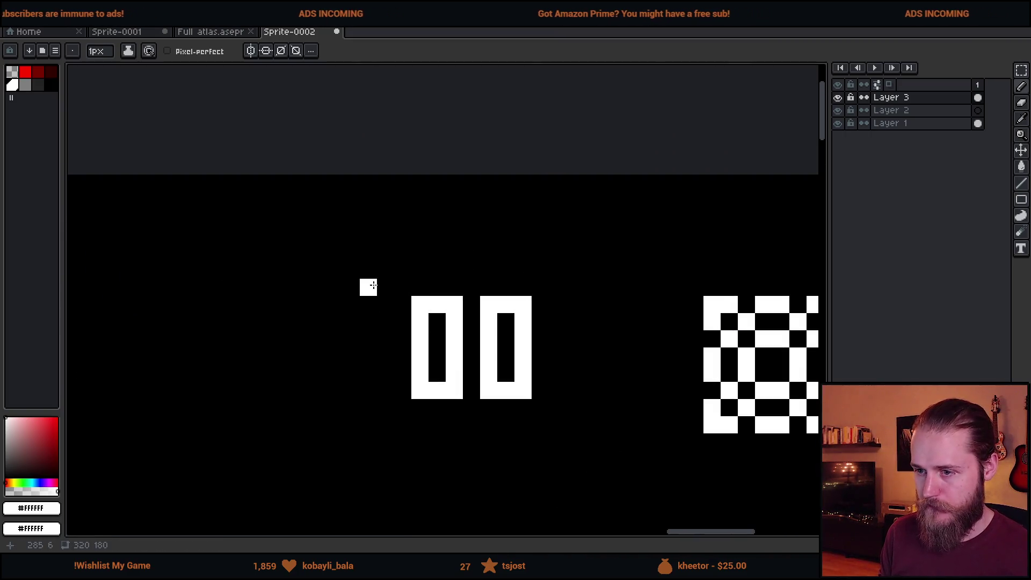
mouse_move(368, 270)
mouse_down()
mouse_move(379, 425)
mouse_move(368, 429)
mouse_move(567, 437)
mouse_move(573, 269)
mouse_move(398, 252)
mouse_up()
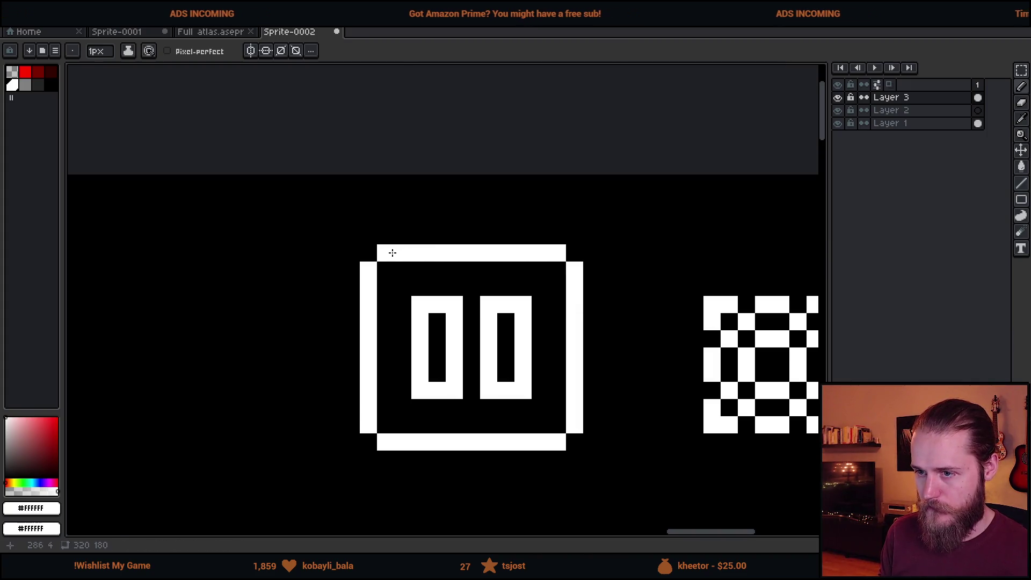
scroll(432, 311, down, 5)
scroll(469, 358, up, 4)
Shift the icon's lower half down a pixel and stretch its middle row to three rows
key(m)
drag(322, 281, 555, 424)
drag(495, 364, 488, 376)
drag(345, 268, 546, 281)
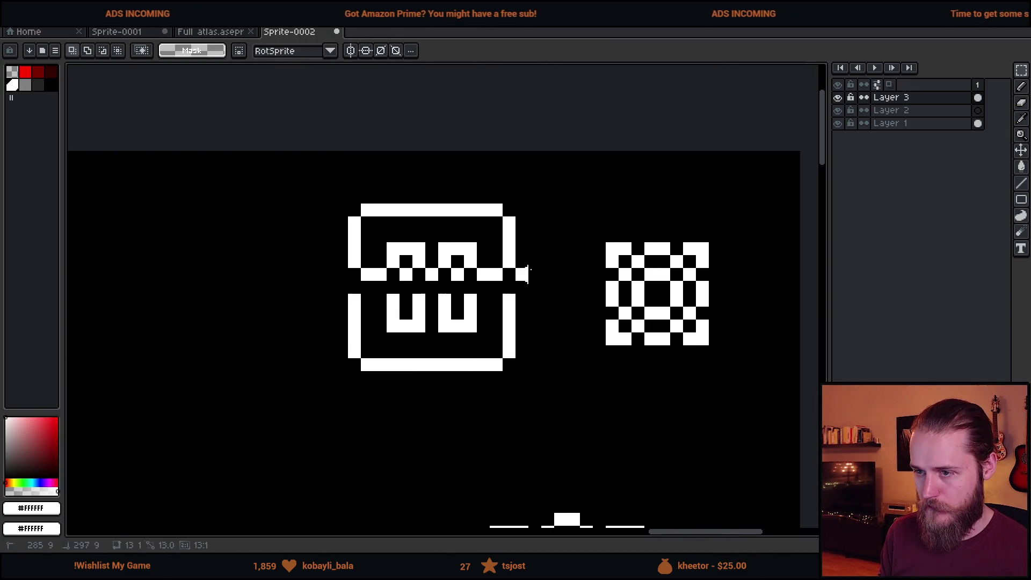
drag(432, 281, 433, 307)
key(Return)
Select the checker icon at the sprite's top-right and start moving it
scroll(469, 403, down, 3)
mouse_move(470, 403)
mouse_down()
mouse_move(664, 317)
mouse_move(657, 283)
mouse_up()
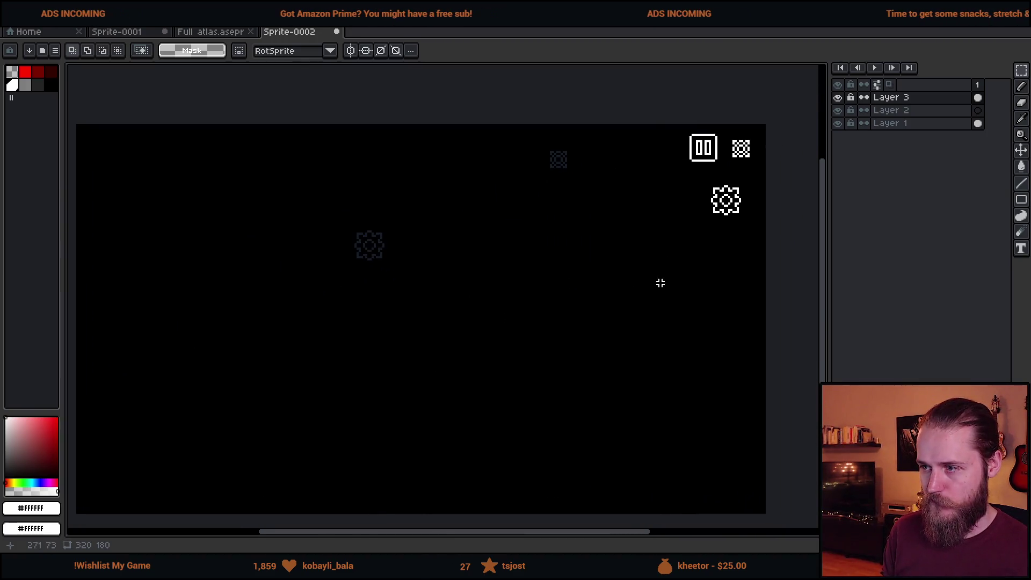
drag(706, 214, 632, 242)
scroll(633, 241, up, 4)
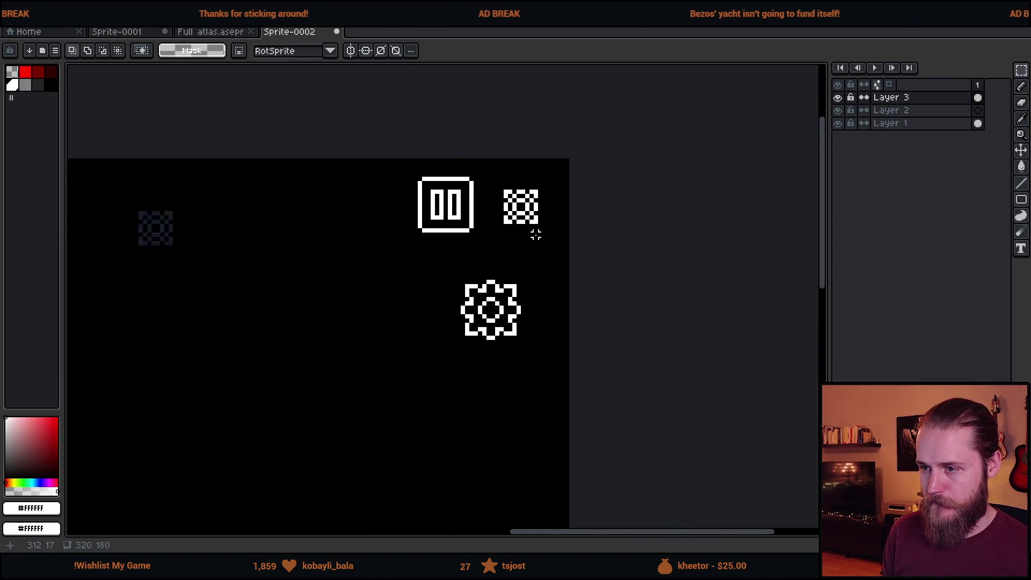
mouse_move(483, 162)
mouse_down()
mouse_move(571, 240)
mouse_move(192, 363)
mouse_move(104, 472)
mouse_up()
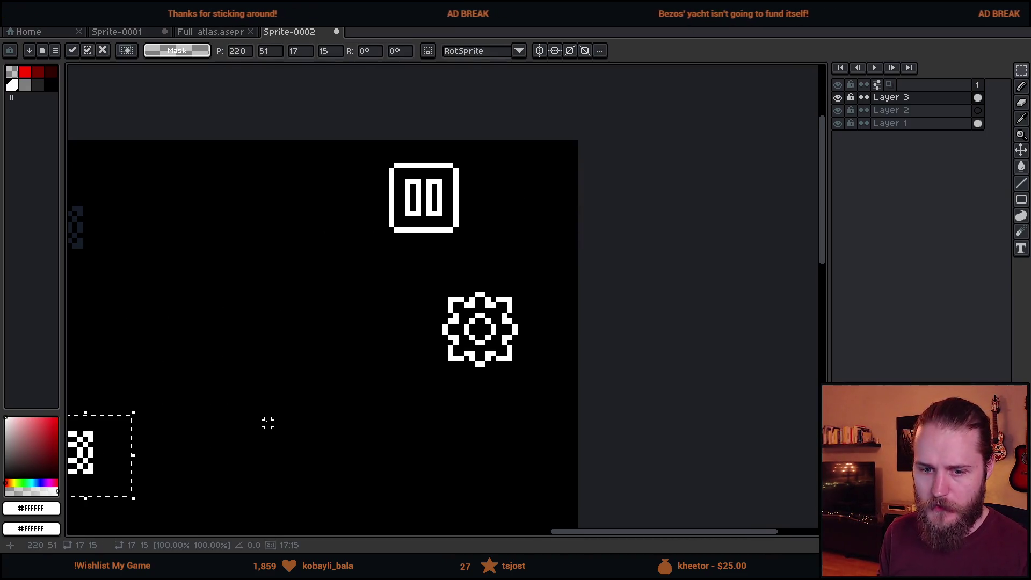
Move the checker icon further down-left and confirm its new position
drag(350, 320, 437, 278)
key(Return)
scroll(233, 329, down, 1)
drag(233, 329, 427, 309)
Measure the pause and gear icons with trial marquees, then minimize Aseprite
drag(329, 212, 511, 456)
click(626, 393)
drag(500, 224, 700, 465)
click(356, 285)
drag(311, 187, 555, 437)
click(678, 399)
drag(677, 399, 537, 363)
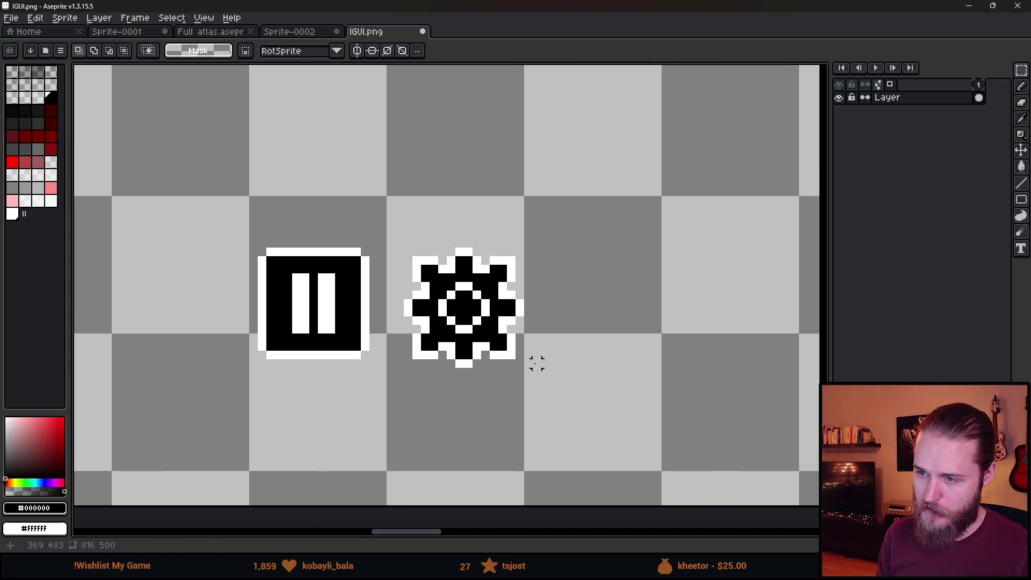
drag(202, 218, 414, 428)
click(456, 389)
drag(396, 224, 603, 446)
click(688, 338)
mouse_move(224, 214)
mouse_down()
mouse_move(325, 344)
mouse_move(414, 414)
mouse_up()
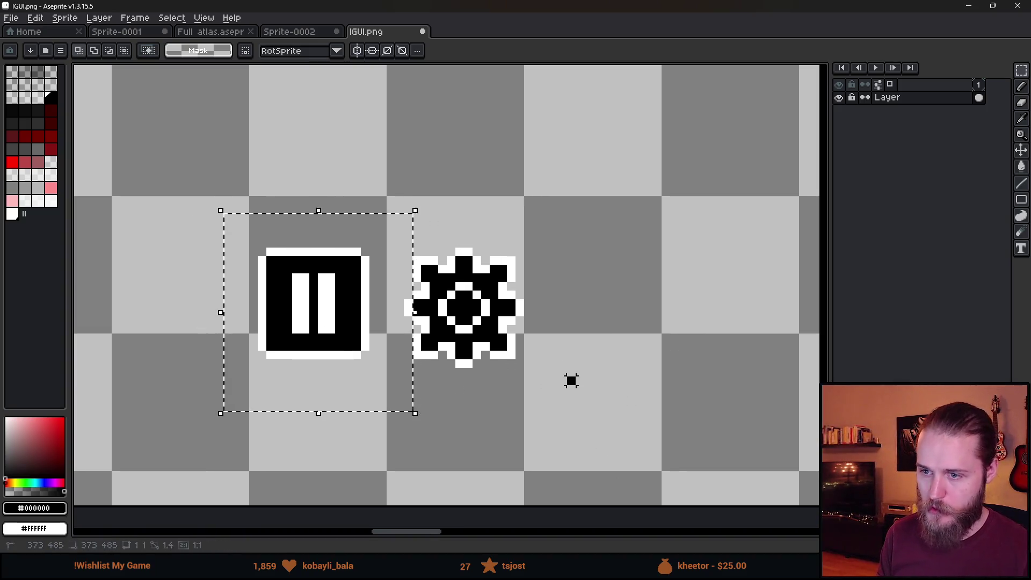
click(571, 380)
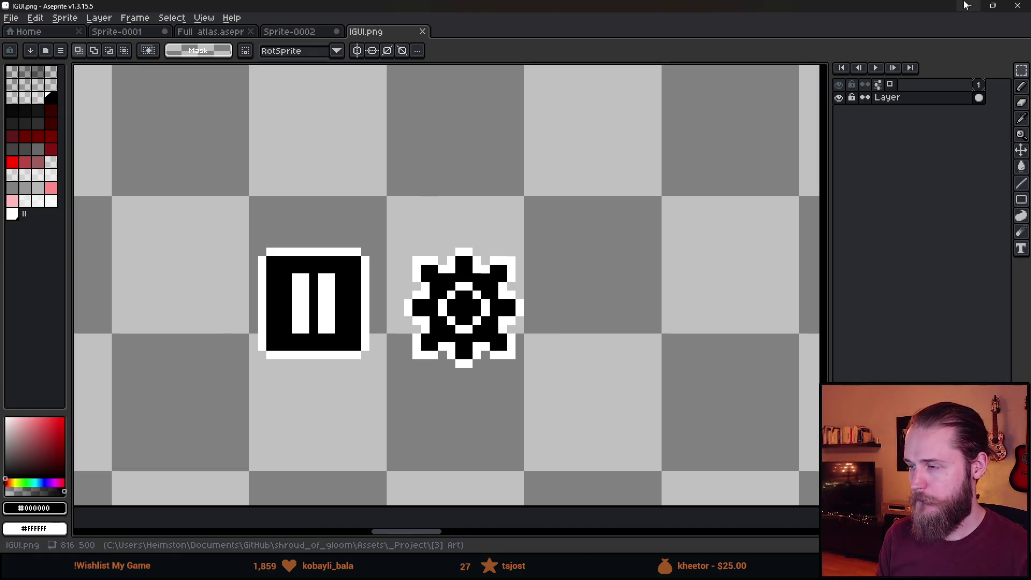
click(967, 5)
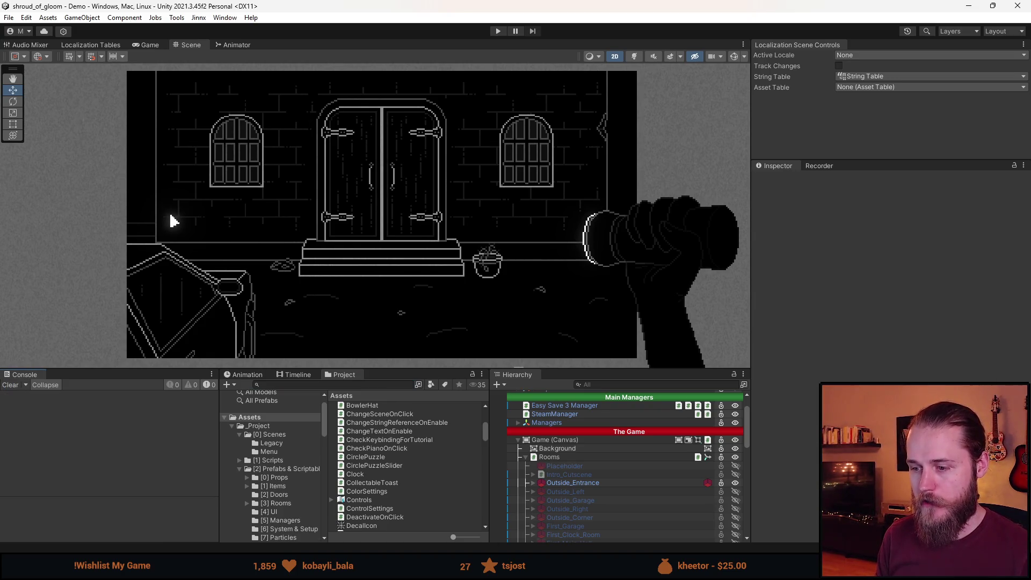
Return to Unity, enlarge the bottom and Project panels, and collapse Rooms and UI (Canvas)
key(alt+Tab)
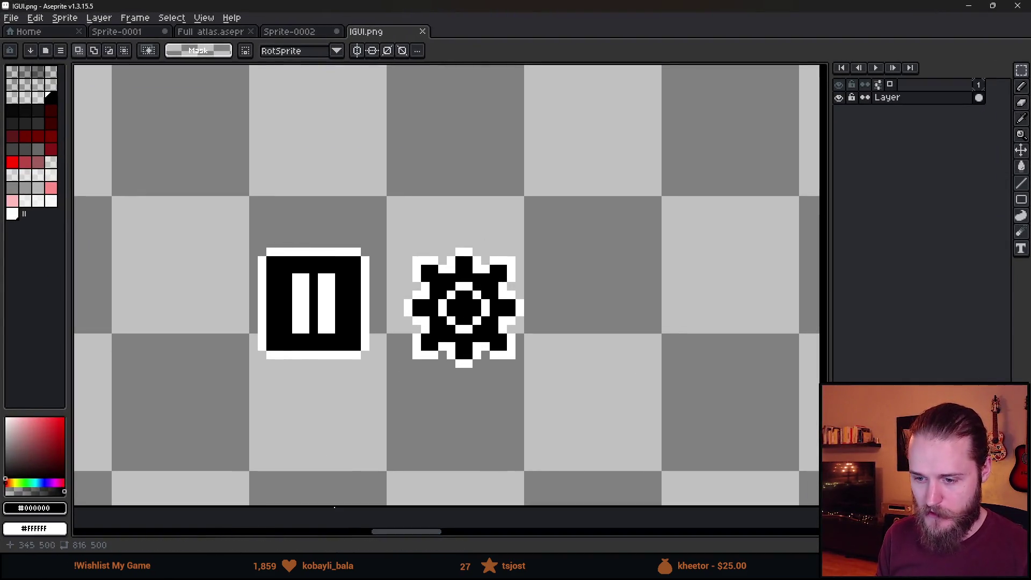
mouse_move(304, 579)
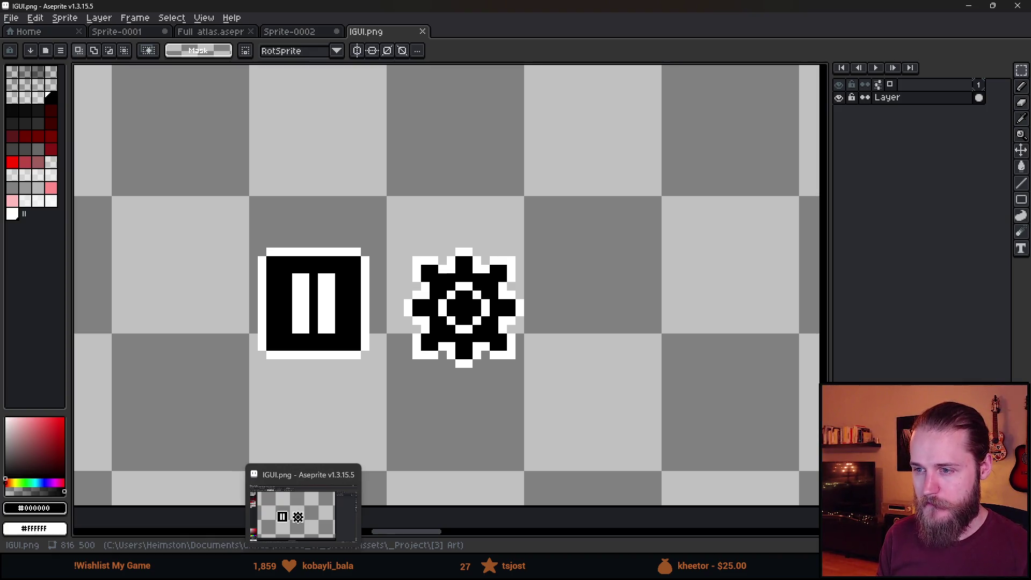
click(303, 579)
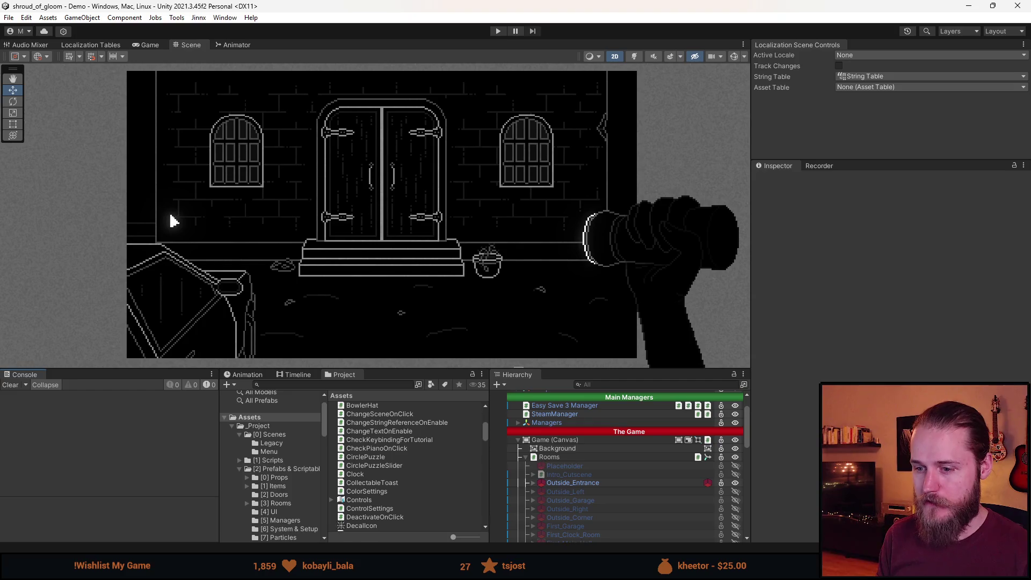
drag(400, 370, 414, 336)
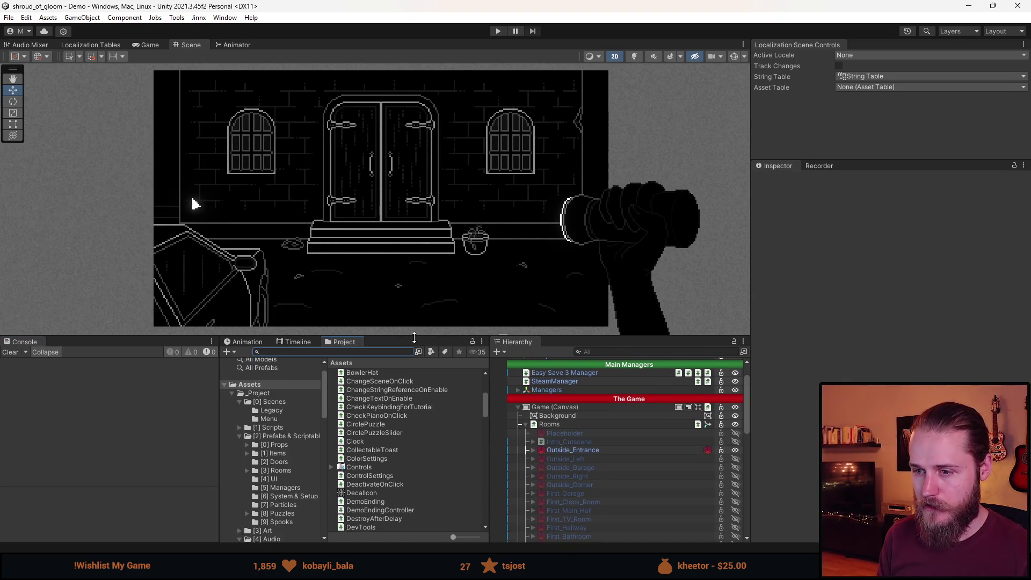
mouse_move(219, 367)
mouse_down()
mouse_move(157, 372)
mouse_move(241, 374)
mouse_move(199, 375)
mouse_up()
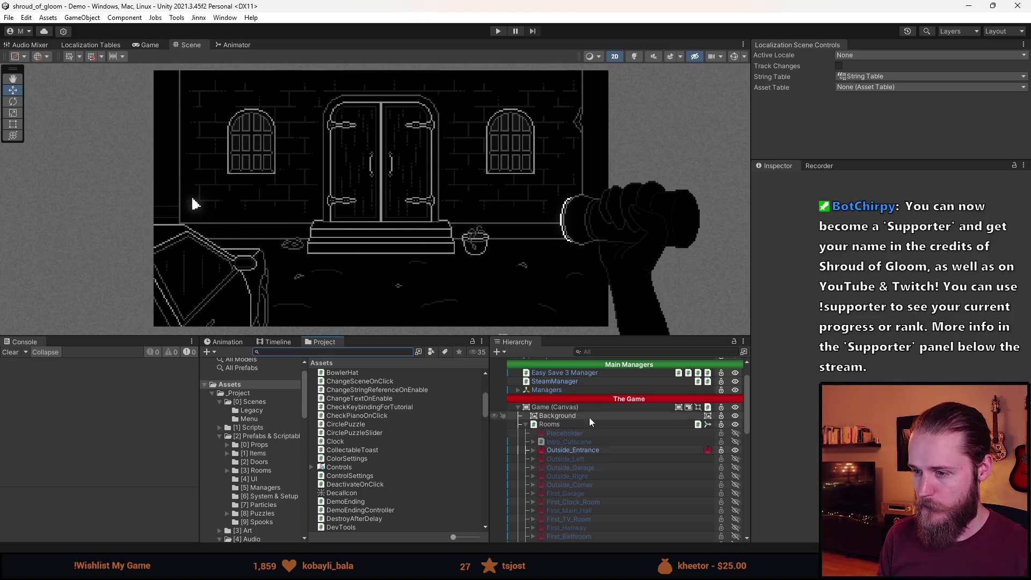
click(526, 424)
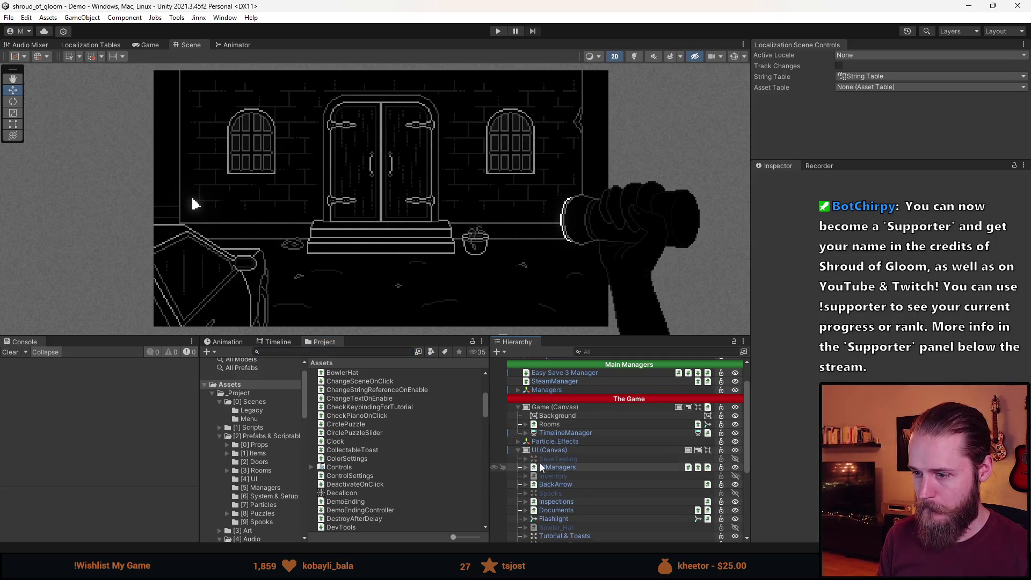
click(519, 450)
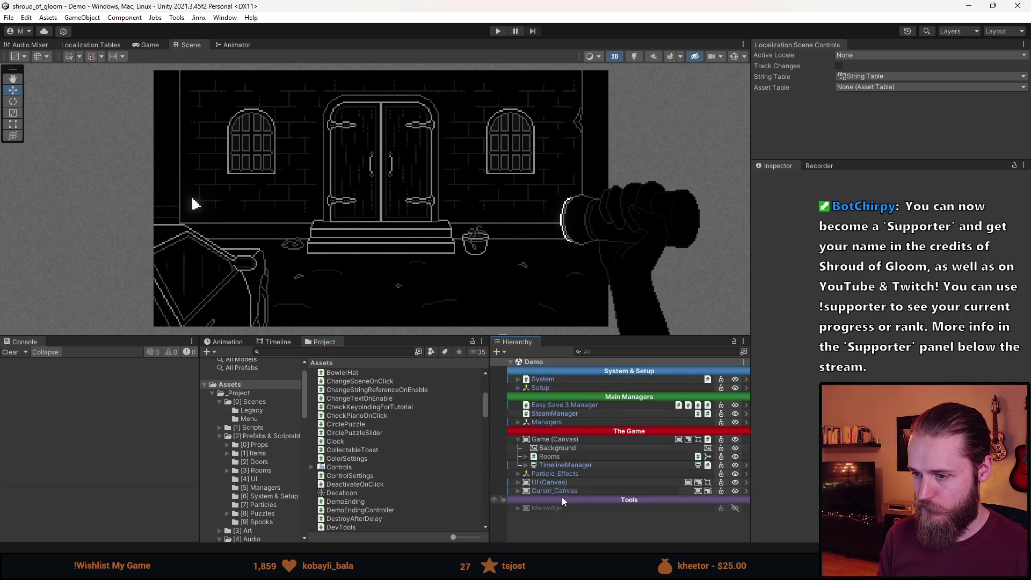
Add a UI Image under the Canvas and size it to 20 by 20
right_click(548, 481)
mouse_move(591, 327)
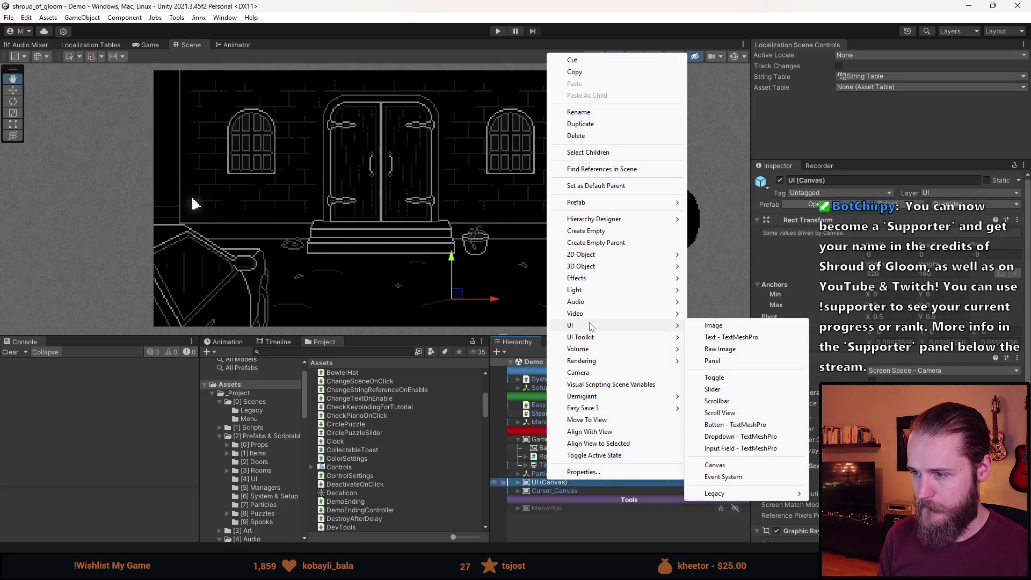
click(714, 325)
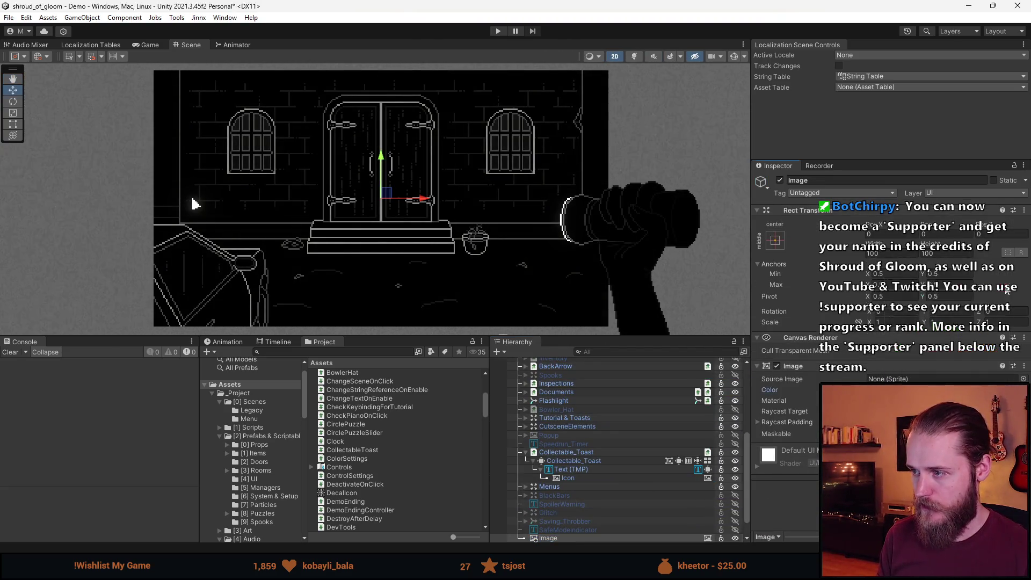
key(t)
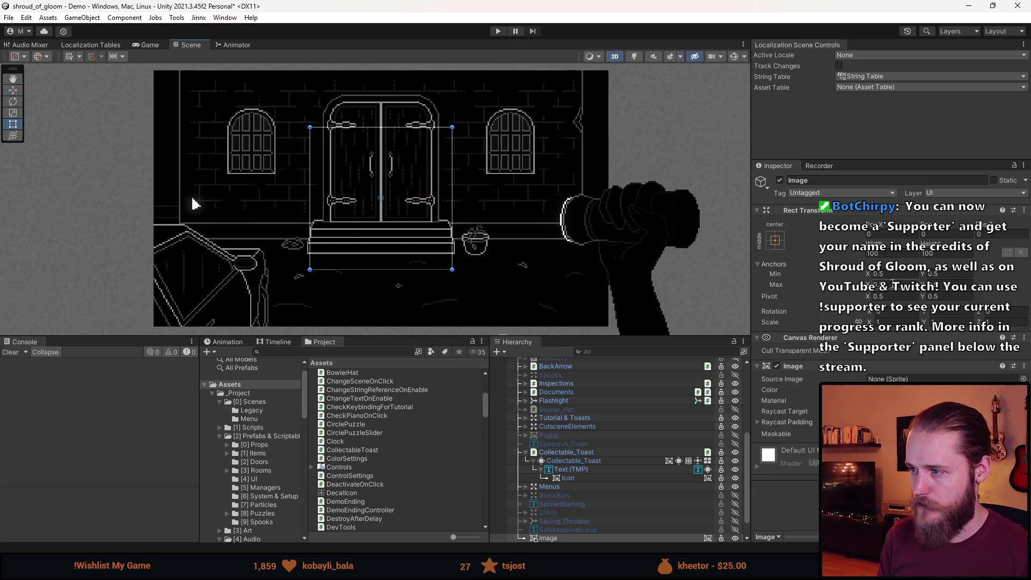
click(903, 251)
text(20)
click(936, 252)
text(20)
Drag the Image from the doors up to the room's top-right corner
drag(478, 125, 390, 197)
key(w)
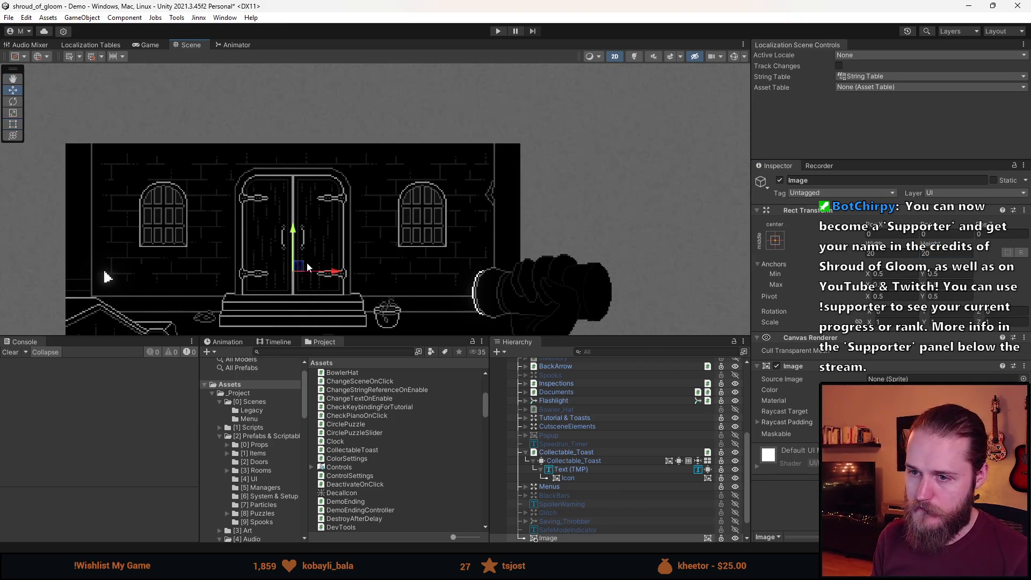
drag(299, 267, 503, 155)
scroll(484, 174, up, 5)
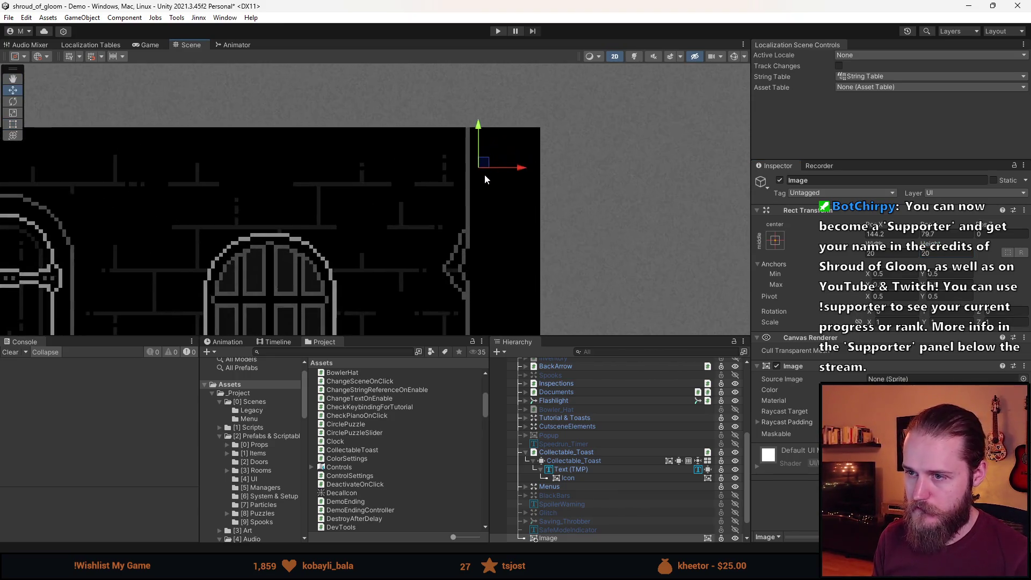
key(t)
scroll(564, 167, up, 5)
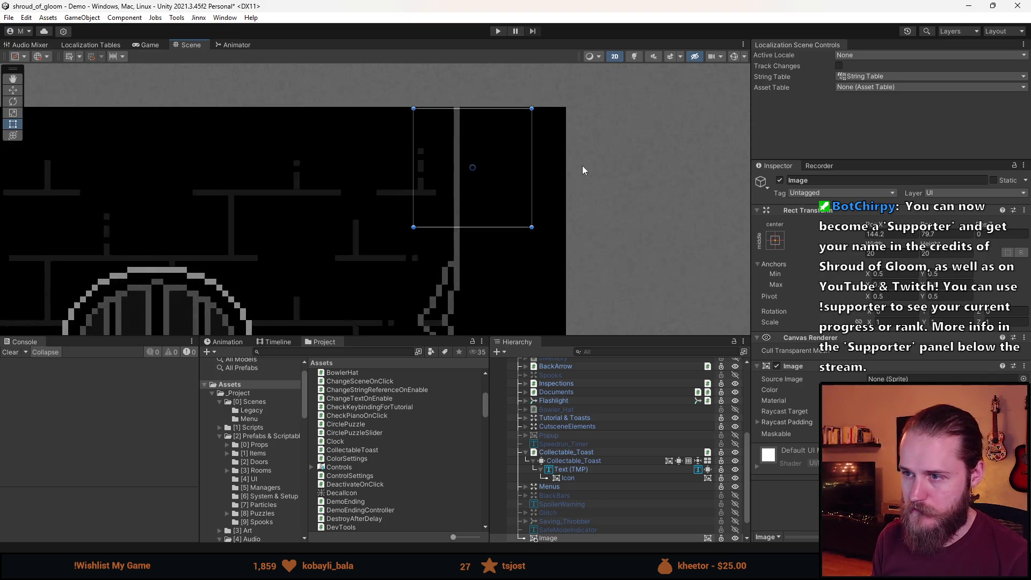
key(w)
drag(447, 164, 484, 165)
key(t)
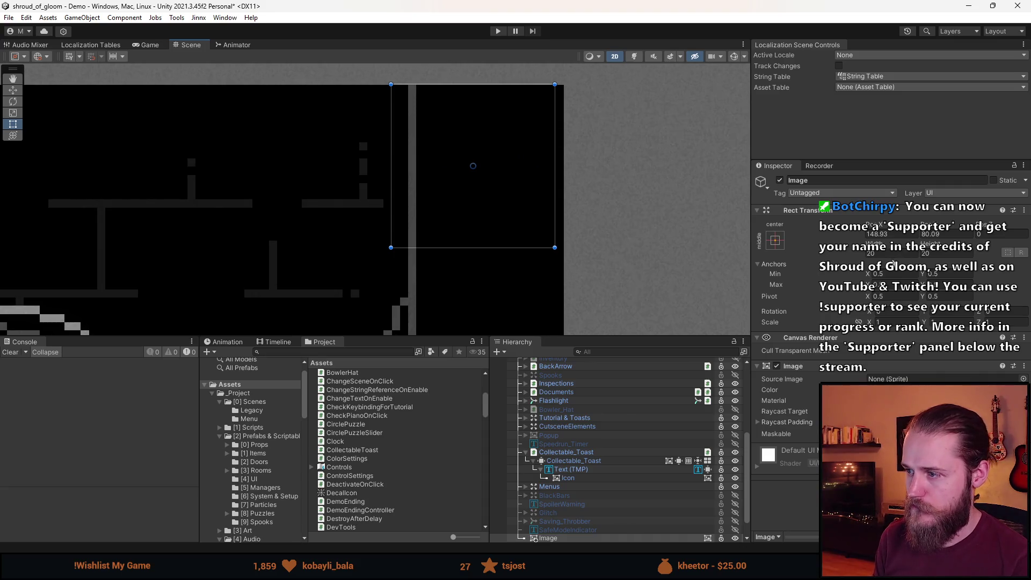
Set the Image to Pos X 150, Pos Y 80 and bring up its sprite picker
click(932, 234)
text(80)
drag(889, 235, 875, 235)
text(8)
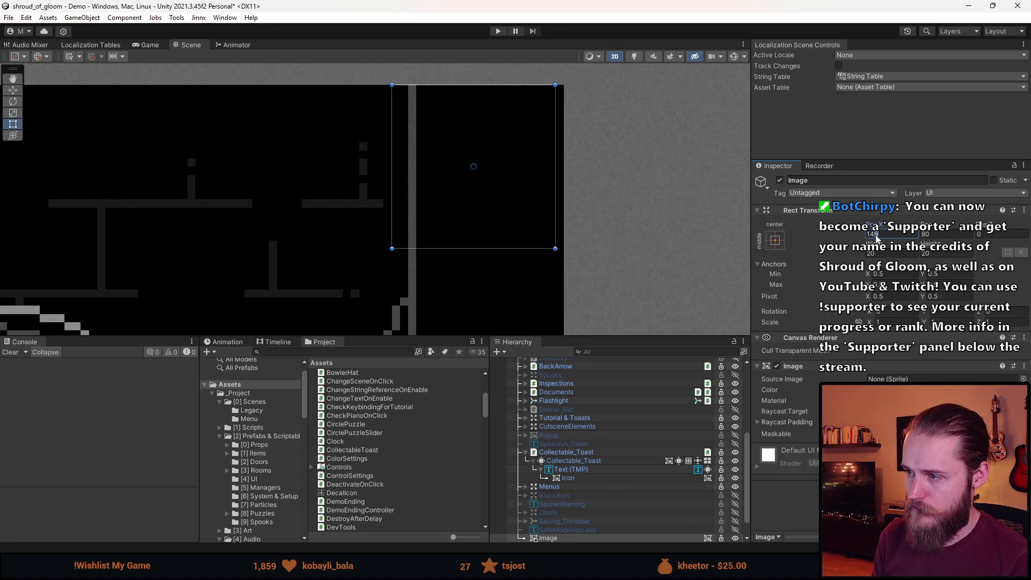
text(150)
scroll(636, 241, down, 10)
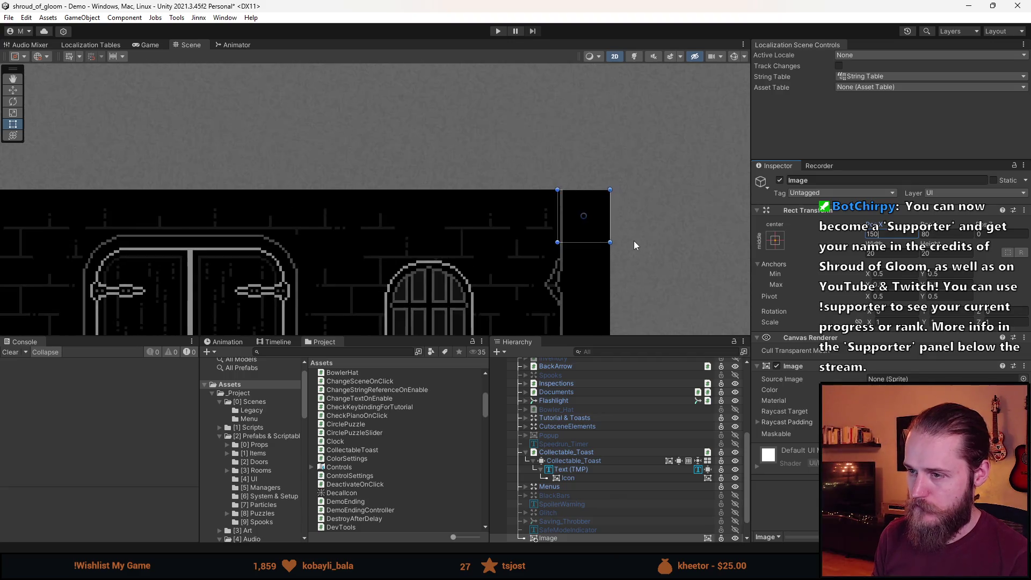
scroll(554, 230, up, 5)
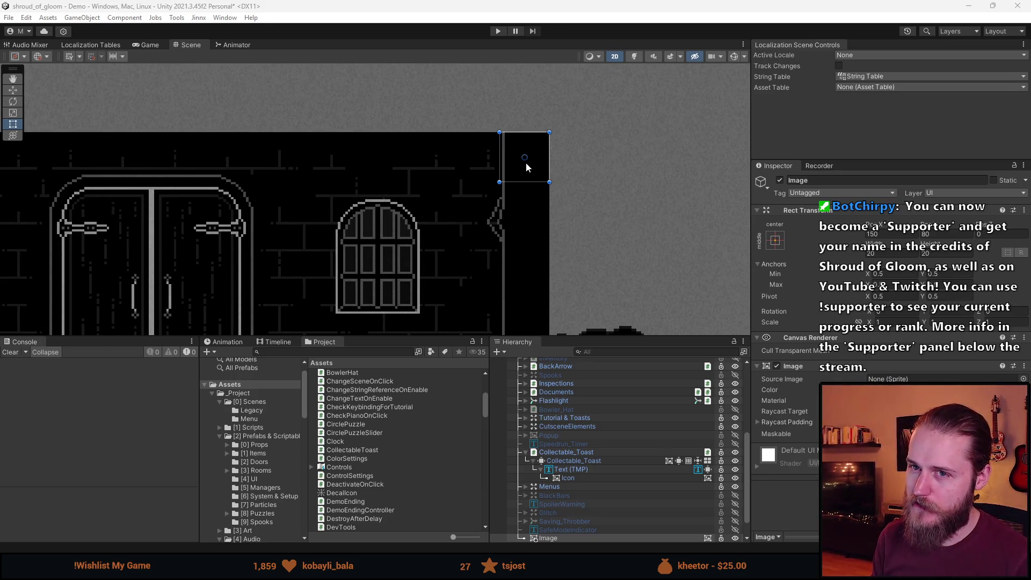
scroll(505, 176, down, 3)
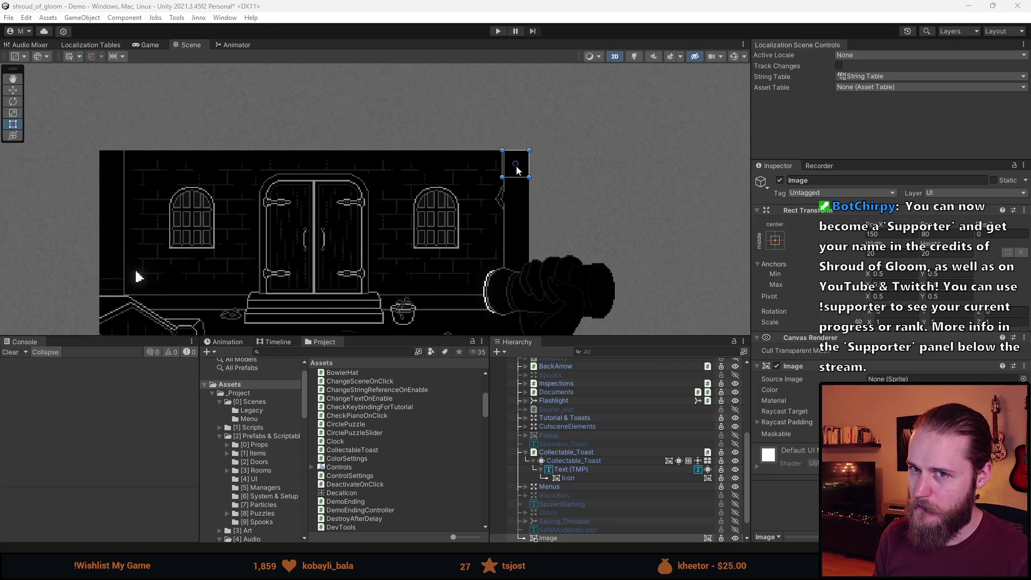
scroll(517, 171, up, 6)
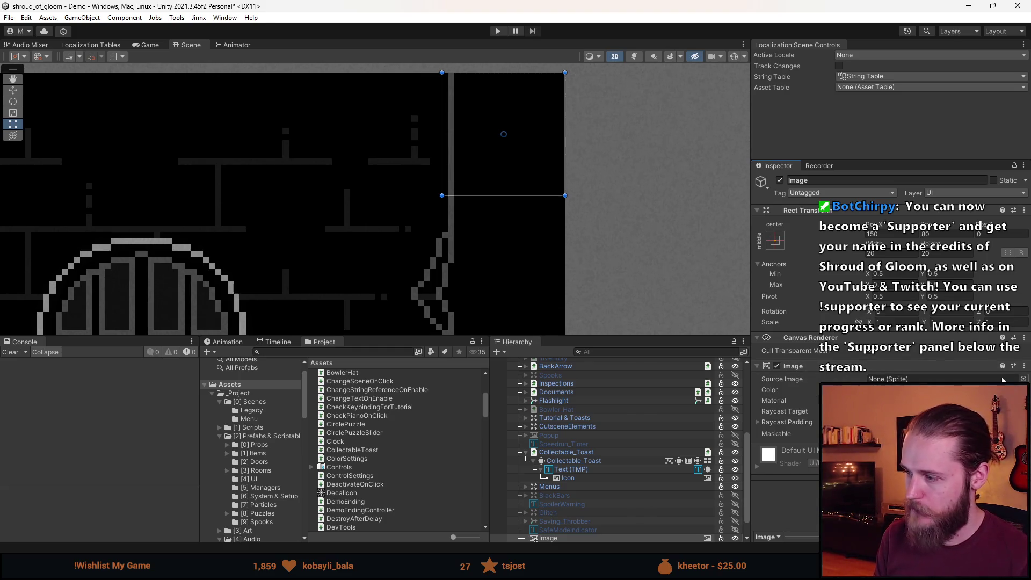
click(1023, 378)
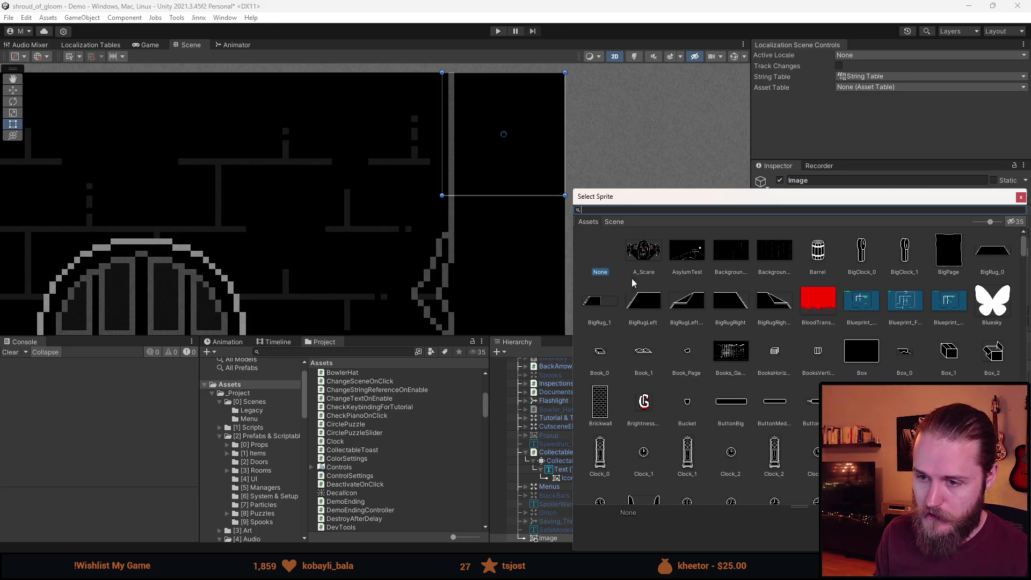
Close the sprite picker without choosing and search the project for 'igu'
click(339, 353)
text(igui)
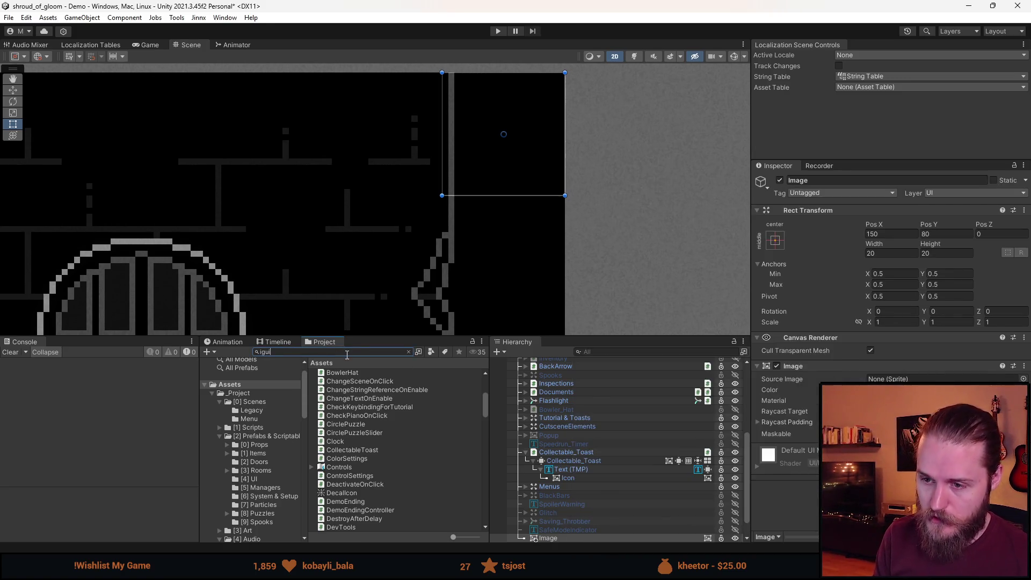
Open the IGUI sheet in the Sprite Editor and slice the gear icon as IGUI_Cogwheel
click(333, 373)
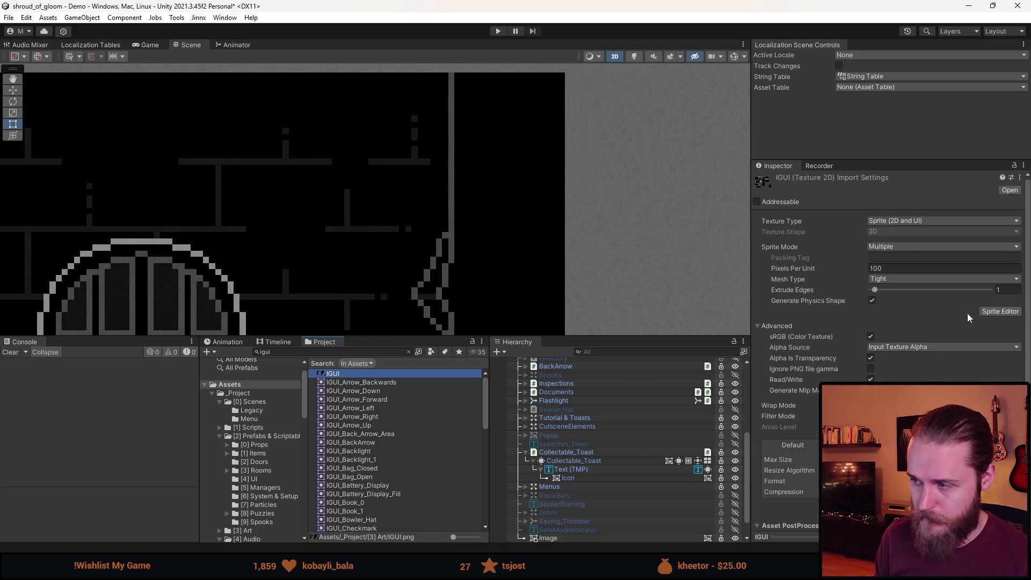
click(991, 312)
scroll(526, 413, up, 8)
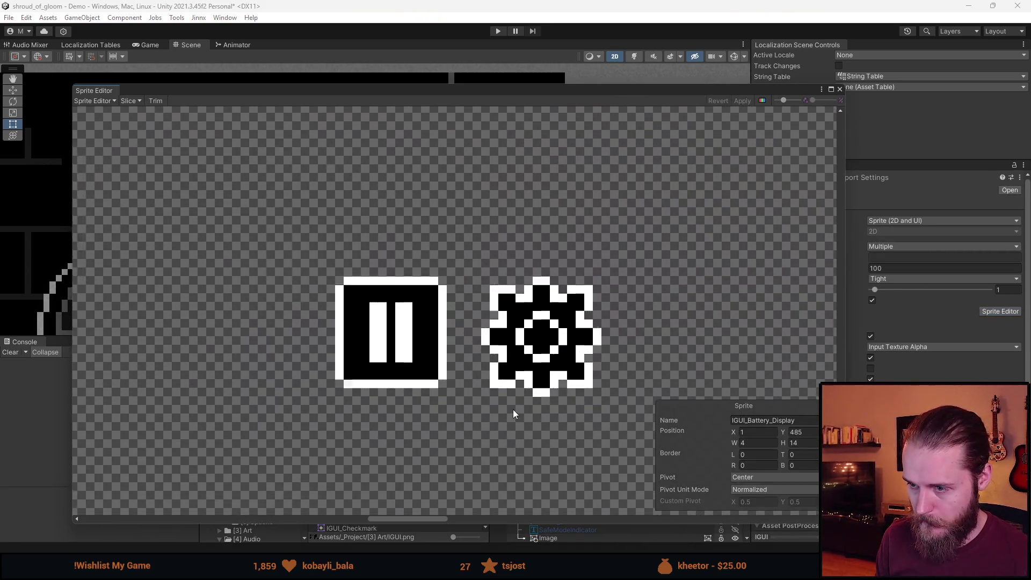
scroll(513, 409, up, 3)
mouse_move(671, 173)
mouse_down()
mouse_move(456, 367)
mouse_move(460, 390)
mouse_up()
click(781, 423)
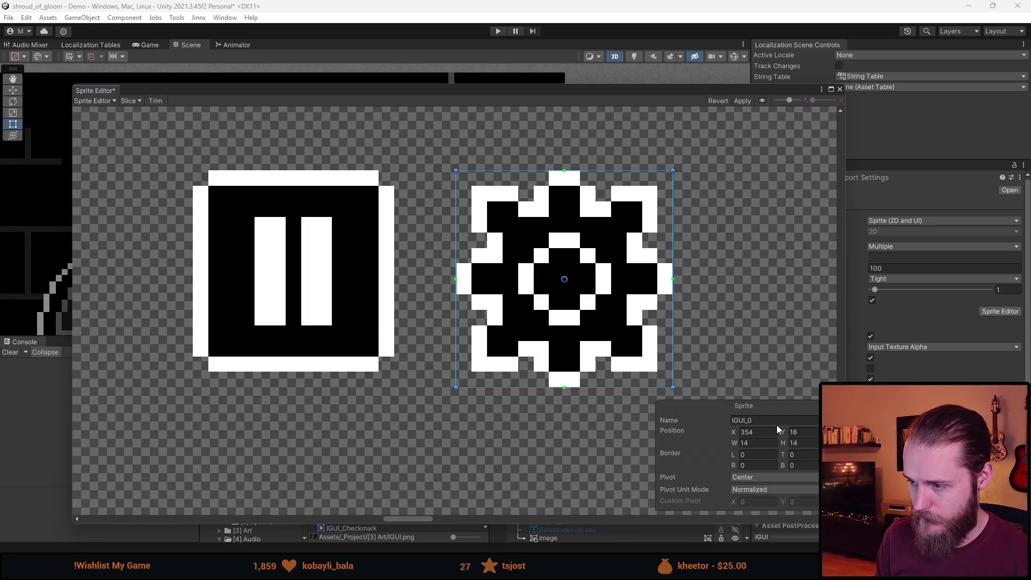
text(ogwheel)
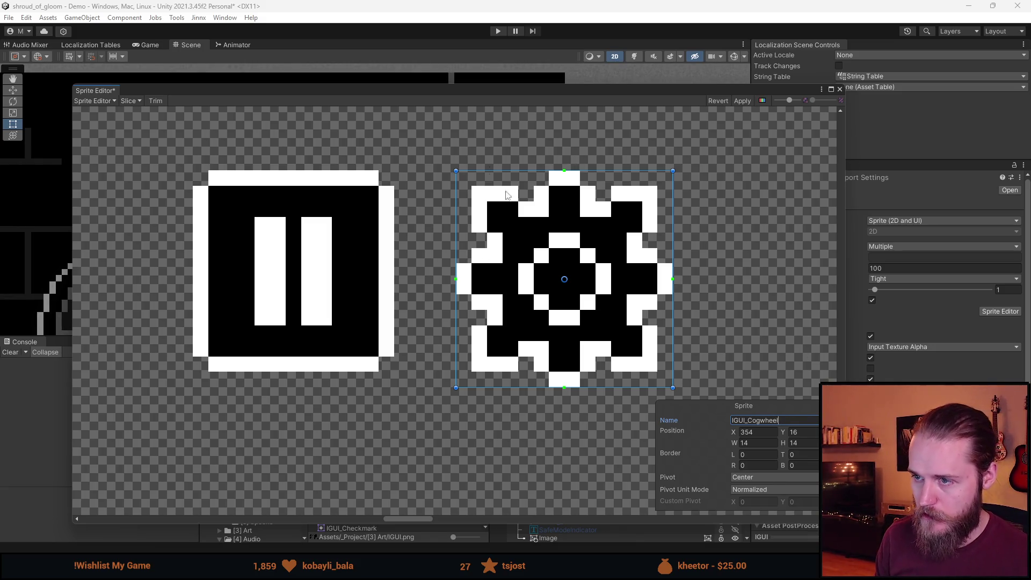
key(Return)
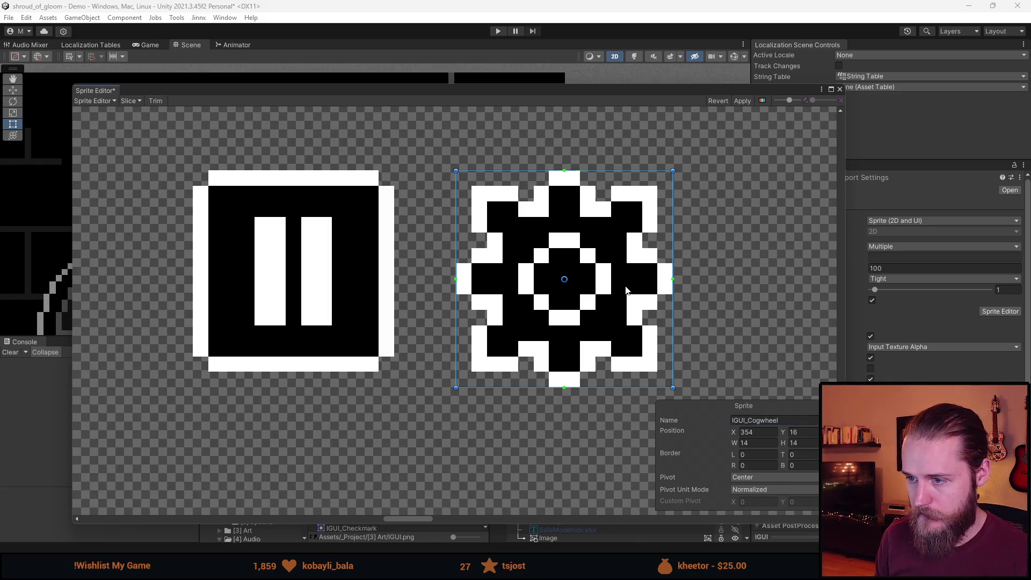
Shift the pause sprite one pixel right, name it IGUI_Pause, and apply the slices
click(344, 290)
drag(345, 290, 354, 288)
click(772, 420)
text(IGUI_Pause)
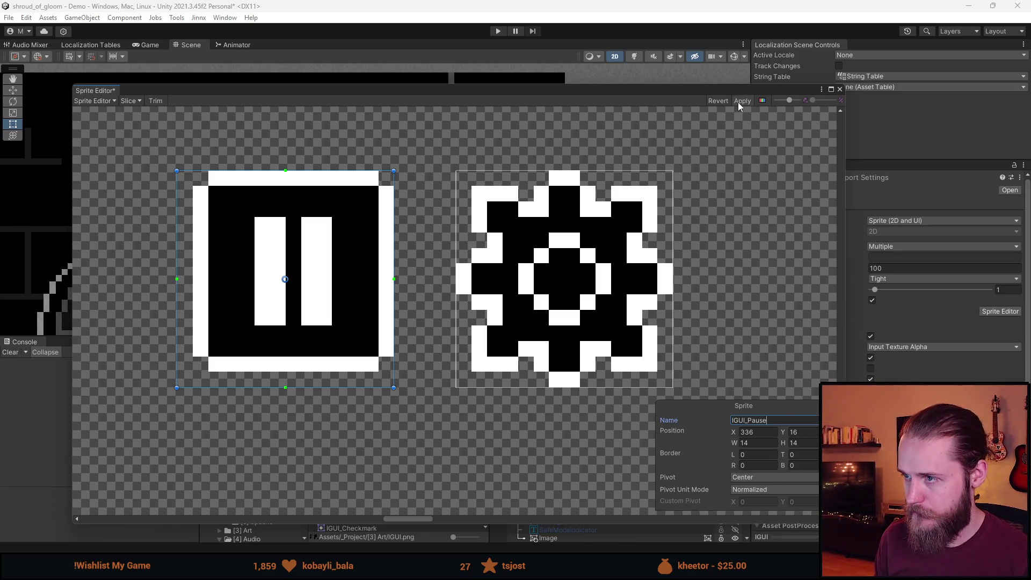
click(742, 101)
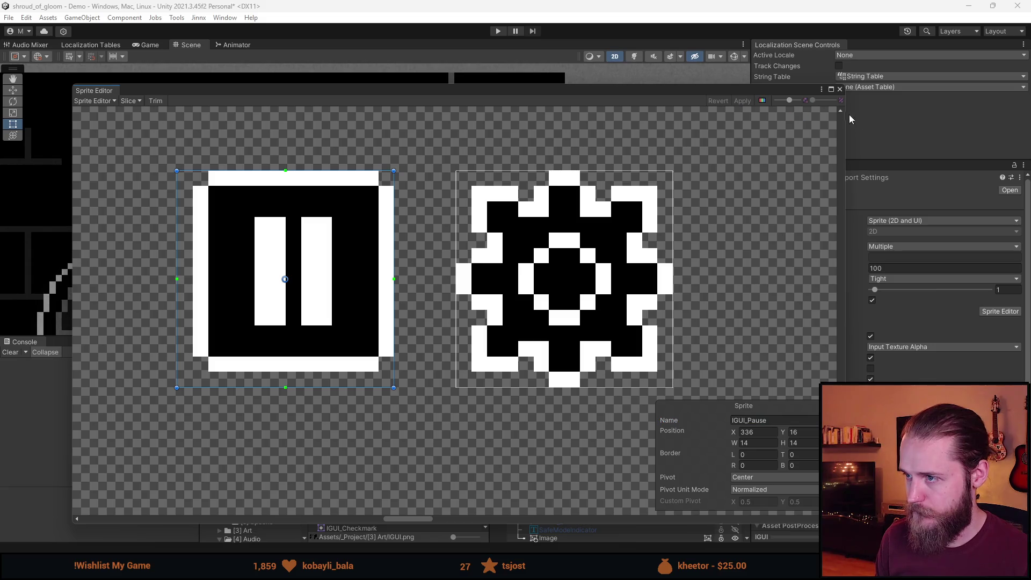
click(840, 91)
scroll(375, 175, down, 3)
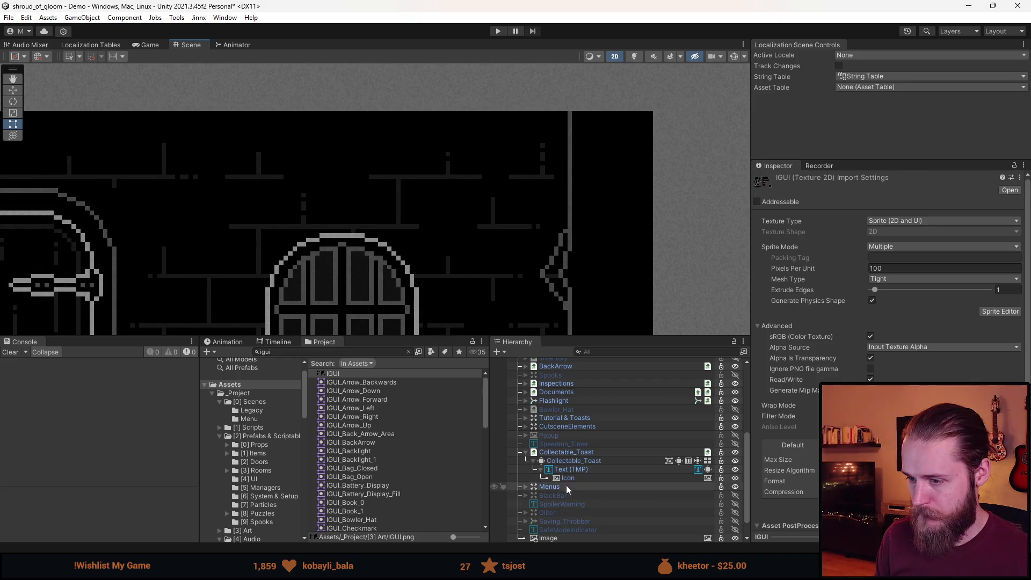
Make the Image white and give it the IGUI_Pause source sprite
click(562, 539)
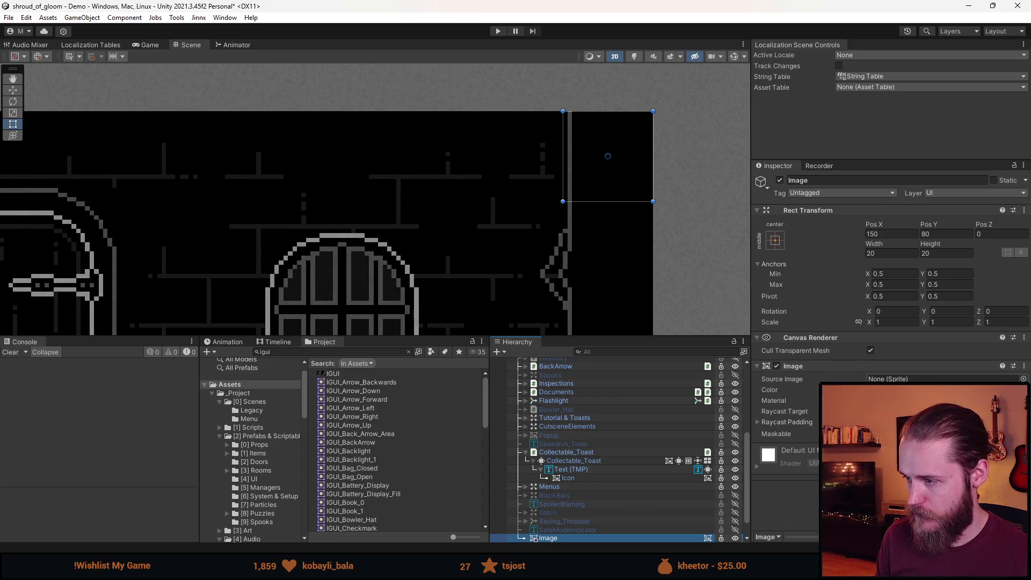
click(945, 389)
click(998, 309)
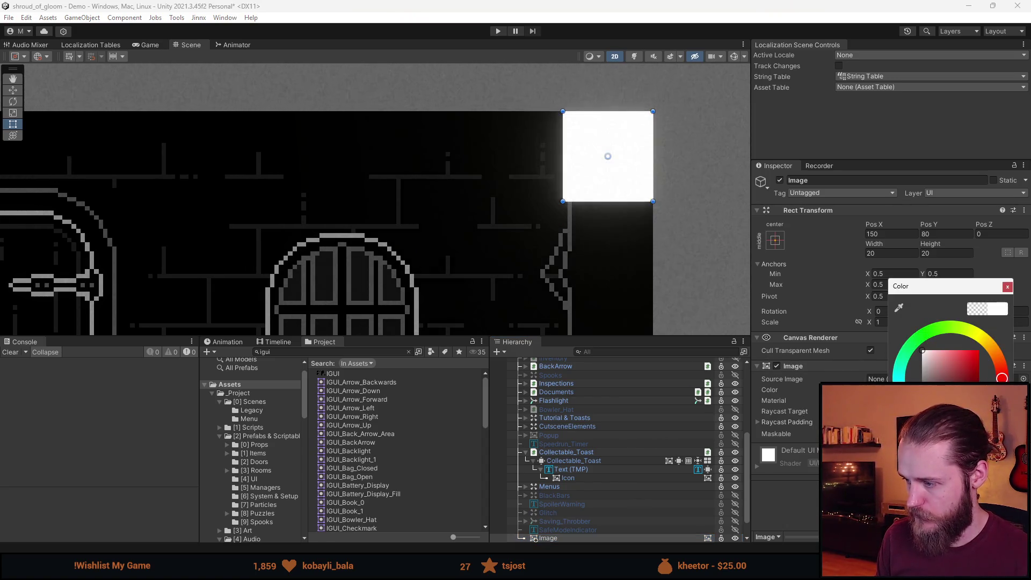
click(1023, 379)
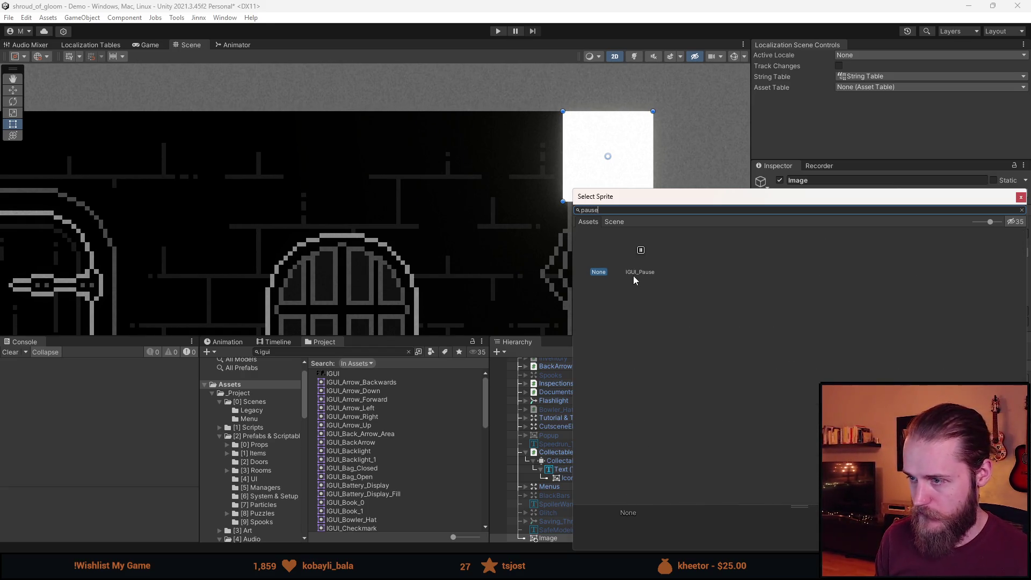
double_click(639, 257)
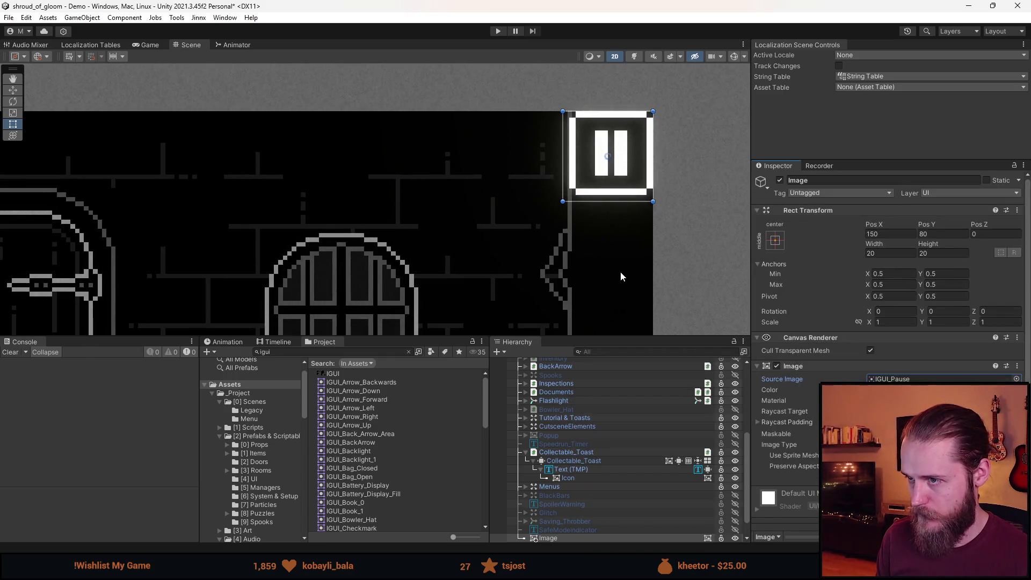
Check the Image's position, then reopen the IGUI sheet in the Sprite Editor
click(877, 235)
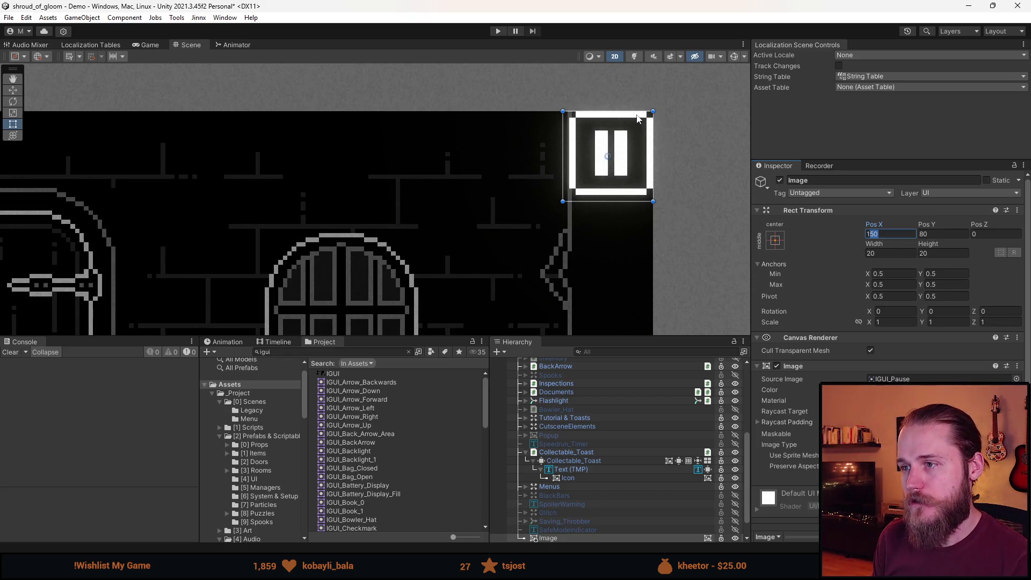
scroll(651, 128, up, 2)
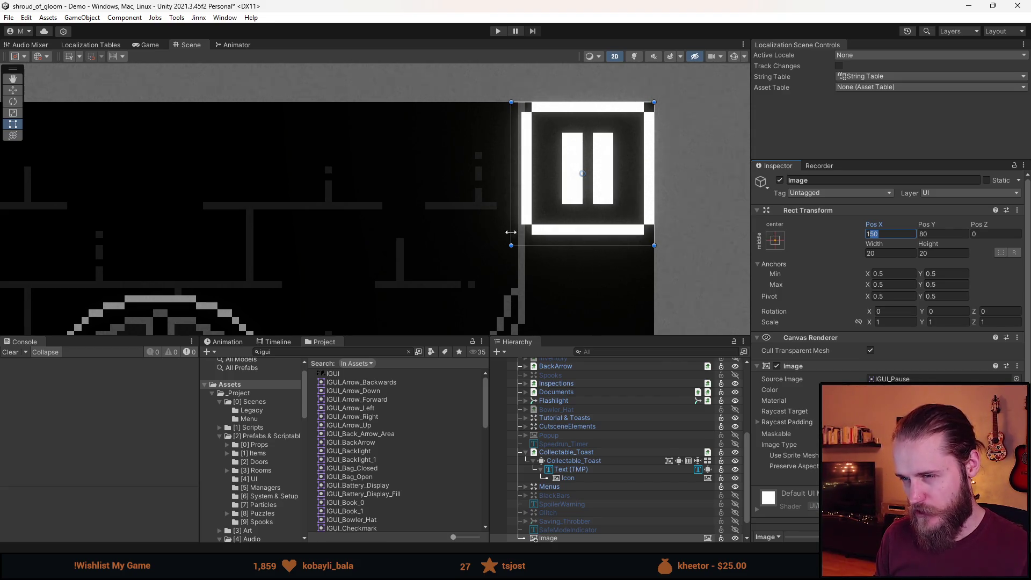
scroll(591, 286, down, 2)
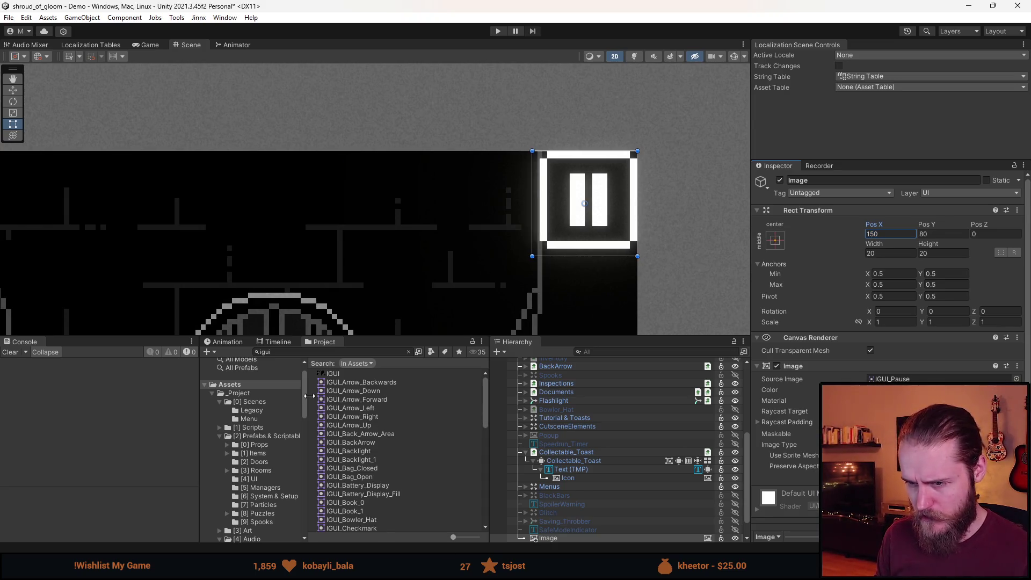
click(363, 373)
click(979, 311)
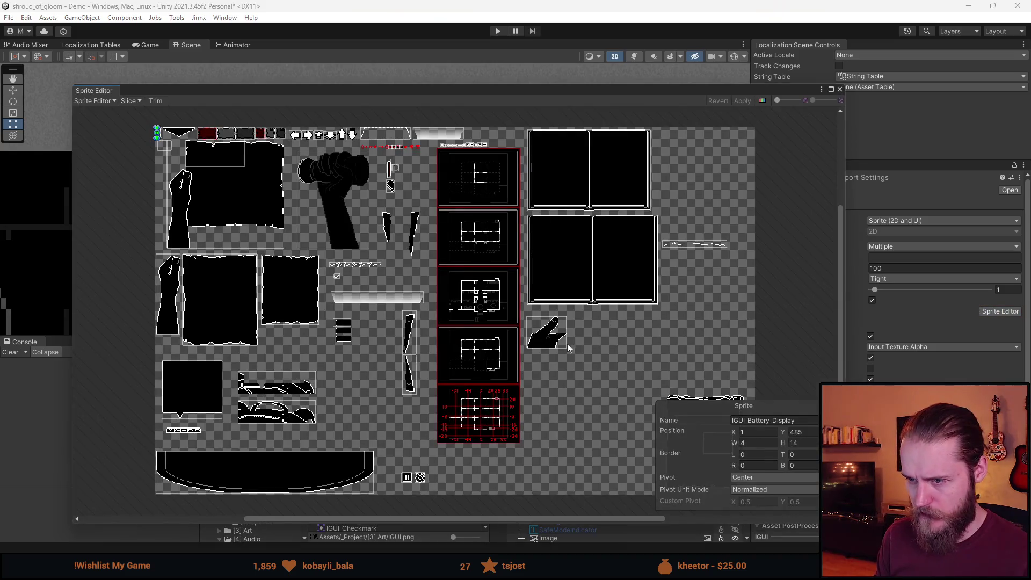
Enlarge the IGUI_Pause sprite area to 18 by 18 pixels
scroll(568, 343, up, 5)
scroll(408, 504, up, 6)
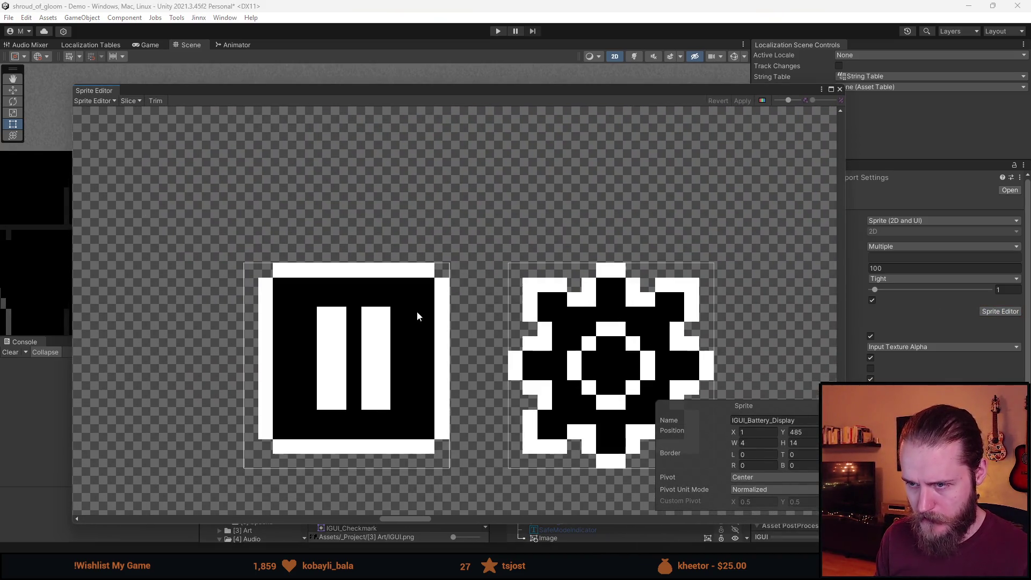
click(417, 311)
mouse_move(450, 263)
mouse_down()
mouse_move(475, 248)
mouse_move(479, 231)
mouse_up()
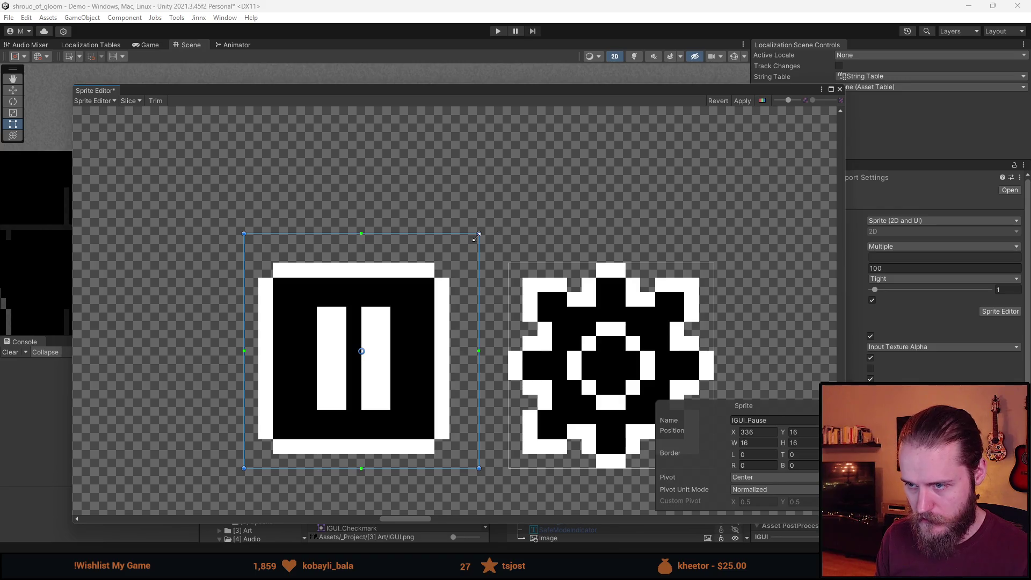
drag(391, 384, 340, 345)
key(ctrl+z)
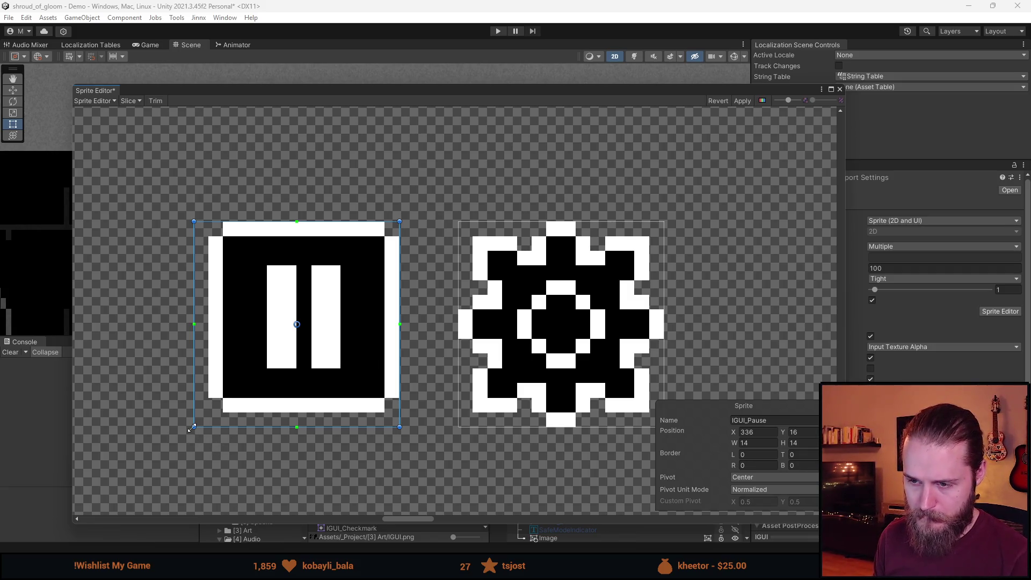
mouse_move(192, 429)
mouse_down()
mouse_move(180, 454)
mouse_move(164, 456)
mouse_up()
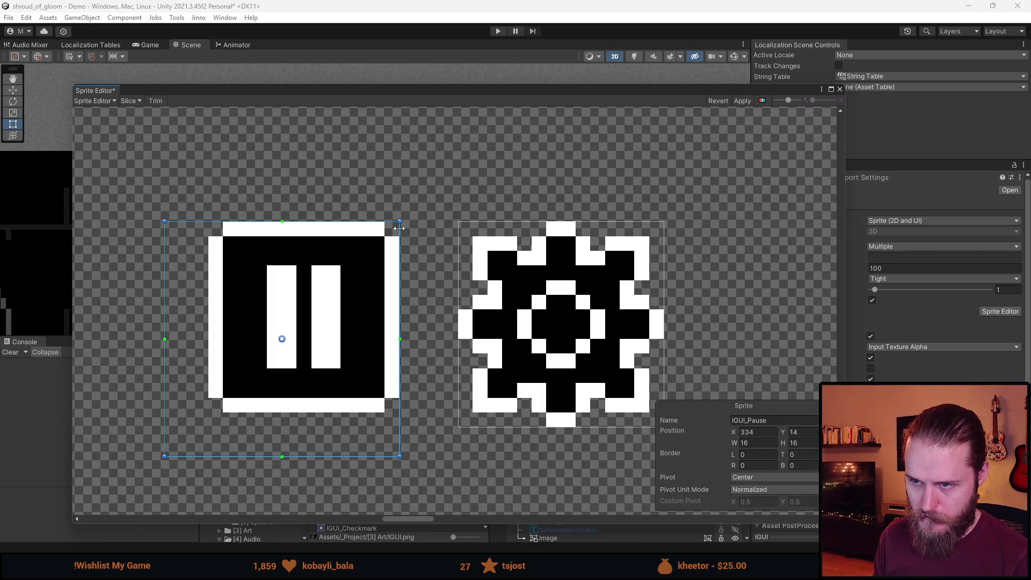
drag(401, 221, 430, 192)
Enlarge IGUI_Cogwheel to 18 by 18 at X 352 and apply the slices
click(658, 240)
drag(664, 221, 693, 191)
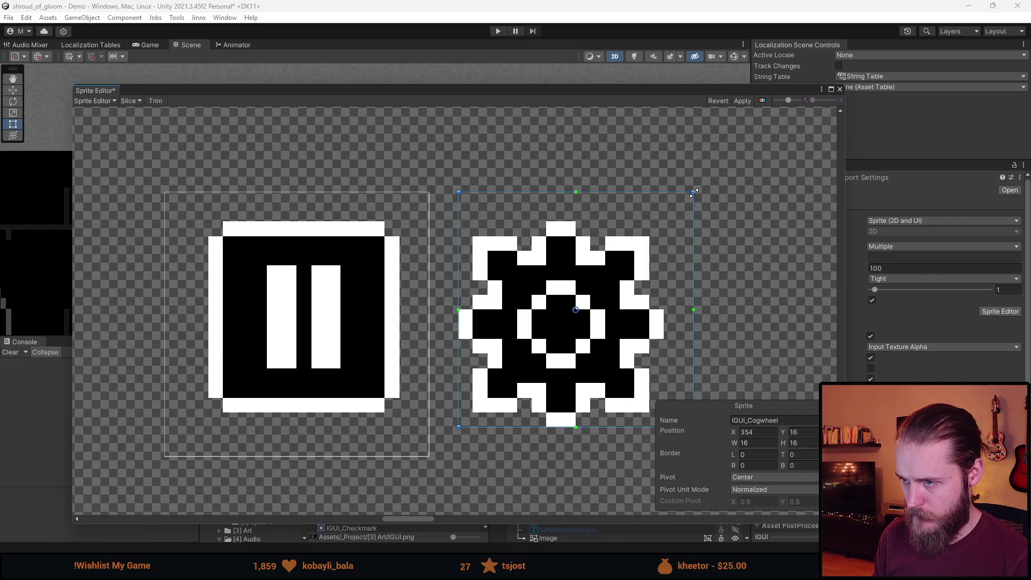
drag(459, 428, 442, 455)
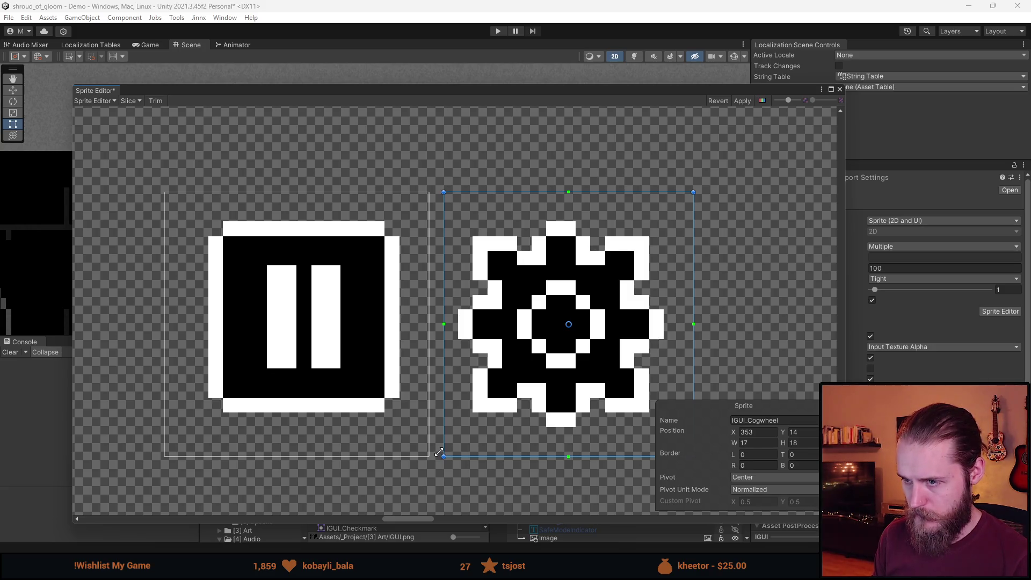
drag(439, 453, 434, 451)
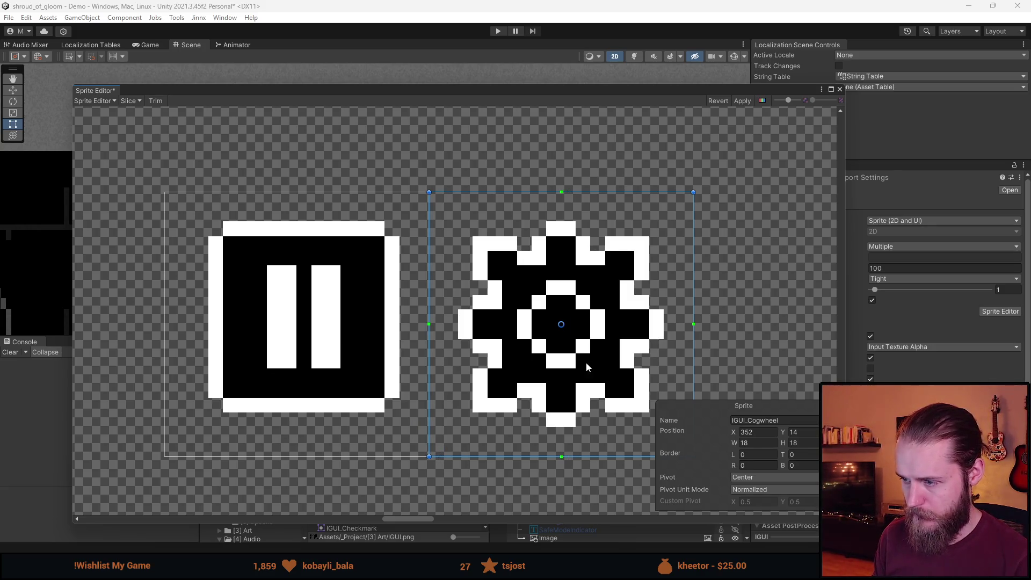
click(369, 375)
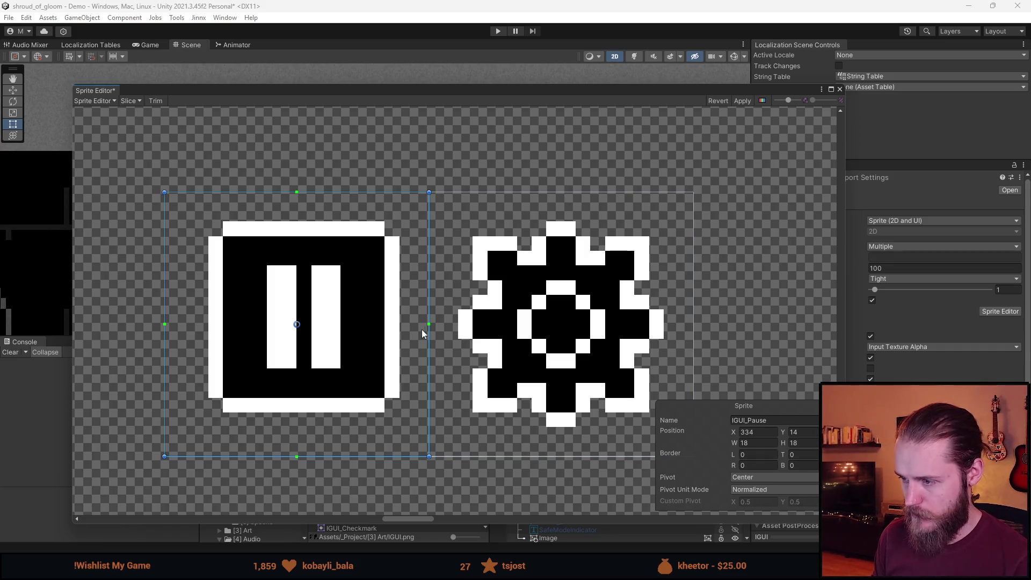
scroll(422, 330, down, 3)
click(747, 101)
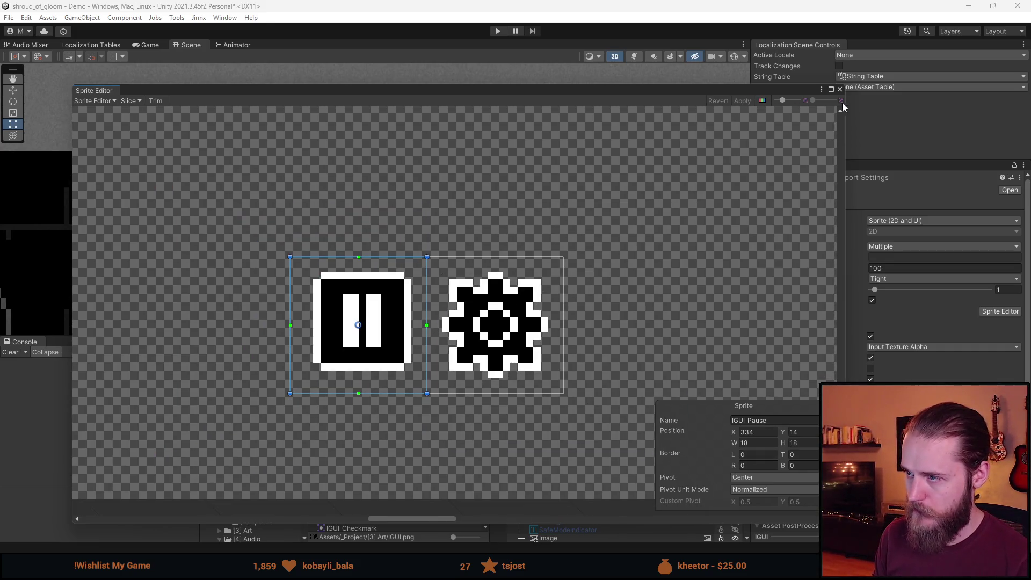
click(841, 89)
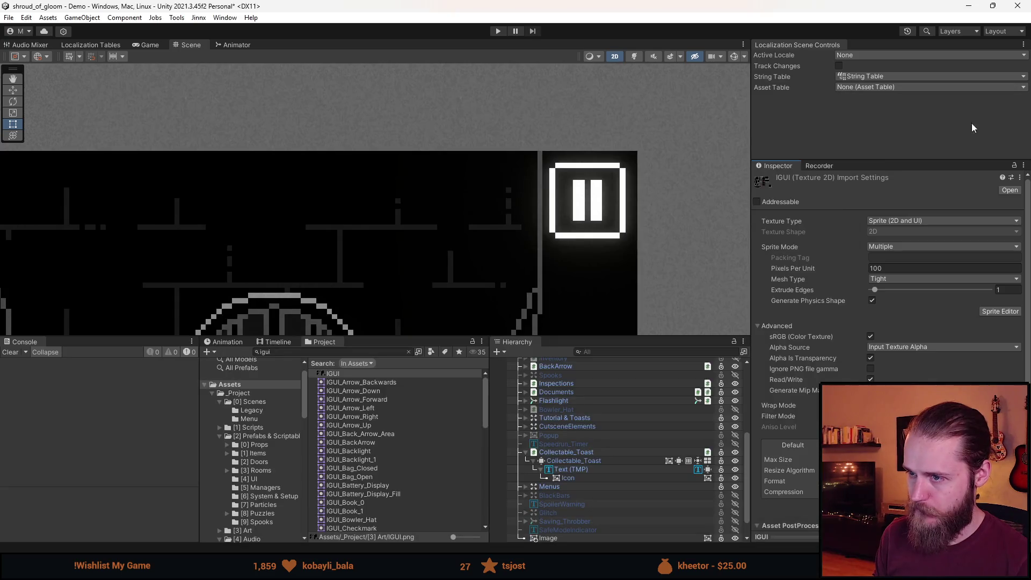
Collapse the Collectable_Toast group, select the pause Image and nudge it up-right
click(609, 476)
click(609, 468)
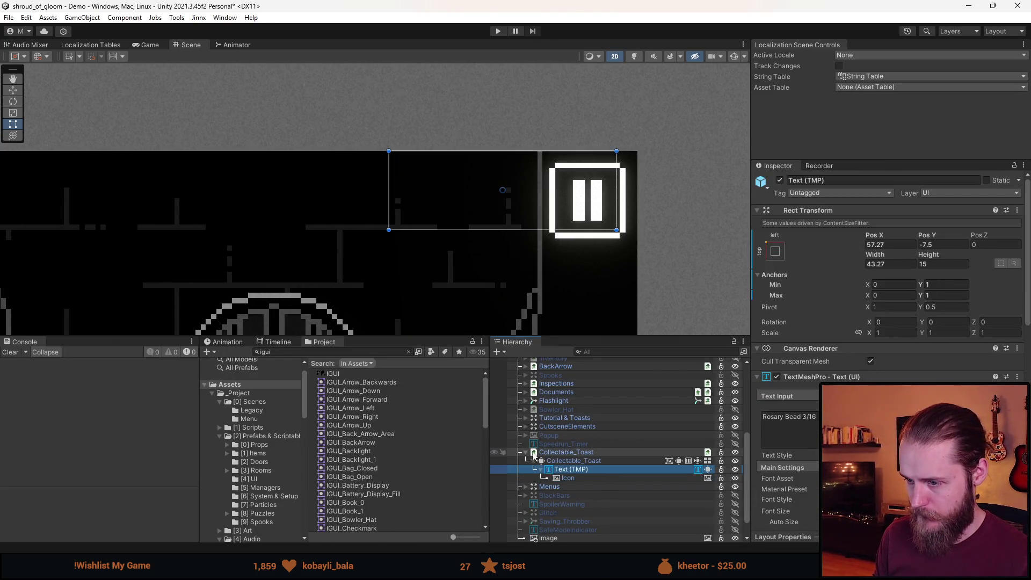
click(577, 452)
click(526, 452)
click(559, 513)
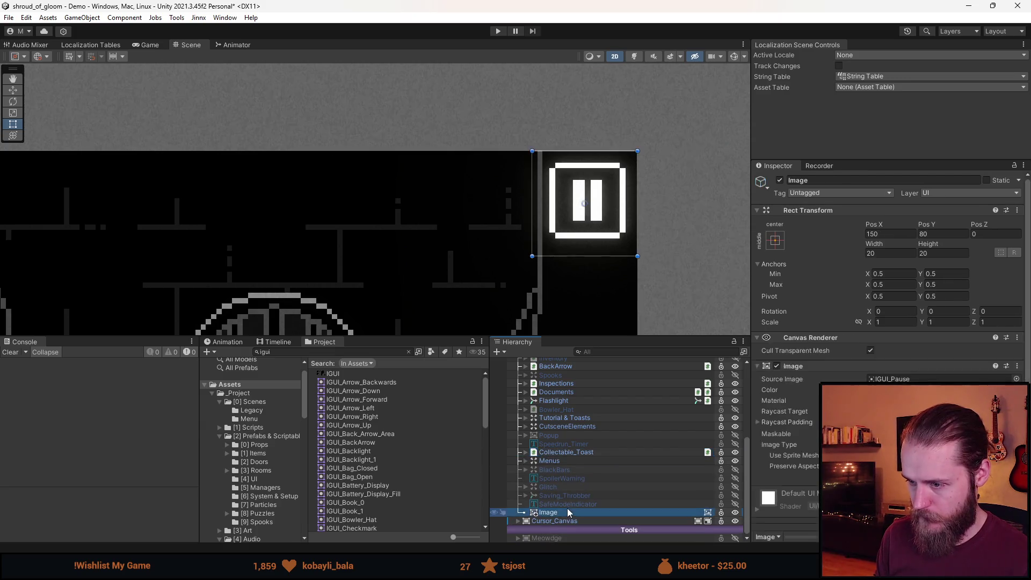
scroll(642, 193, up, 5)
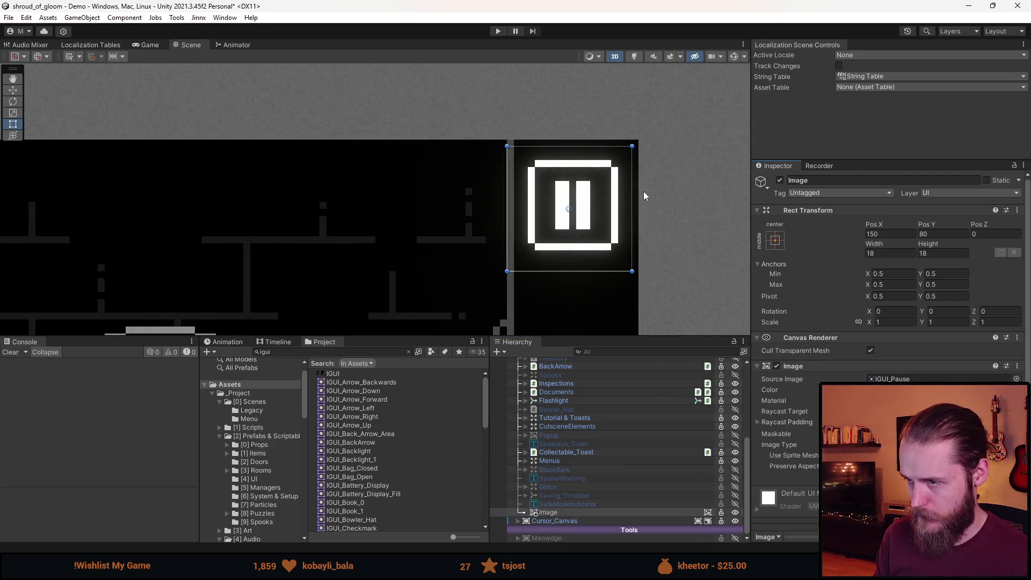
key(w)
drag(555, 215, 563, 200)
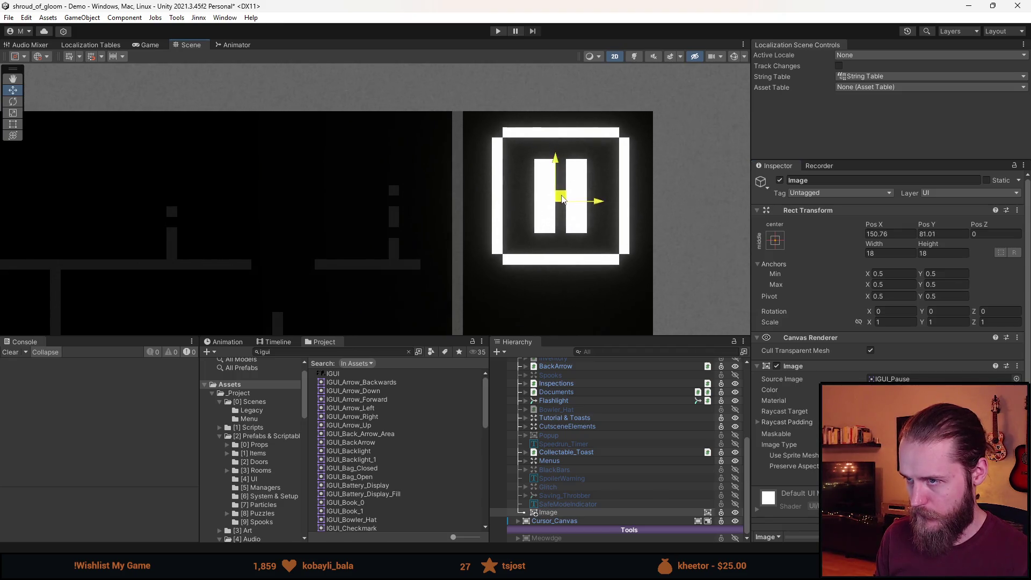
Set the pause icon's Rect Transform to Pos X 151, Pos Y 81
key(t)
click(885, 234)
text(150)
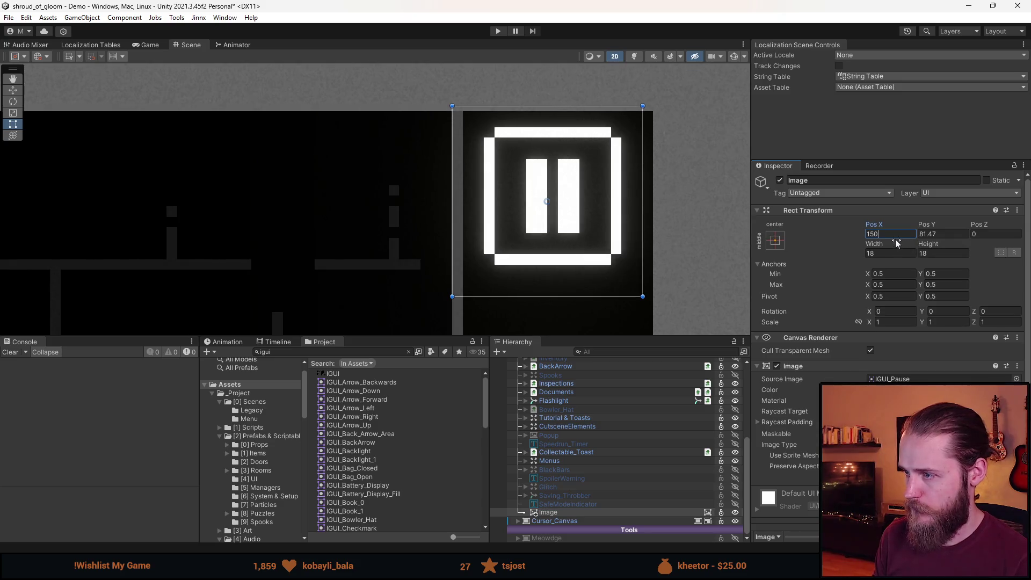
key(BackSpace)
text(1)
click(948, 234)
drag(948, 235, 925, 236)
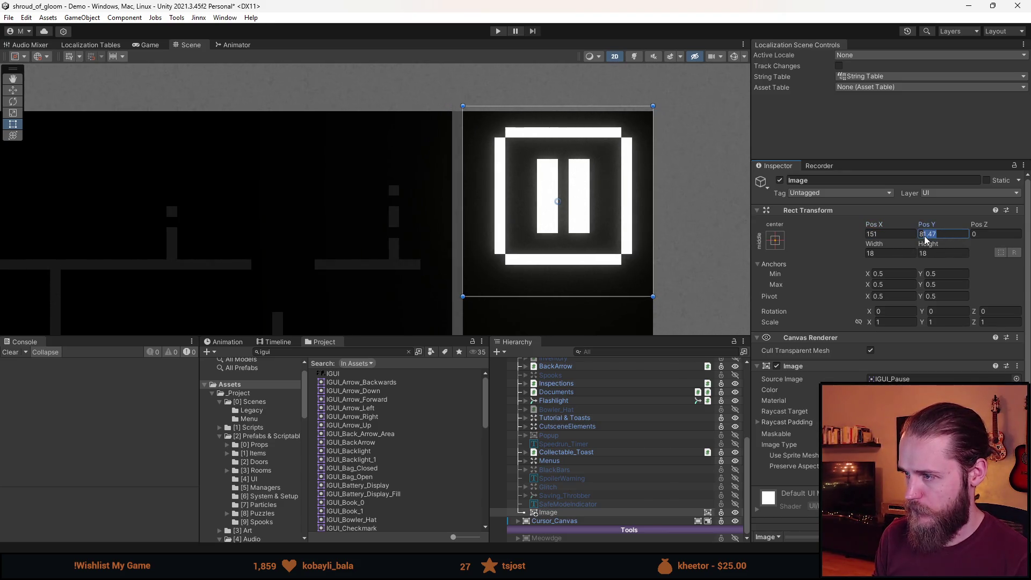
text(1)
key(Return)
scroll(640, 191, down, 5)
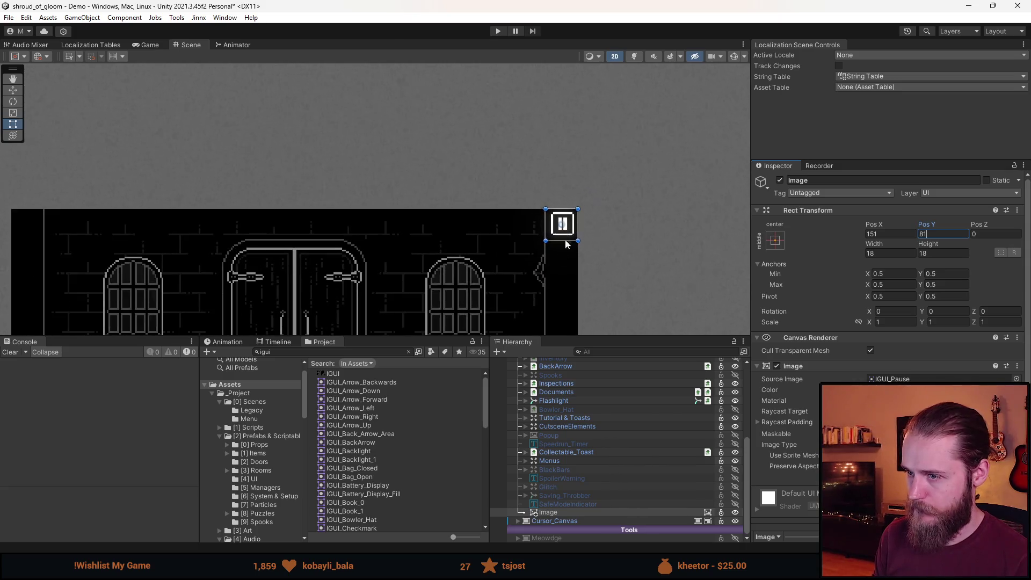
scroll(640, 191, up, 3)
scroll(628, 194, down, 3)
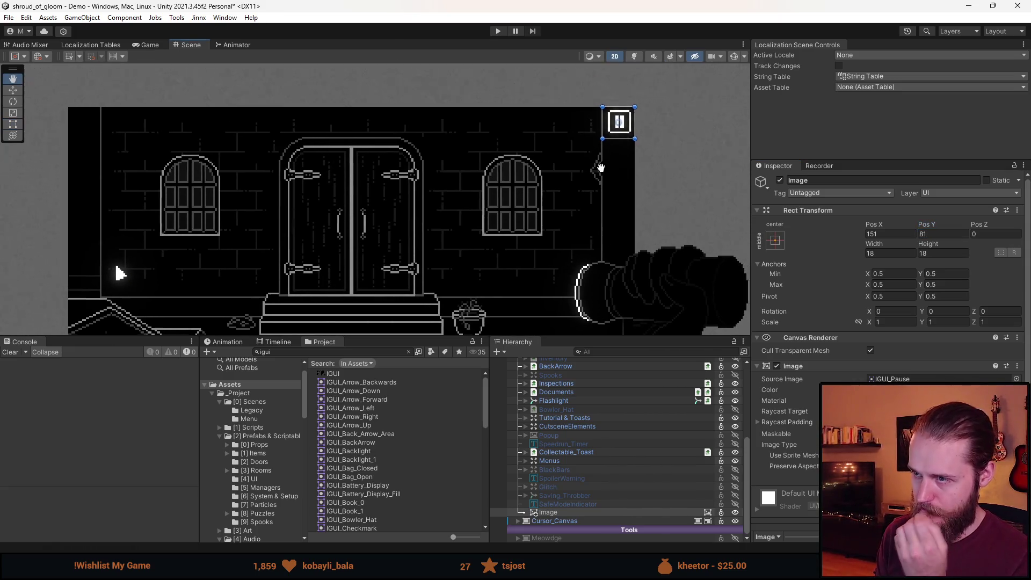
scroll(891, 348, down, 1)
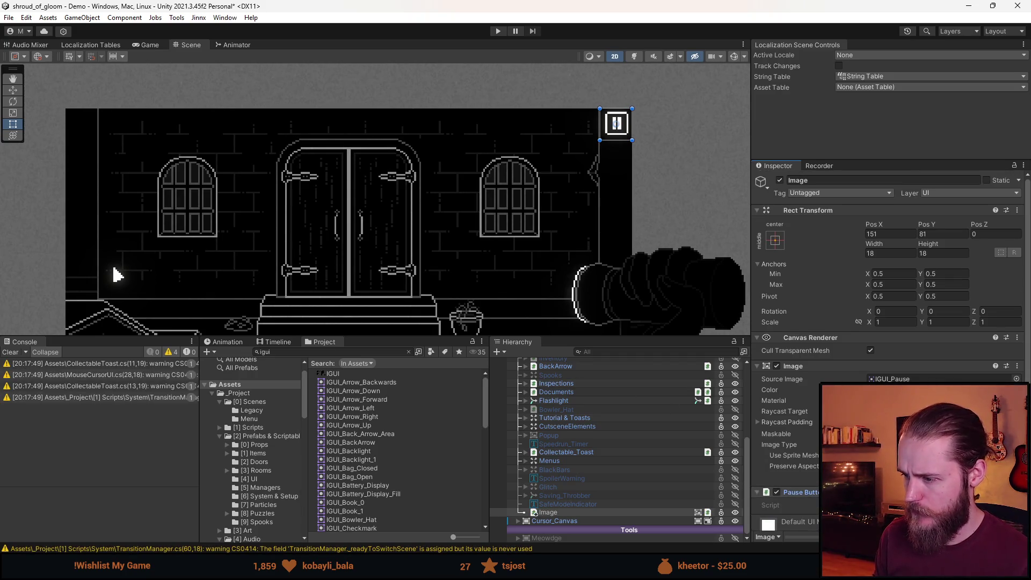
Open PauseButton.cs and strip the unused System usings and template Start/Update methods
click(860, 505)
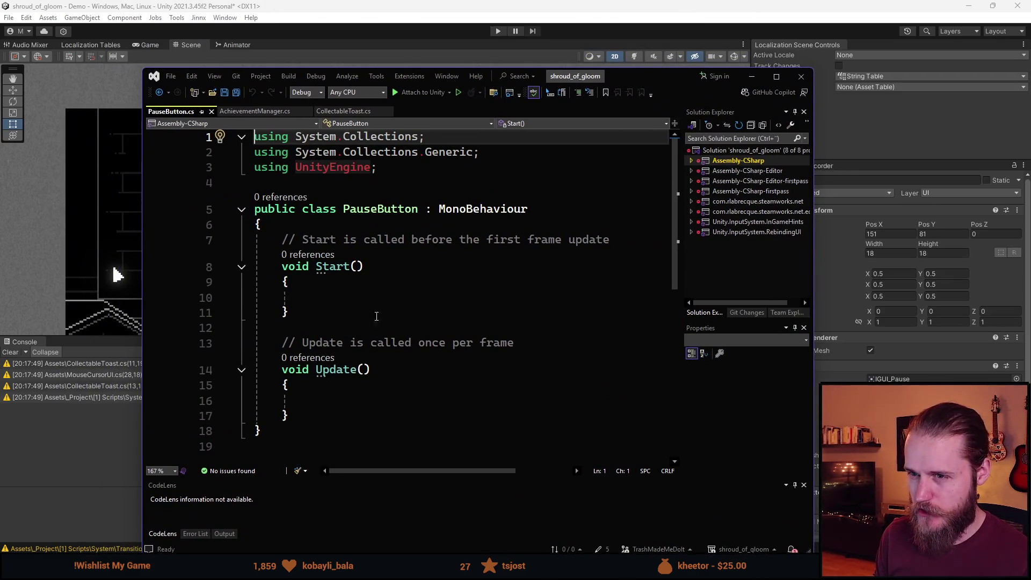
key(alt+Tab)
double_click(859, 505)
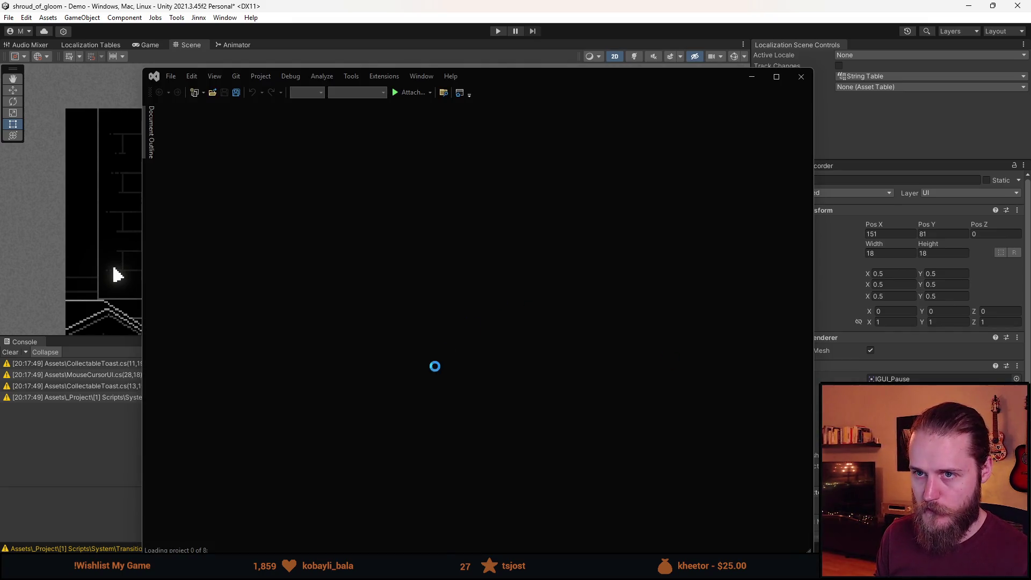
click(432, 334)
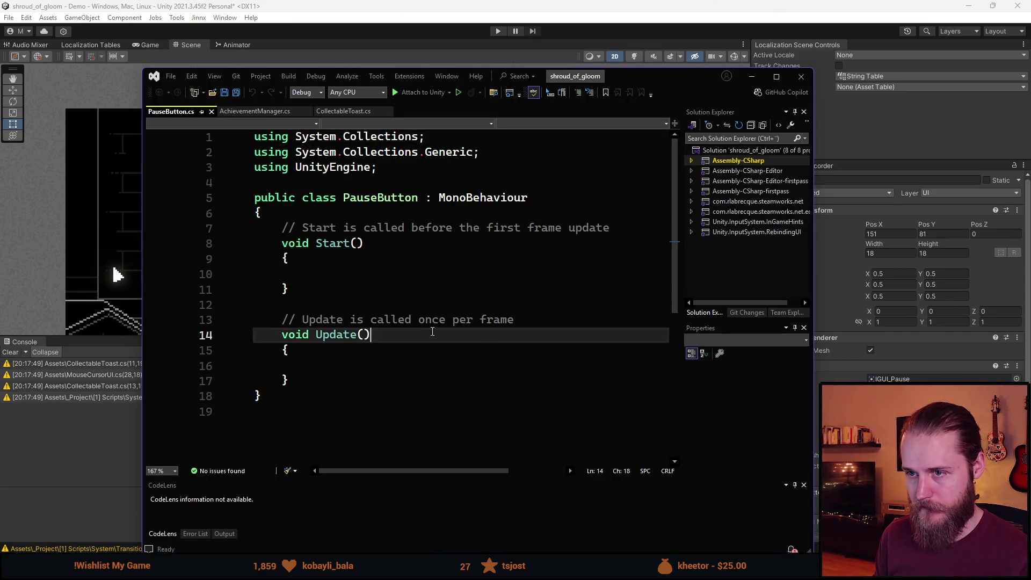
key(ctrl+r)
key(ctrl+g)
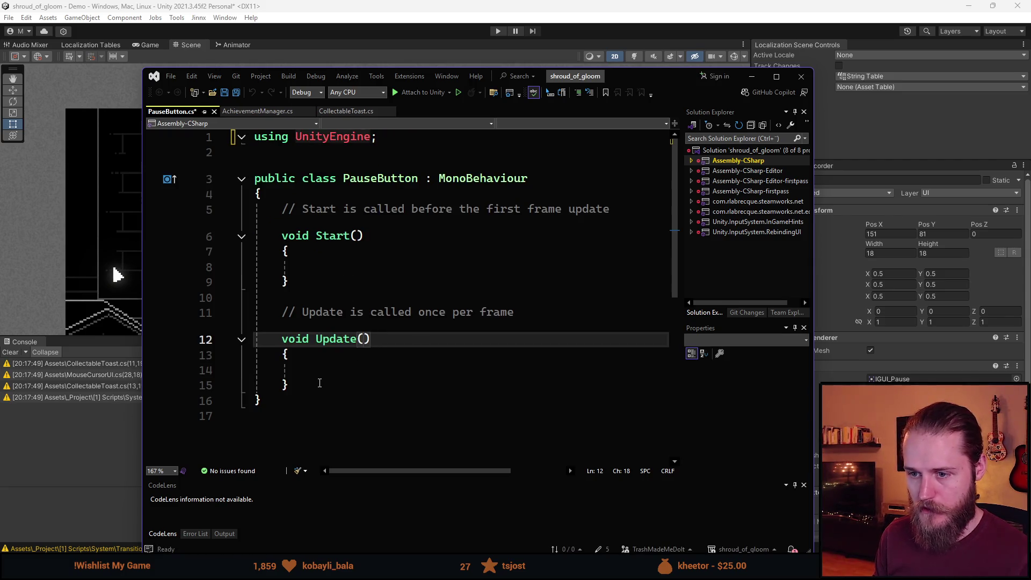
click(291, 214)
key(Delete)
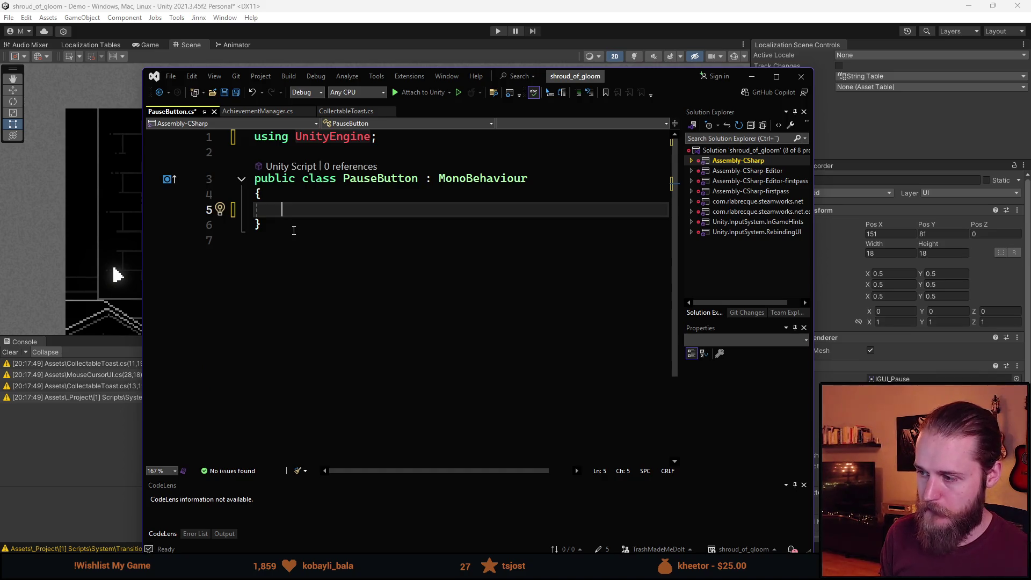
Add a 'private Image _image;' field using the UI Image type
text(private )
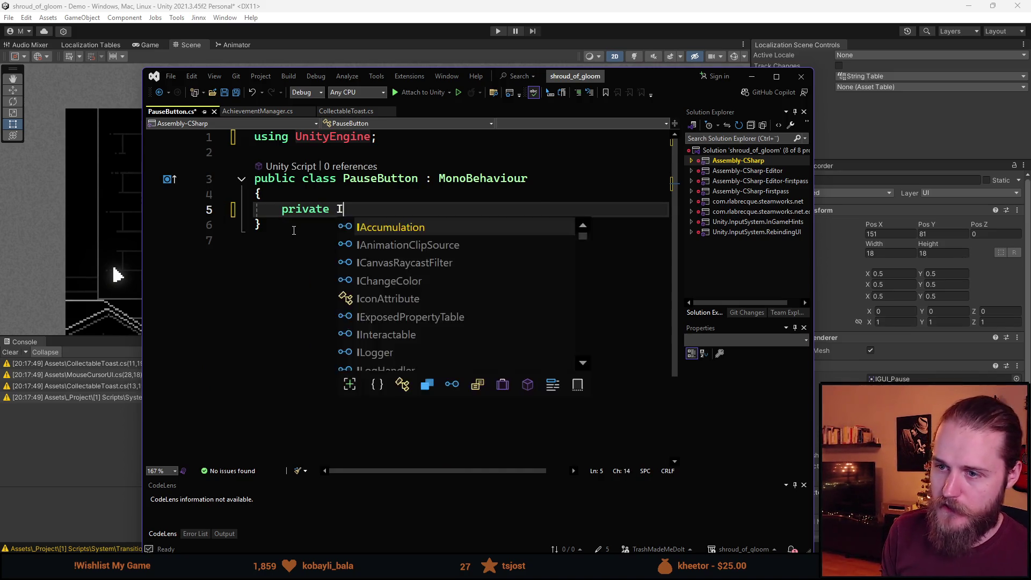
text(Image)
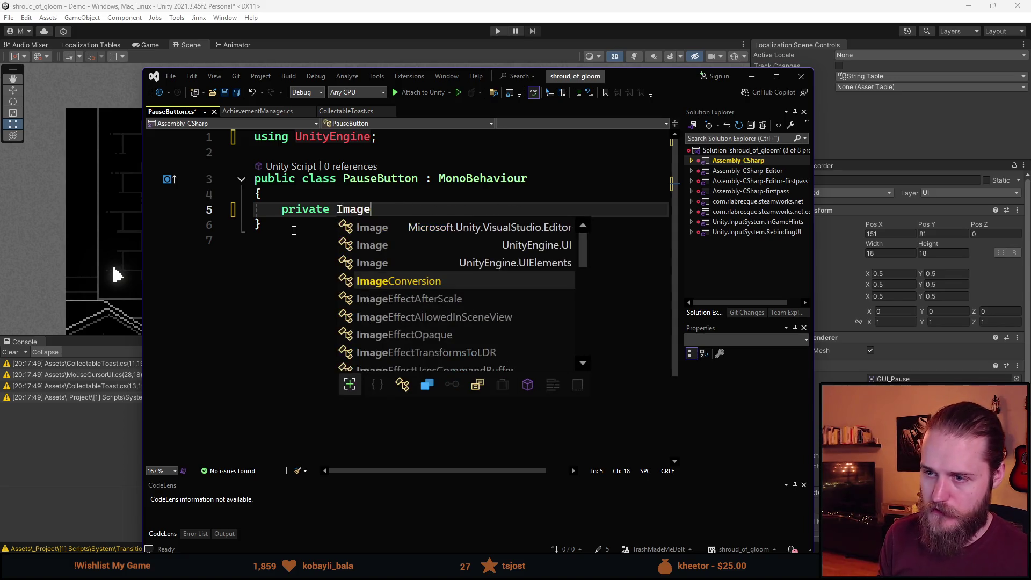
key(space)
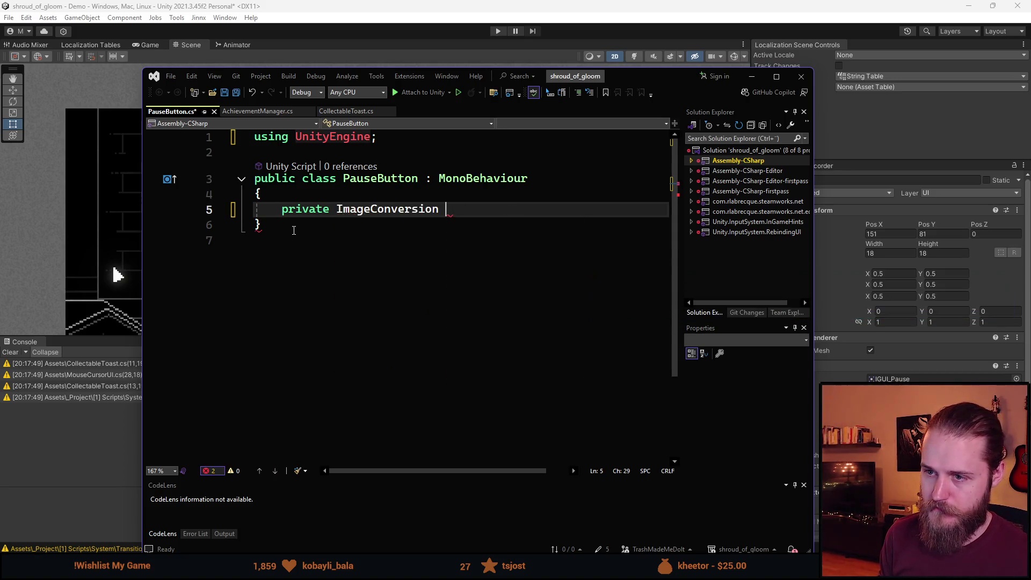
key(ctrl+BackSpace)
text(Image)
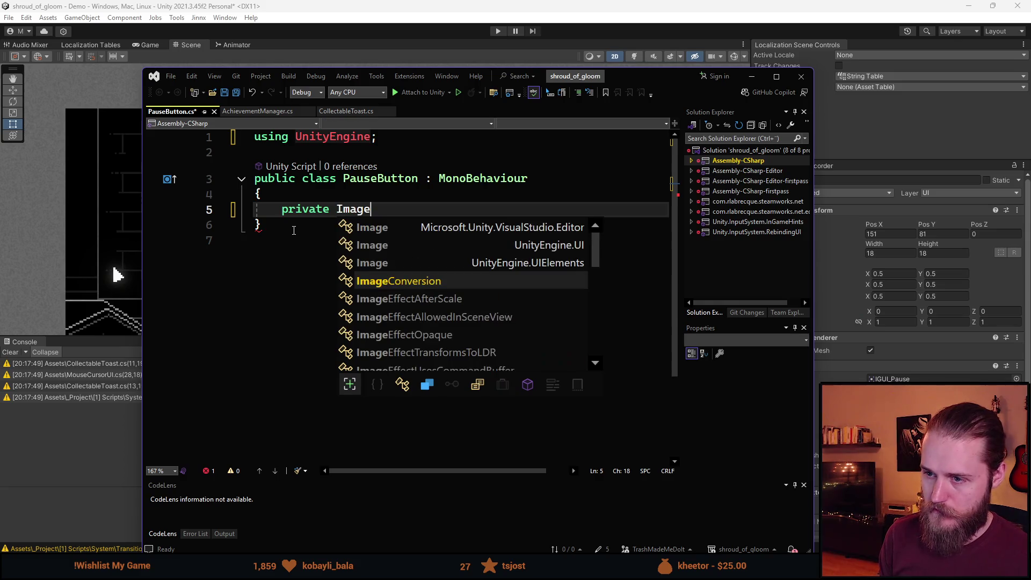
key(Up)
key(Up)
key(Tab)
text(_image;)
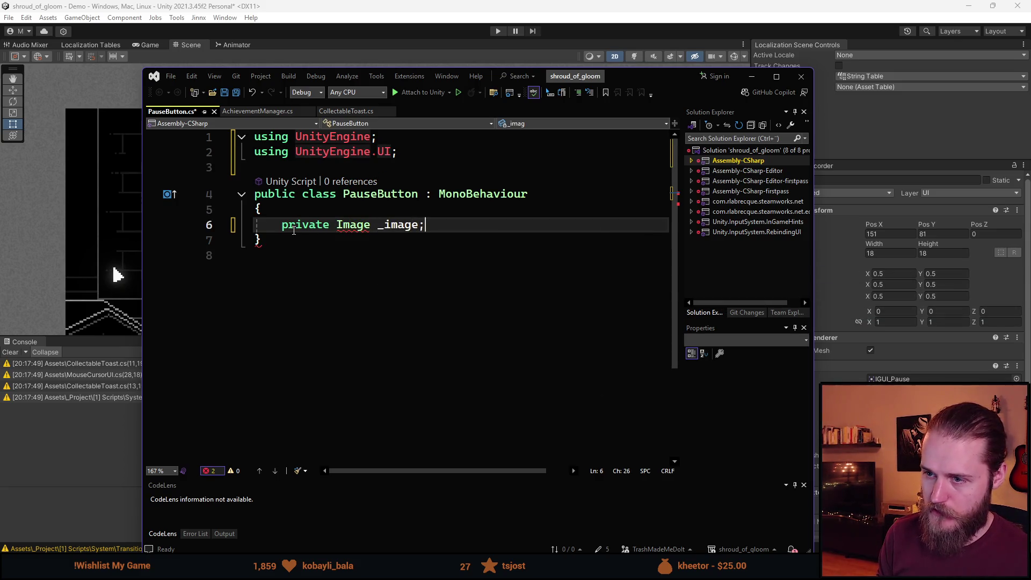
key(Return)
key(Return)
Add an Awake method assigning _image = GetComponent<Image>()
text(private void Awk)
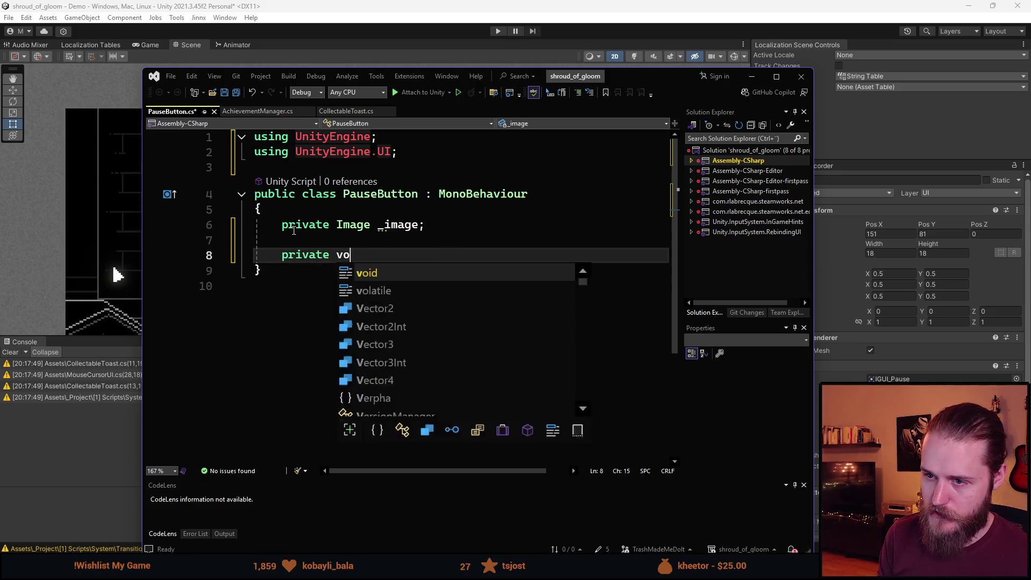
key(Tab)
text(_imag)
key(Tab)
key(Up)
key(Up)
key(Up)
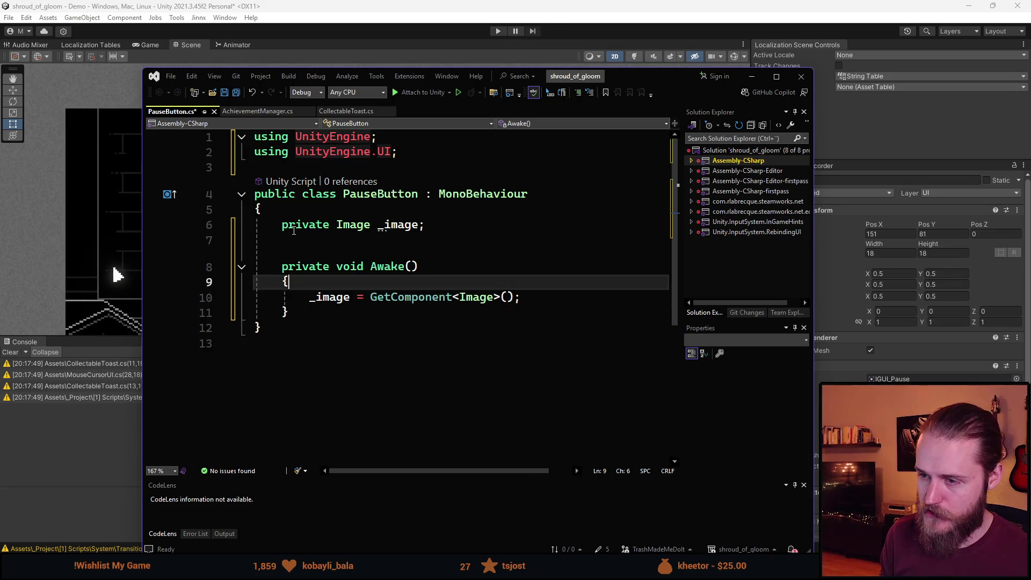
key(Return)
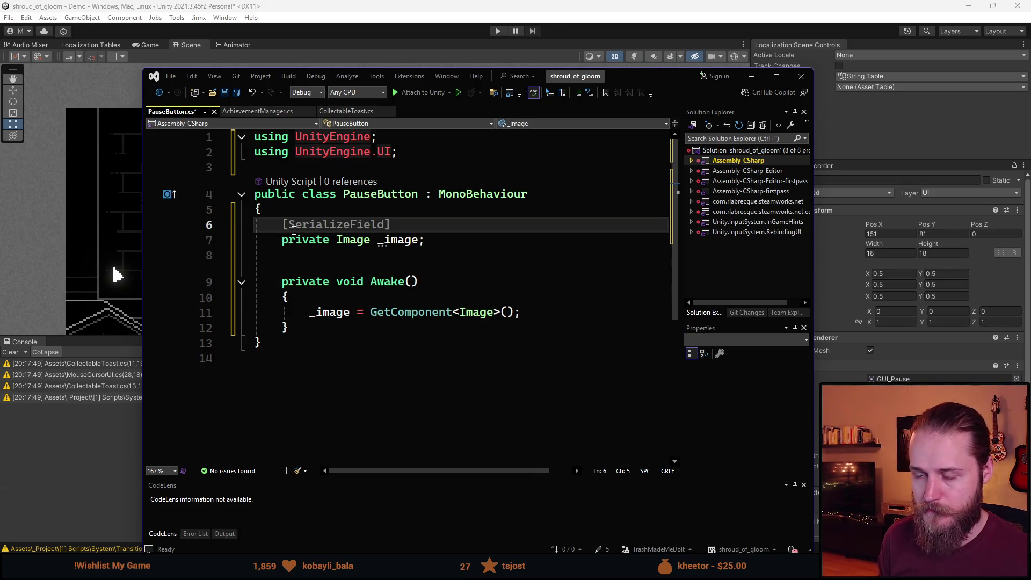
click(400, 328)
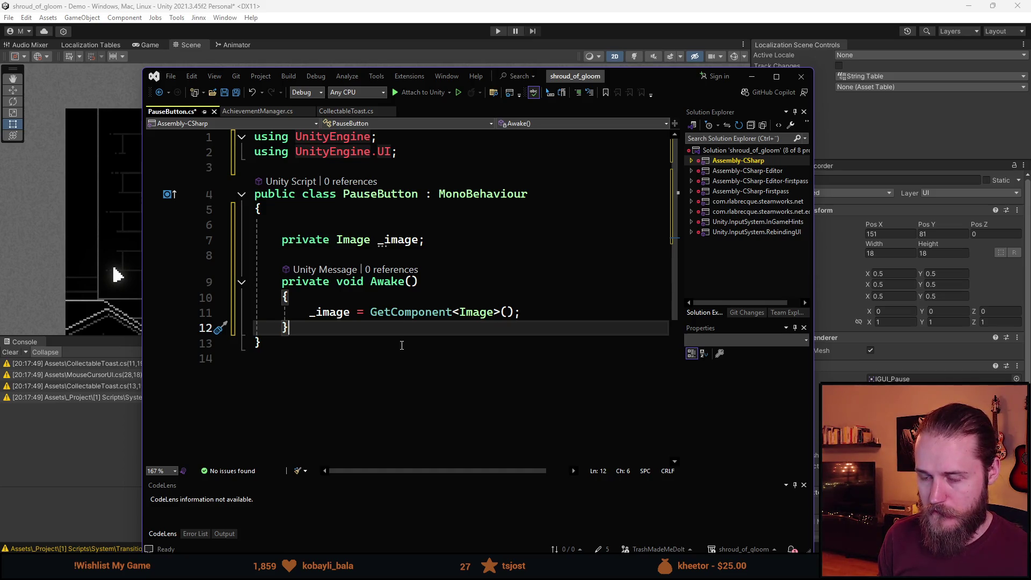
key(Return)
key(Return)
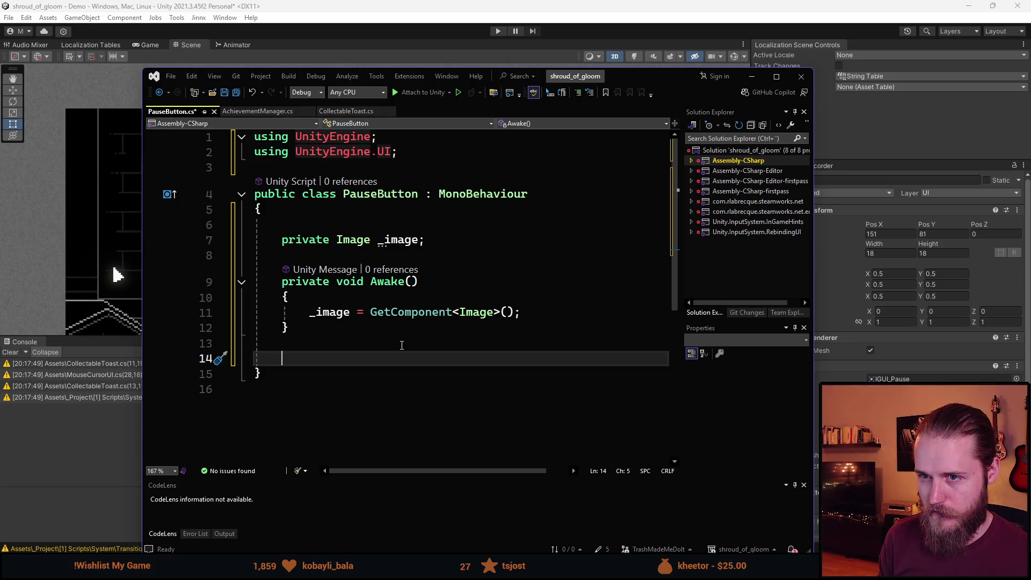
click(741, 138)
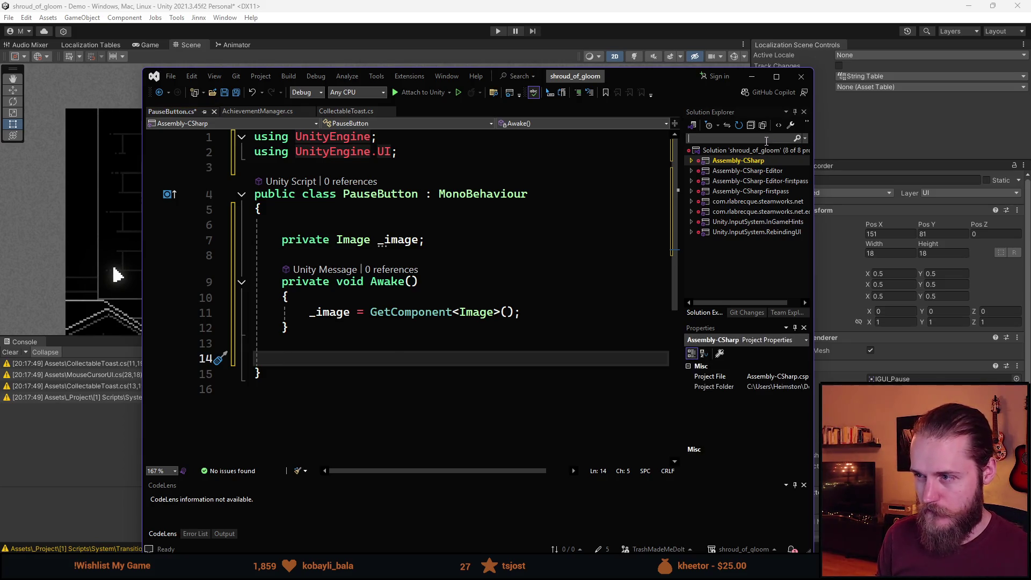
Find Interactable.cs via solution search, copy its OnPointerClick declaration, and return to PauseButton.cs
text(interactable)
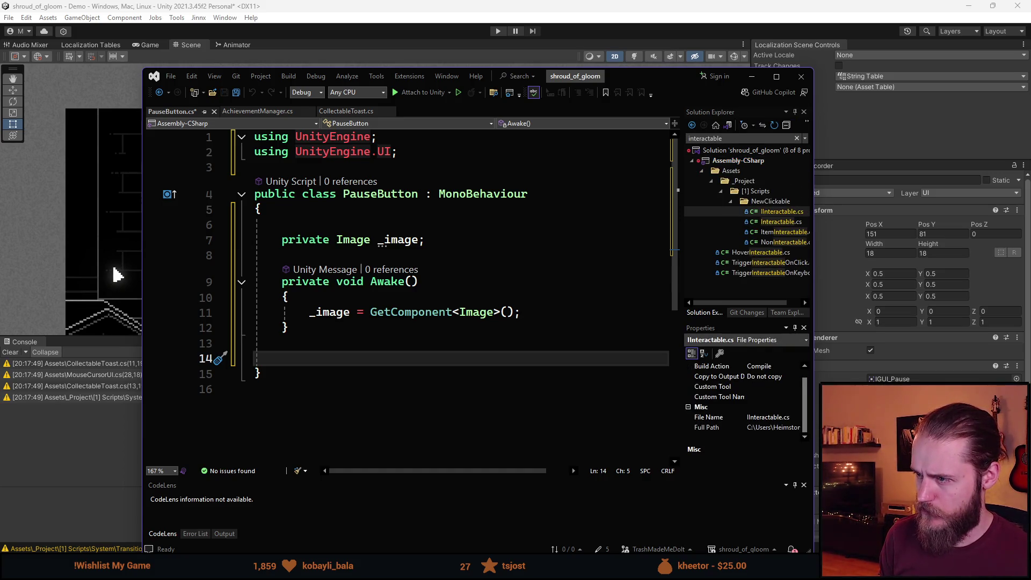
key(Down)
scroll(521, 242, down, 6)
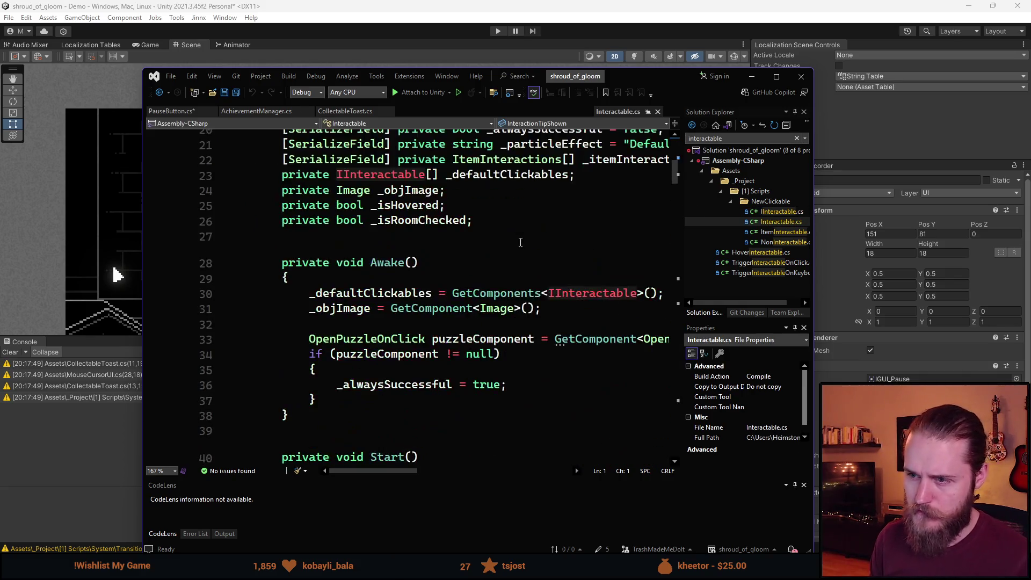
scroll(520, 243, down, 20)
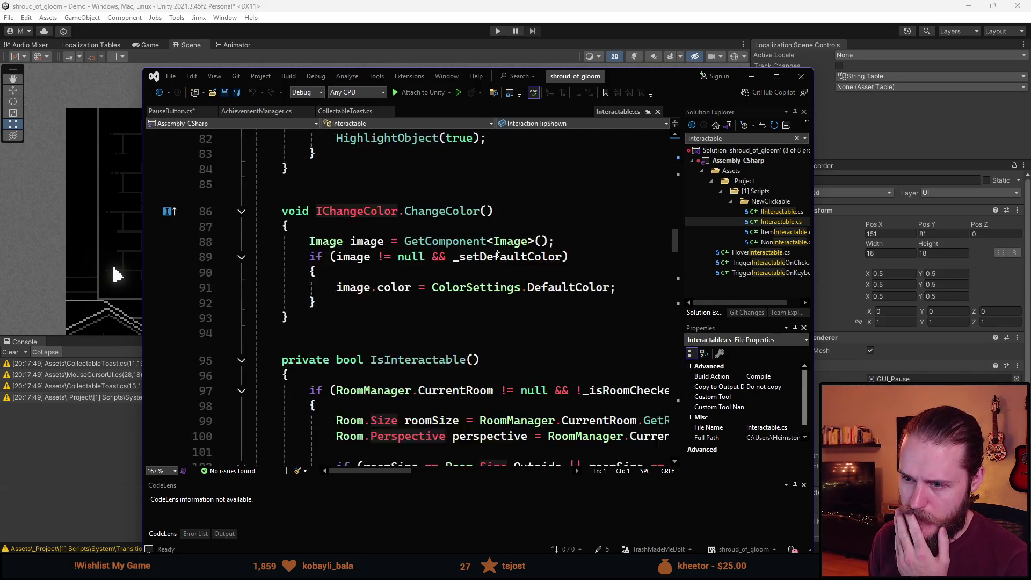
scroll(497, 255, down, 4)
scroll(498, 254, down, 2)
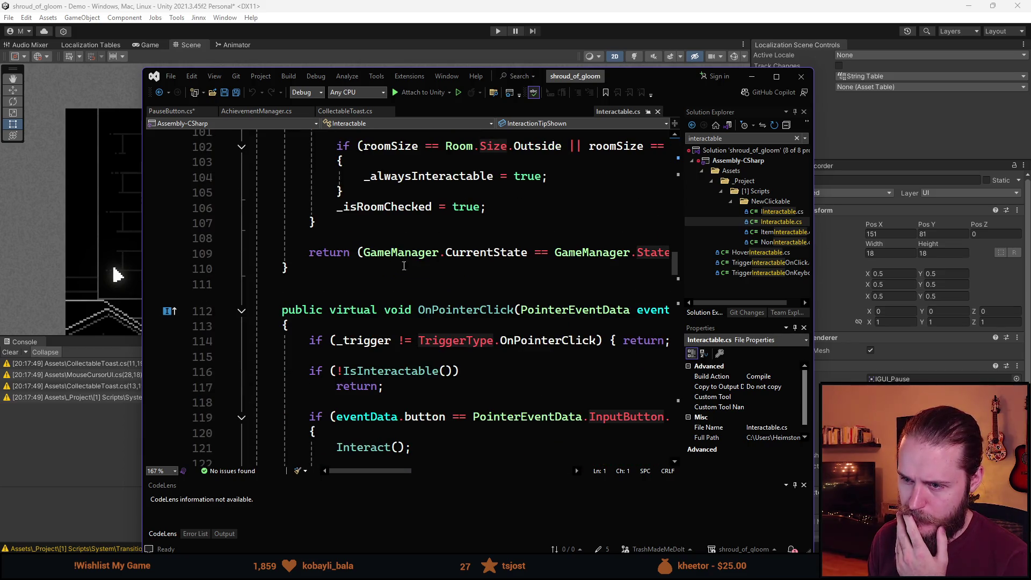
mouse_move(385, 472)
mouse_down()
mouse_move(405, 474)
mouse_move(390, 474)
mouse_up()
scroll(393, 371, down, 2)
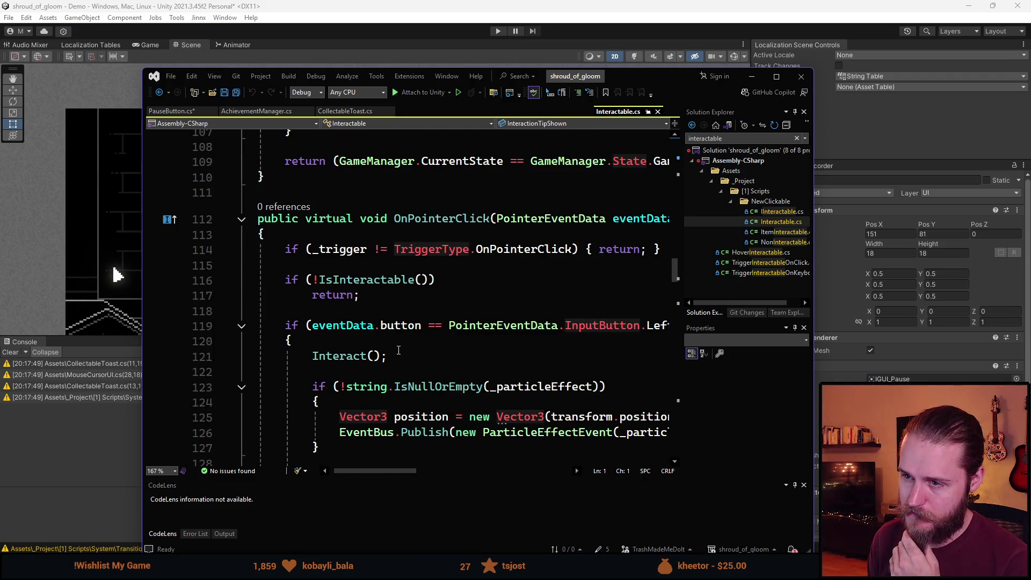
click(275, 226)
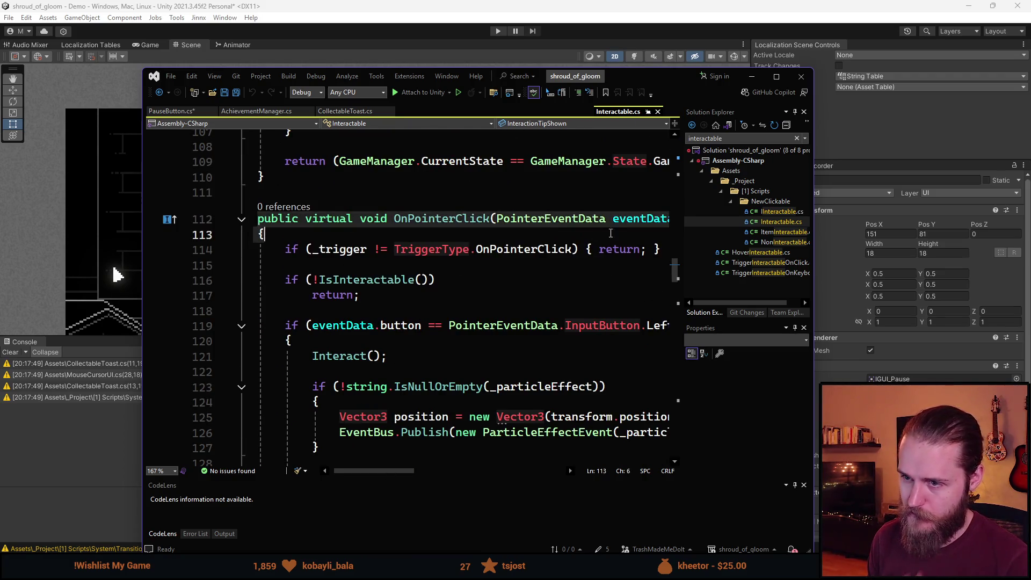
key(End)
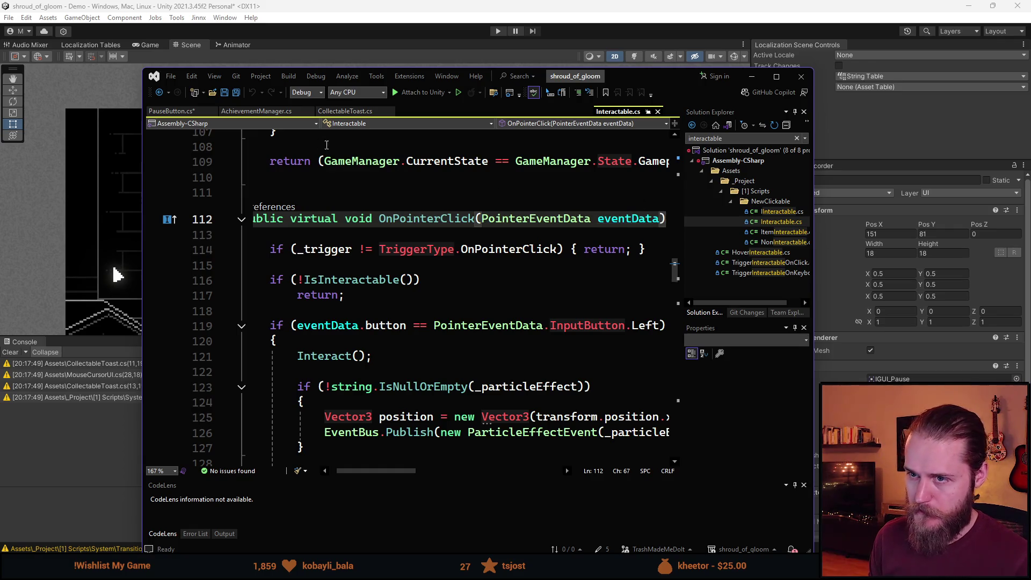
click(170, 111)
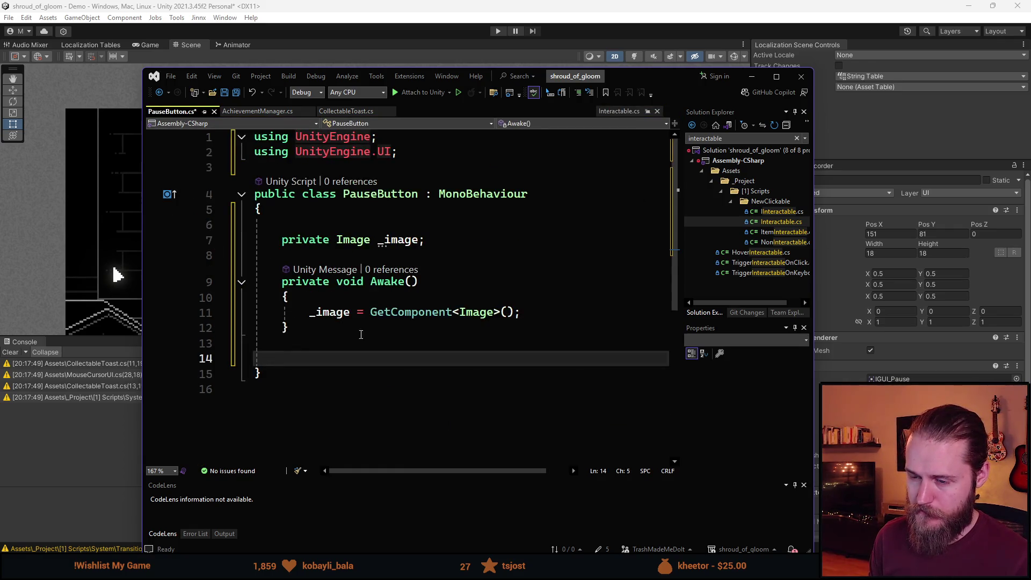
Paste the OnPointerClick declaration into PauseButton and give it a brace body
text(public virtual void OnPointerClick(PointerEventData eventData))
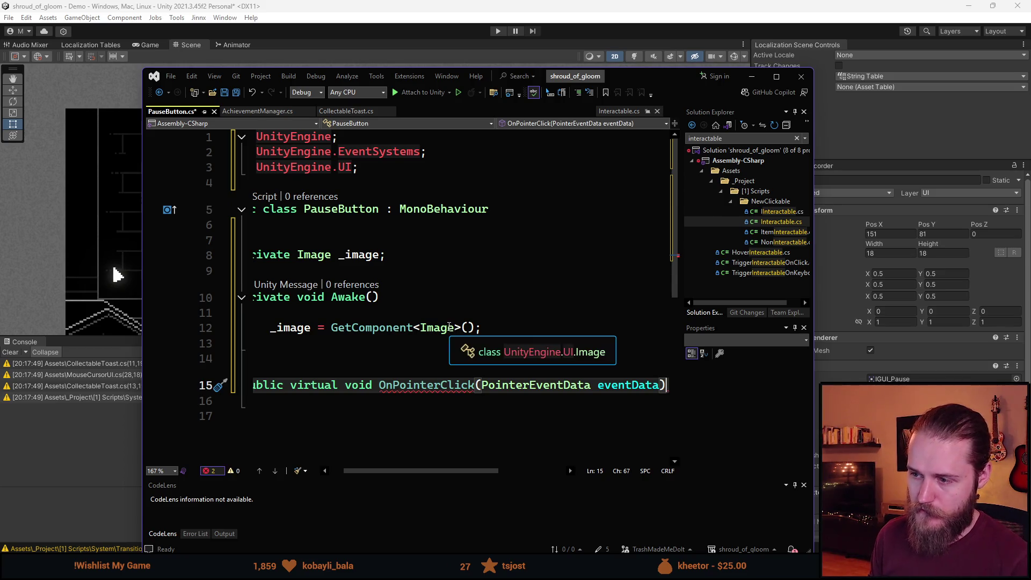
key(Return)
text({)
key(Return)
Make the PauseButton class implement IPointerClickHandler, IPointerEnterHandler and IPointerExitHandler
click(559, 211)
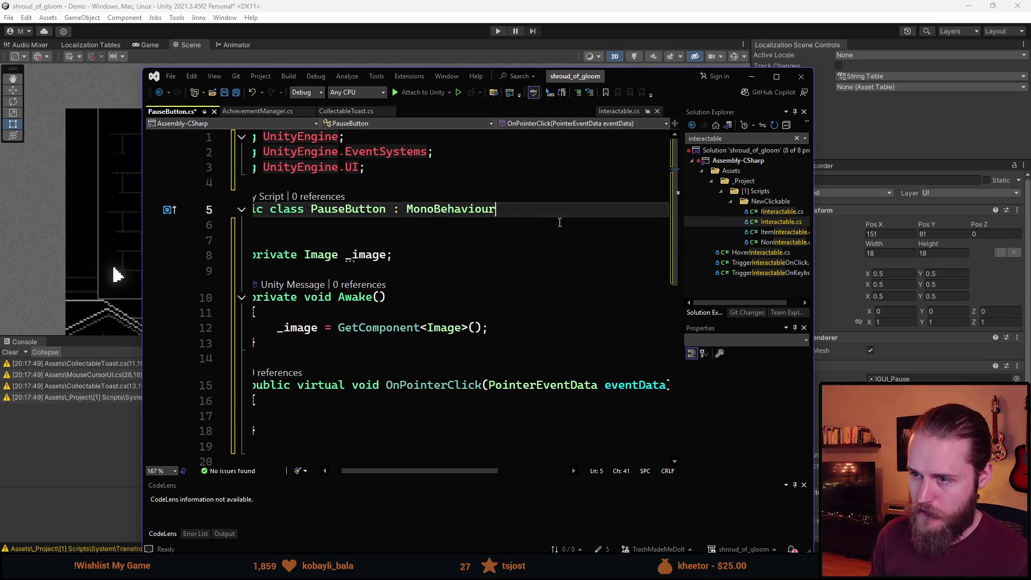
text(, IPo)
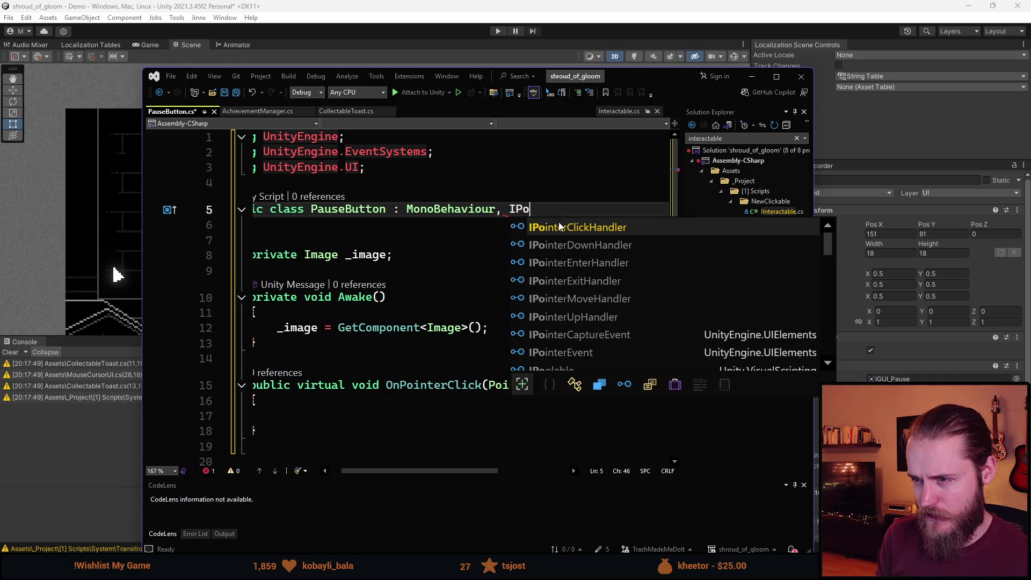
key(Tab)
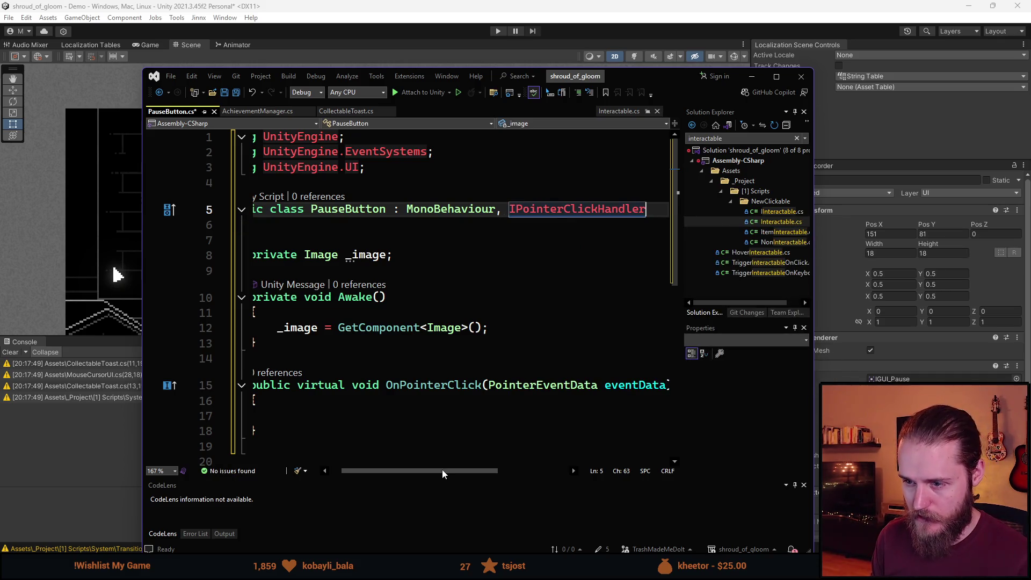
drag(437, 470, 392, 476)
scroll(381, 400, down, 1)
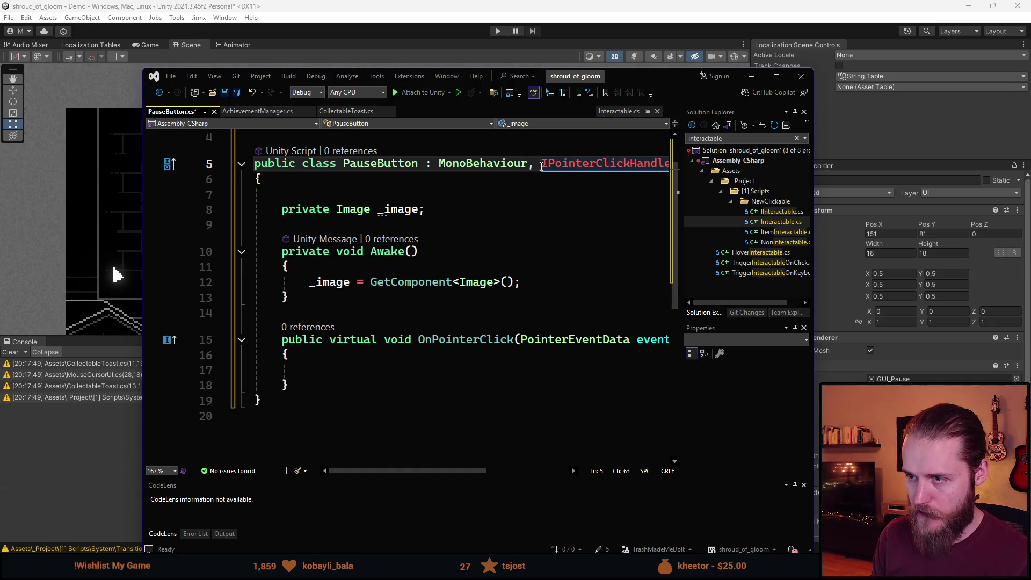
scroll(505, 338, up, 1)
key(End)
text(, IP)
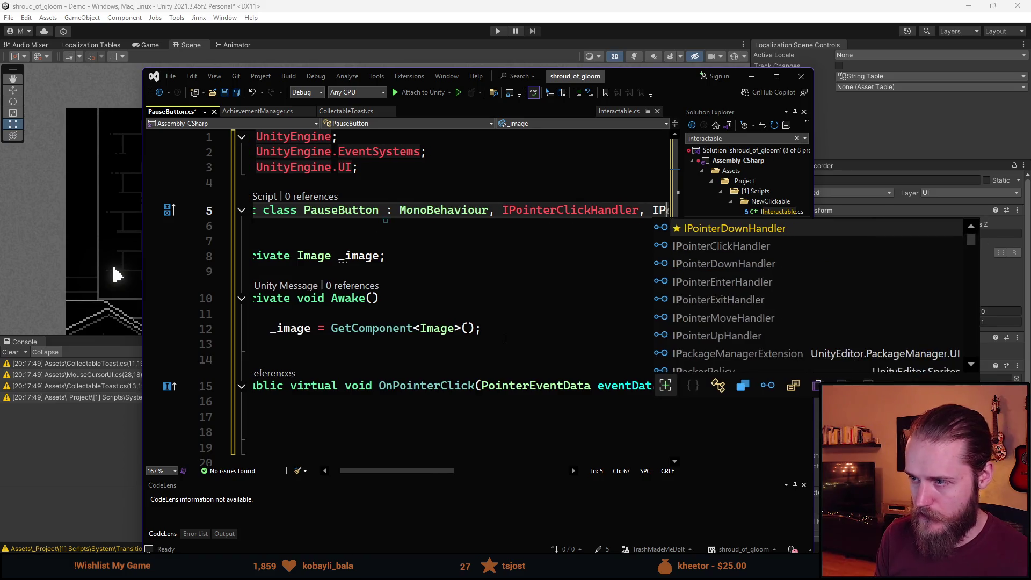
key(Down)
key(Down)
key(Down)
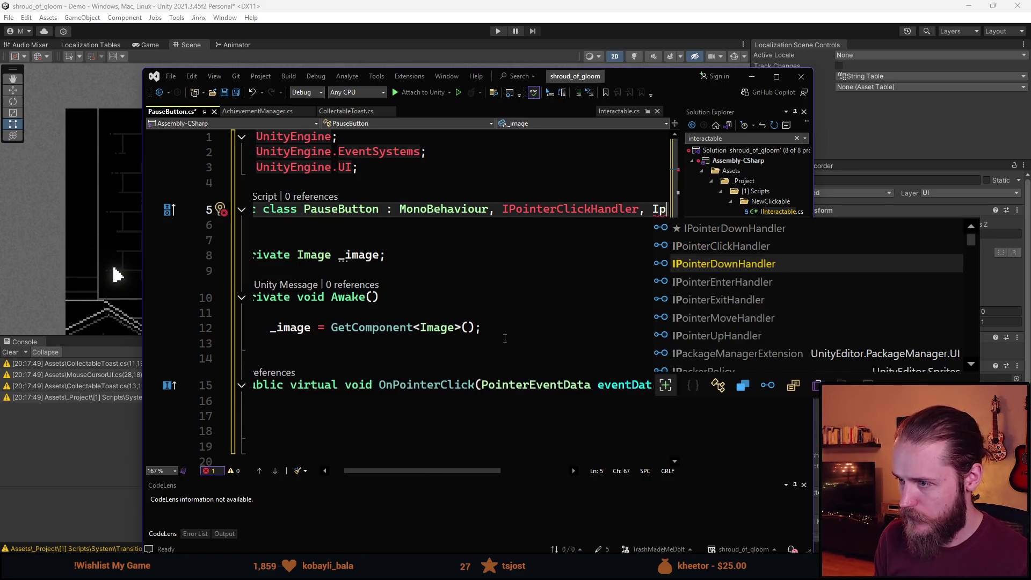
key(Tab)
text(, Ipo)
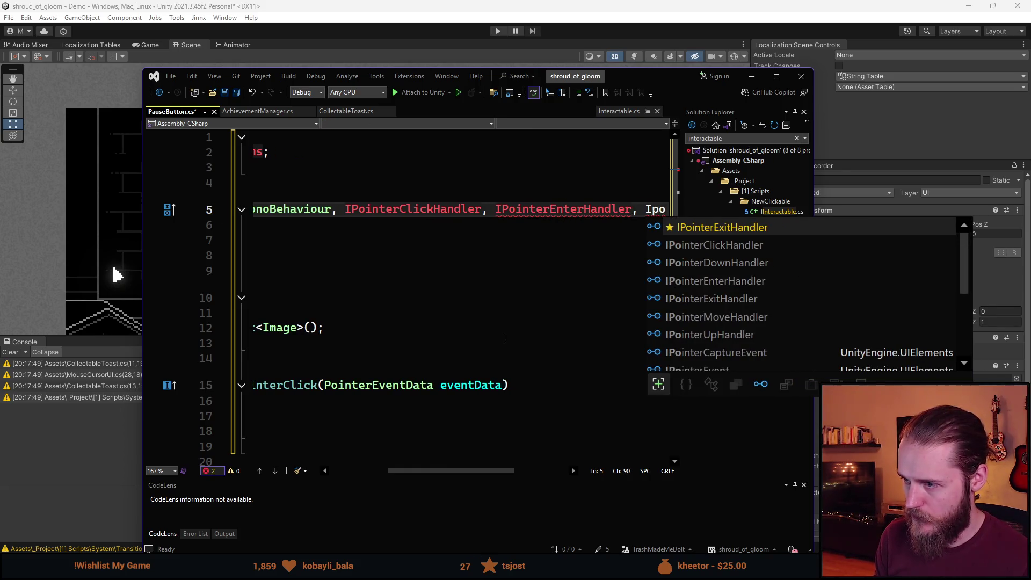
key(Tab)
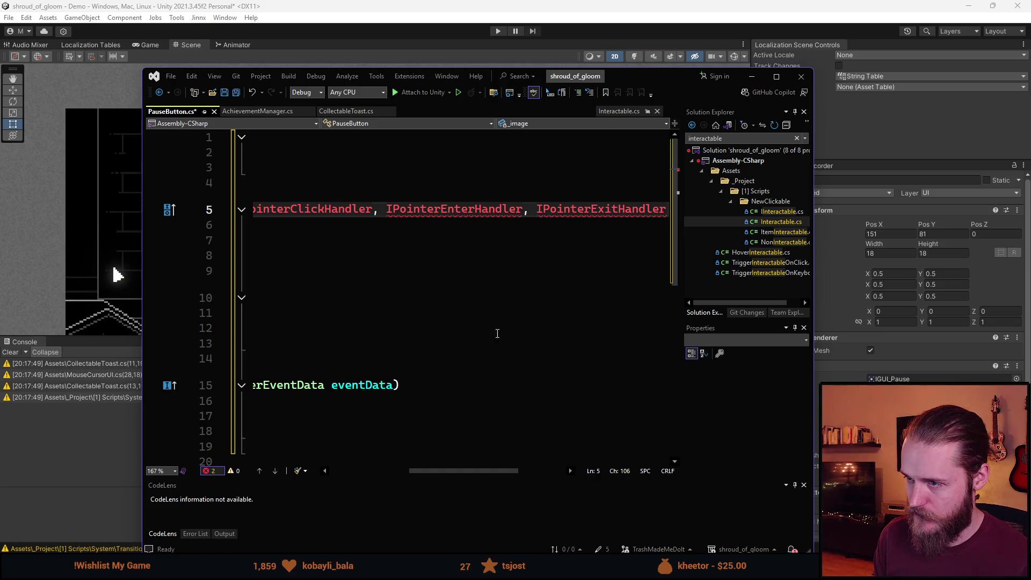
Add blank lines below OnPointerClick and remove 'virtual' from its signature
mouse_move(430, 471)
mouse_down()
mouse_move(476, 475)
mouse_move(301, 381)
mouse_up()
scroll(314, 344, down, 2)
click(326, 331)
key(Return)
key(Return)
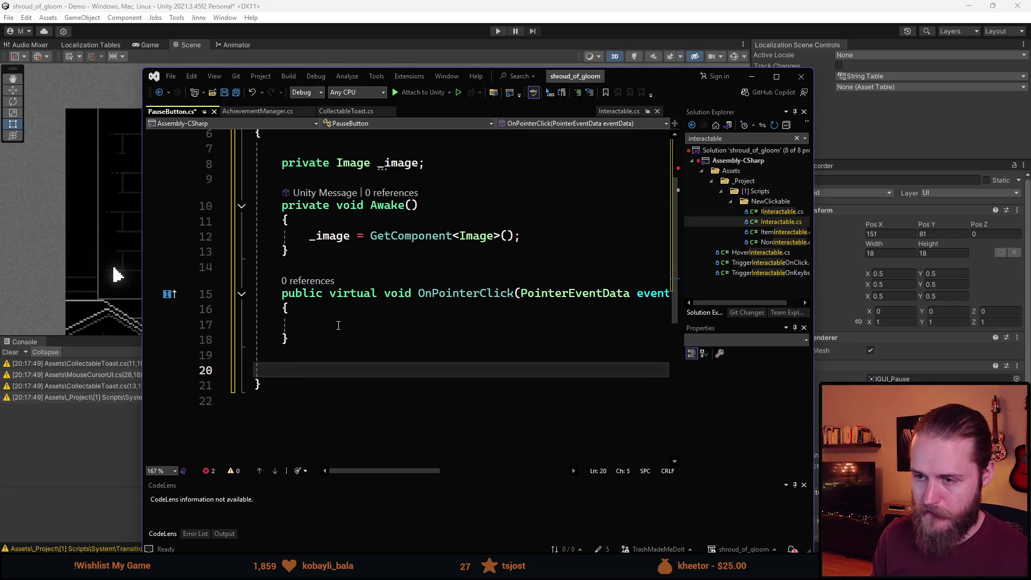
double_click(347, 294)
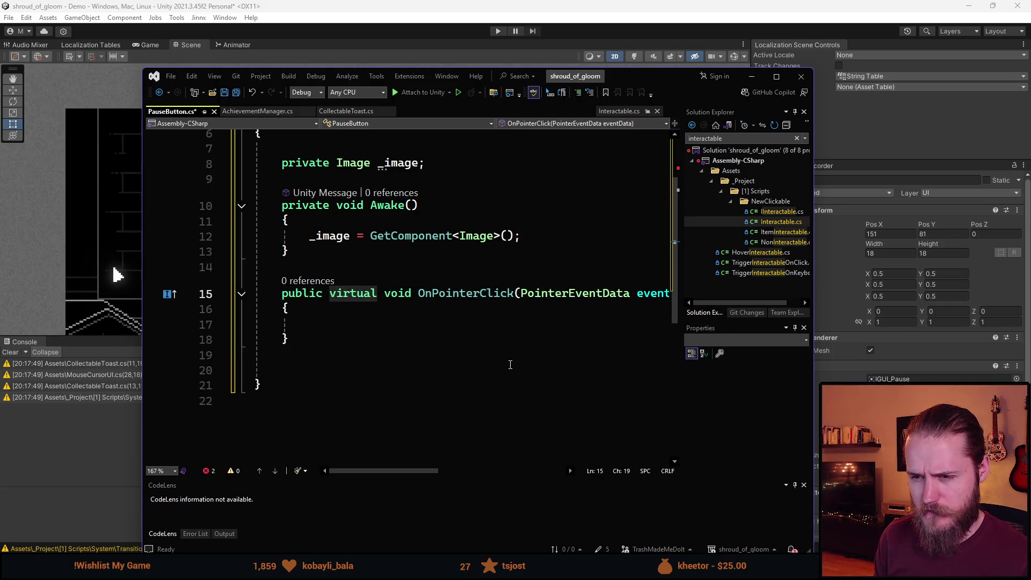
key(BackSpace)
key(BackSpace)
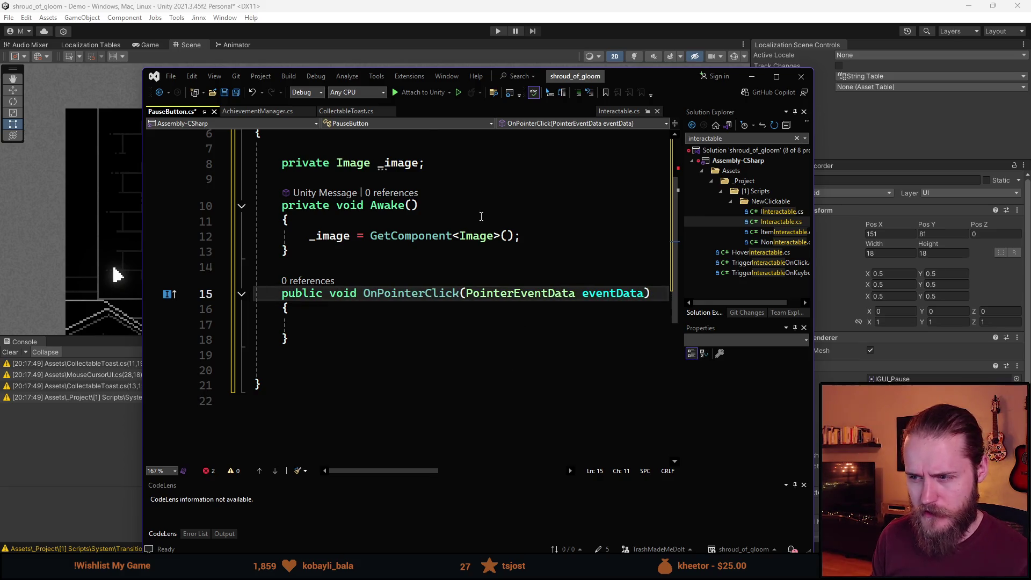
key(ctrl+minus)
key(ctrl+minus)
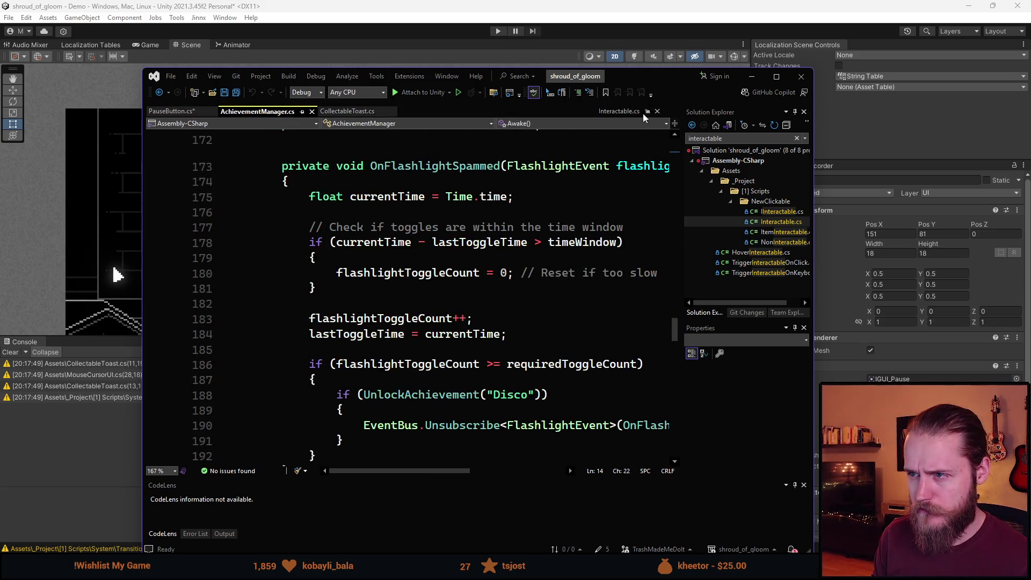
Paste Interactable's OnPointerEnter and OnPointerExit methods below OnPointerClick in PauseButton
scroll(374, 293, down, 6)
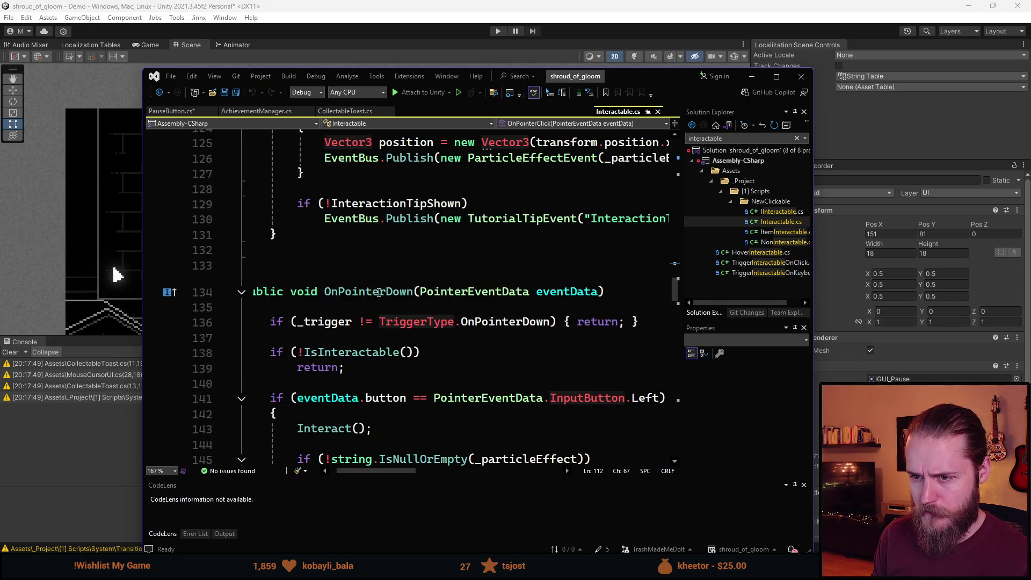
scroll(384, 281, down, 7)
scroll(377, 293, up, 5)
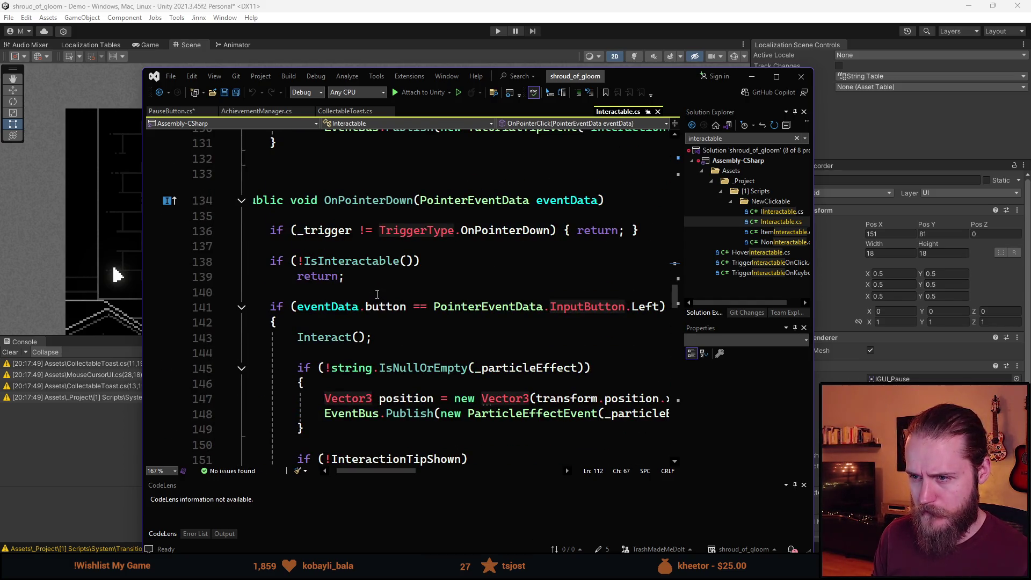
scroll(377, 294, down, 5)
click(374, 323)
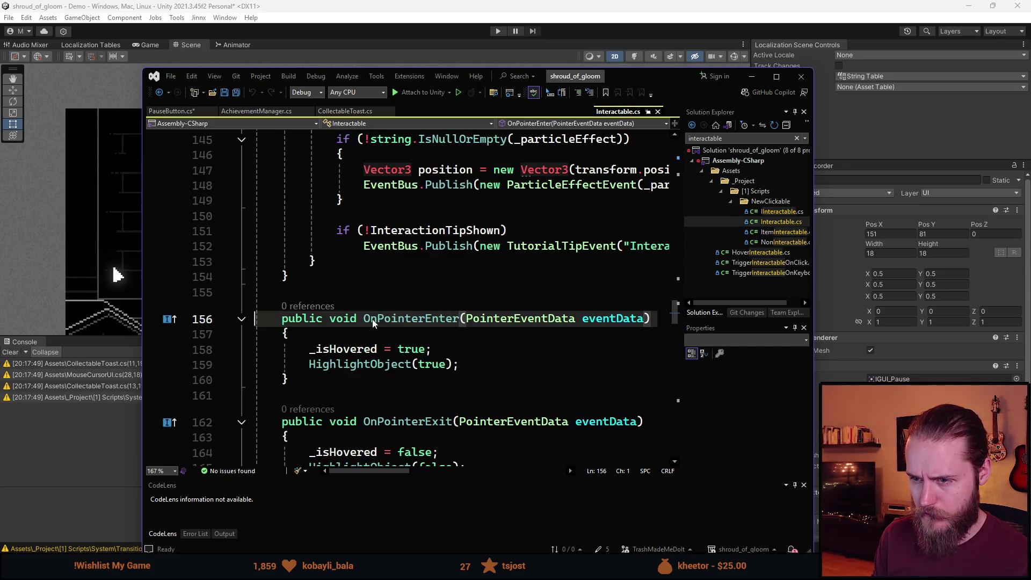
scroll(374, 323, down, 1)
drag(290, 438, 278, 372)
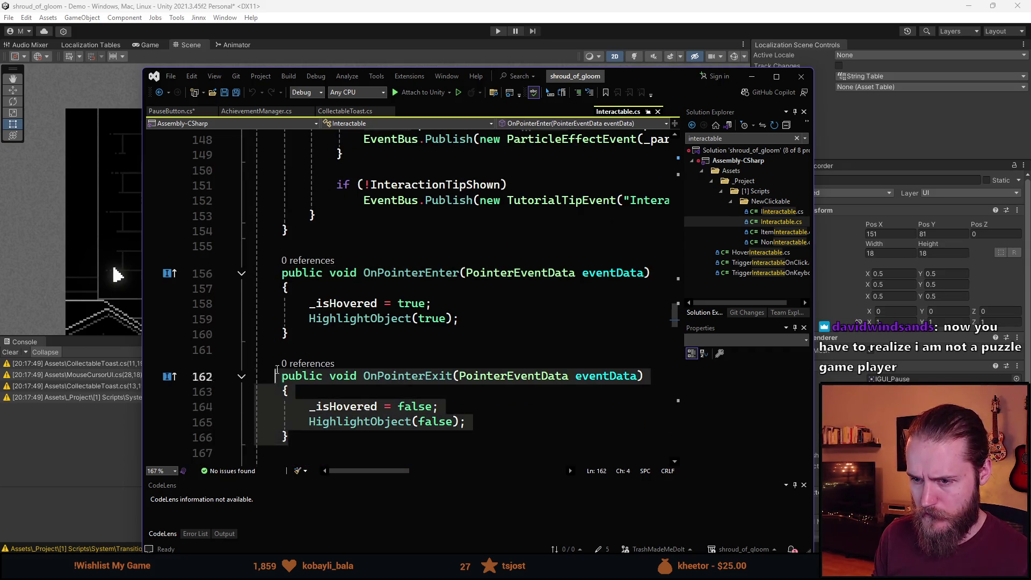
click(172, 111)
click(291, 365)
key(ctrl+v)
Delete the bodies of the pasted OnPointerEnter and OnPointerExit methods, leaving them empty
click(475, 369)
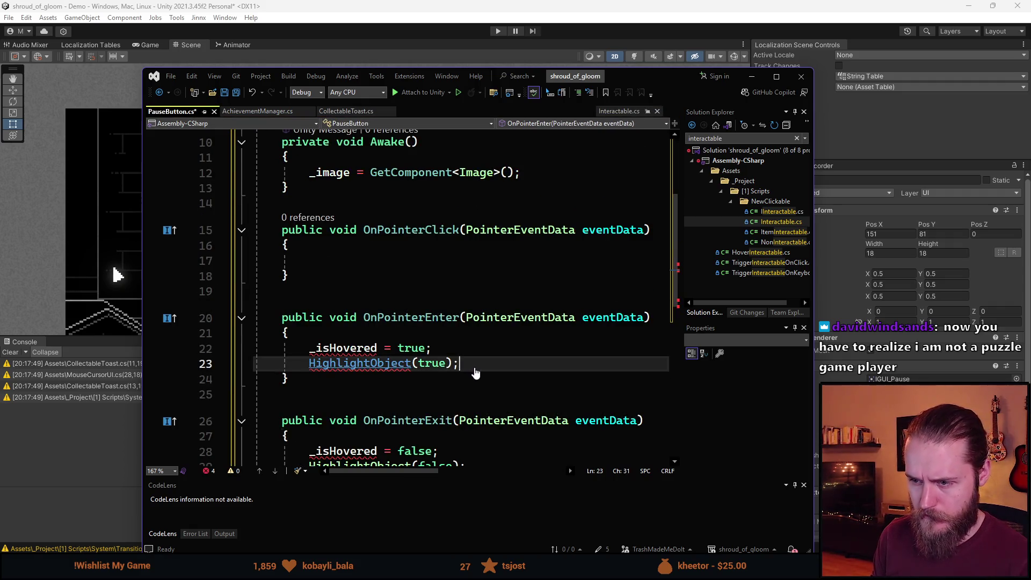
drag(475, 371, 309, 348)
key(BackSpace)
drag(472, 453, 366, 444)
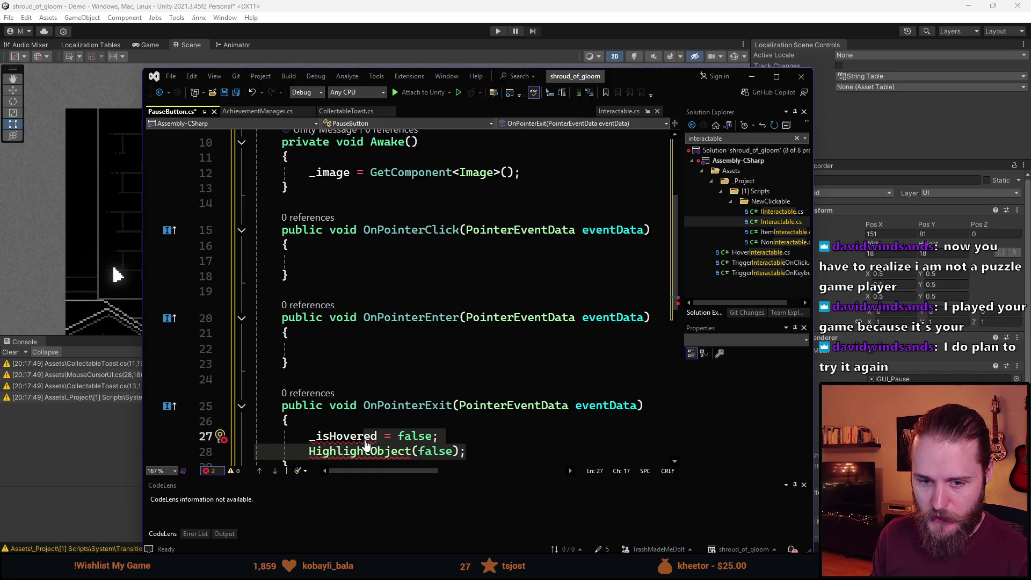
drag(365, 445, 317, 439)
key(Delete)
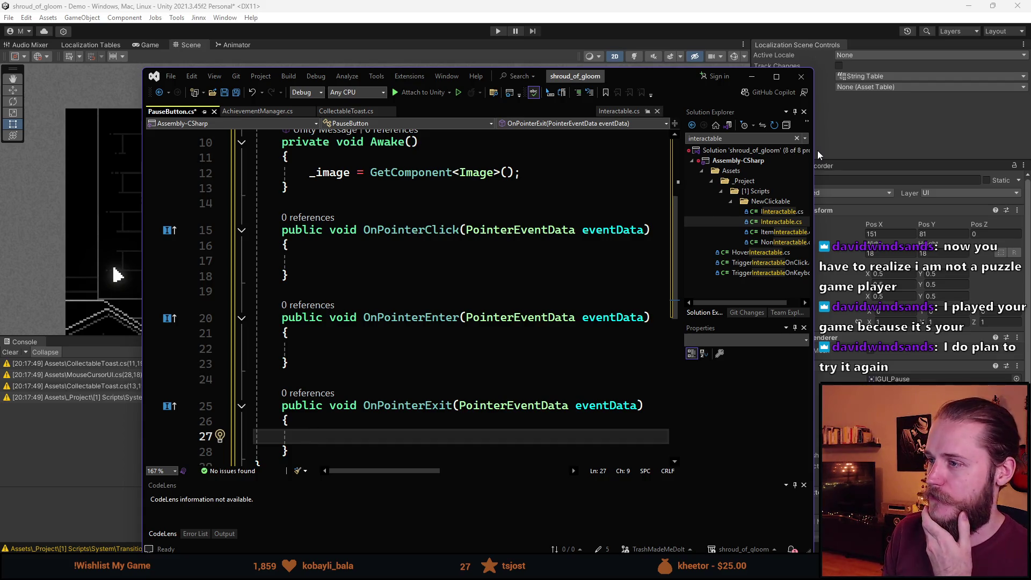
Widen the Visual Studio window and save PauseButton.cs
drag(814, 159, 965, 159)
drag(700, 76, 652, 69)
scroll(425, 304, down, 4)
scroll(425, 302, up, 2)
scroll(427, 298, up, 5)
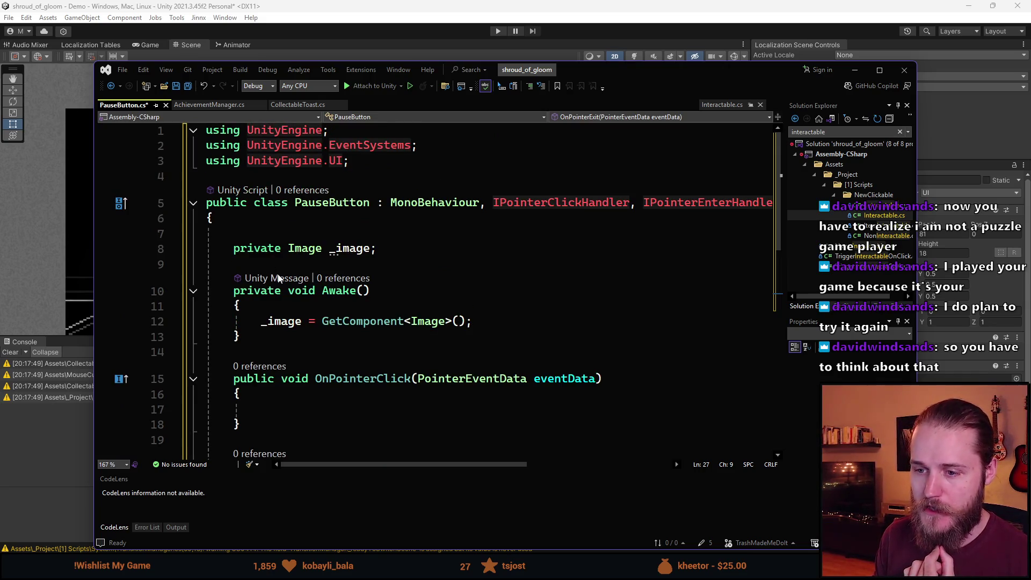
click(504, 323)
key(ctrl+s)
scroll(423, 350, down, 1)
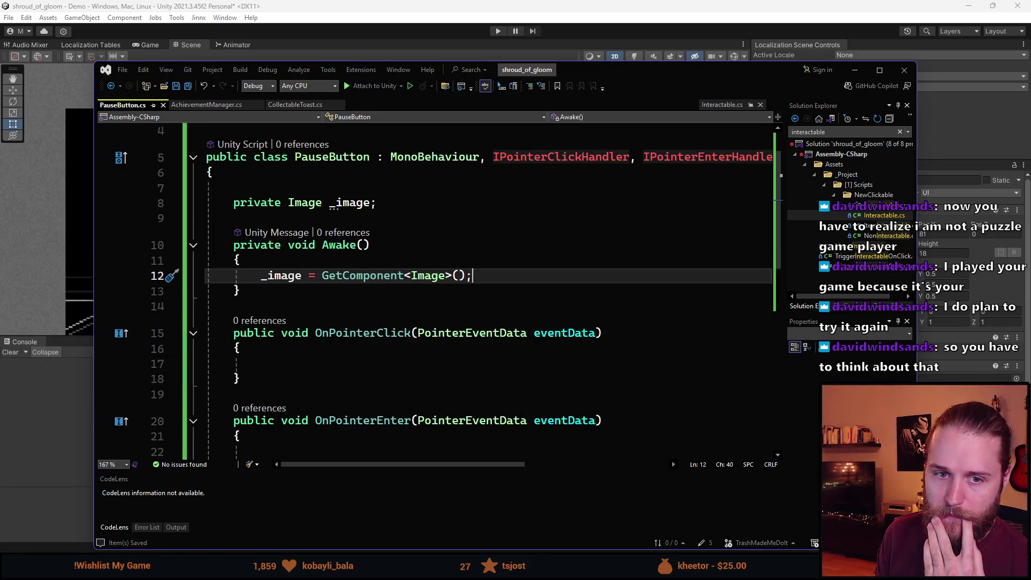
click(306, 364)
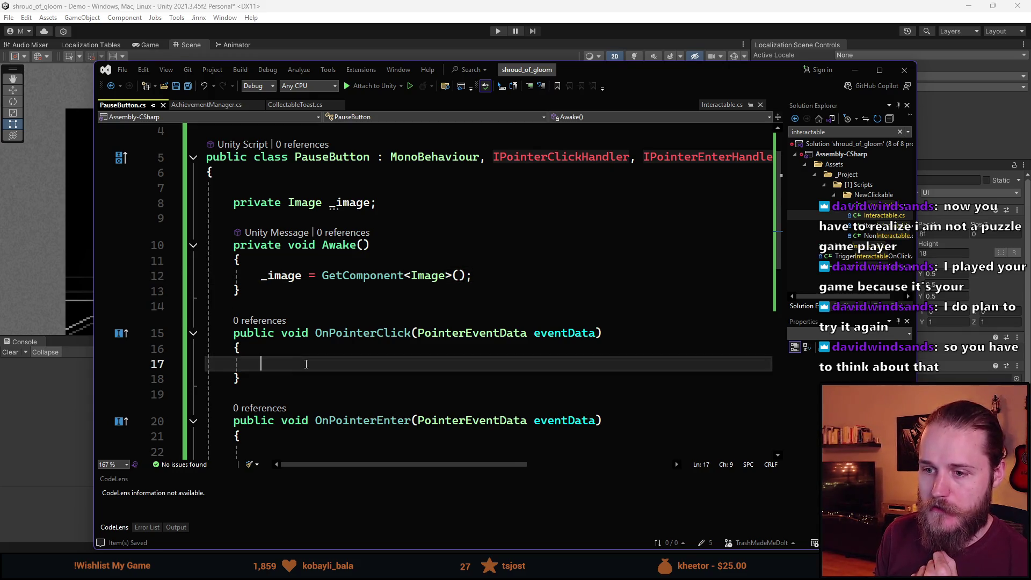
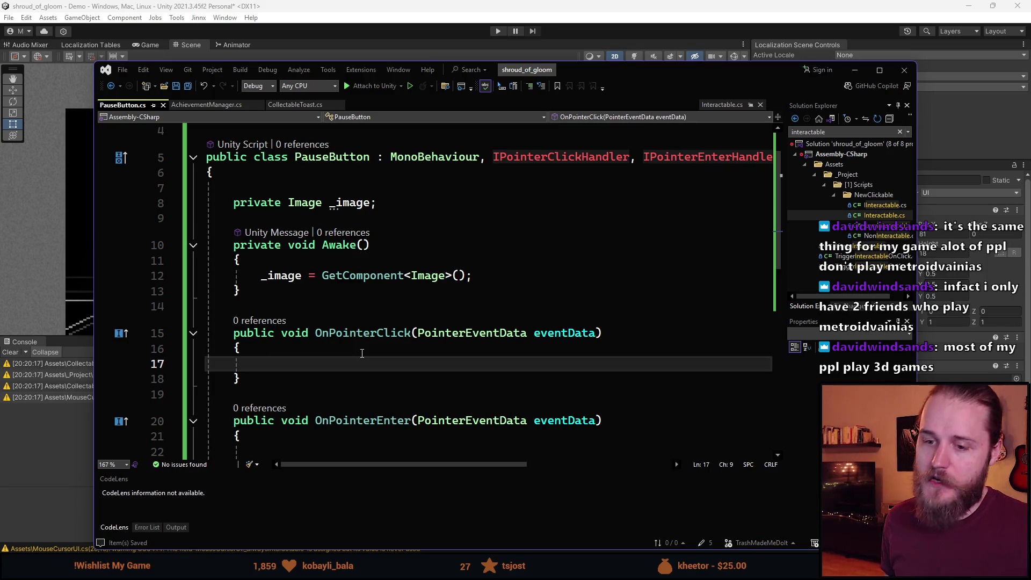
Delete the blank line above the _image field and save PauseButton.cs
scroll(431, 228, down, 3)
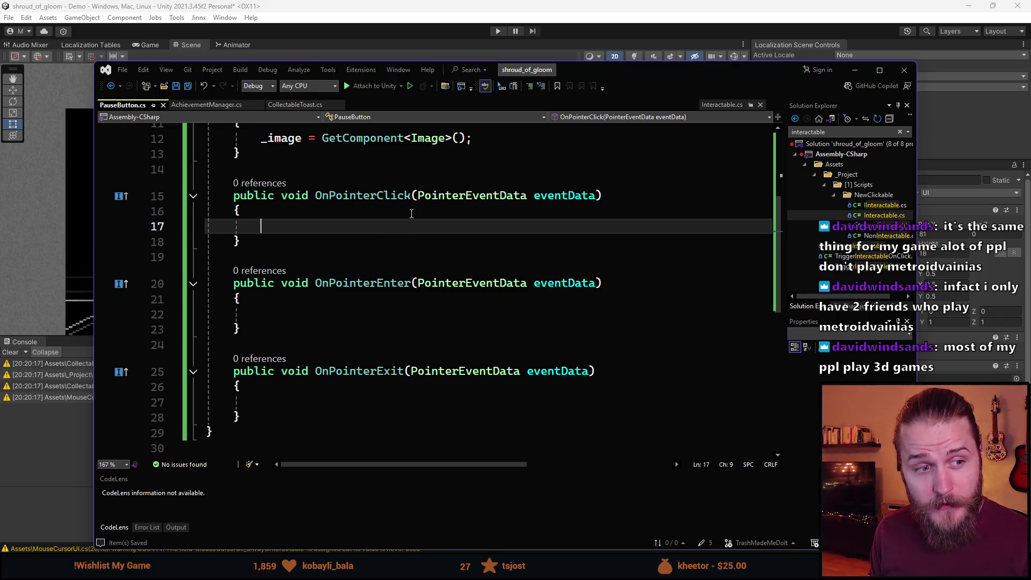
scroll(386, 230, up, 4)
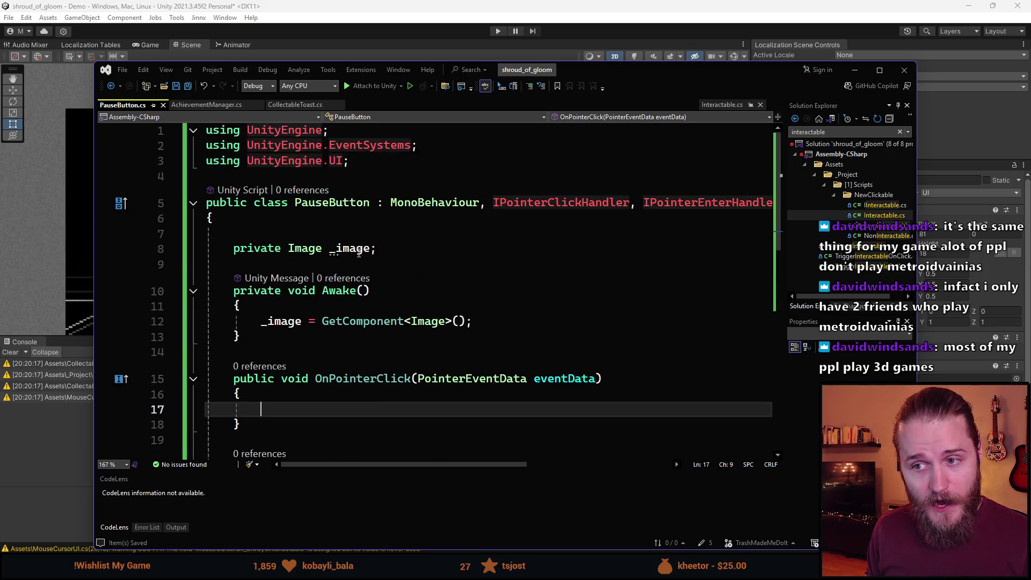
click(357, 237)
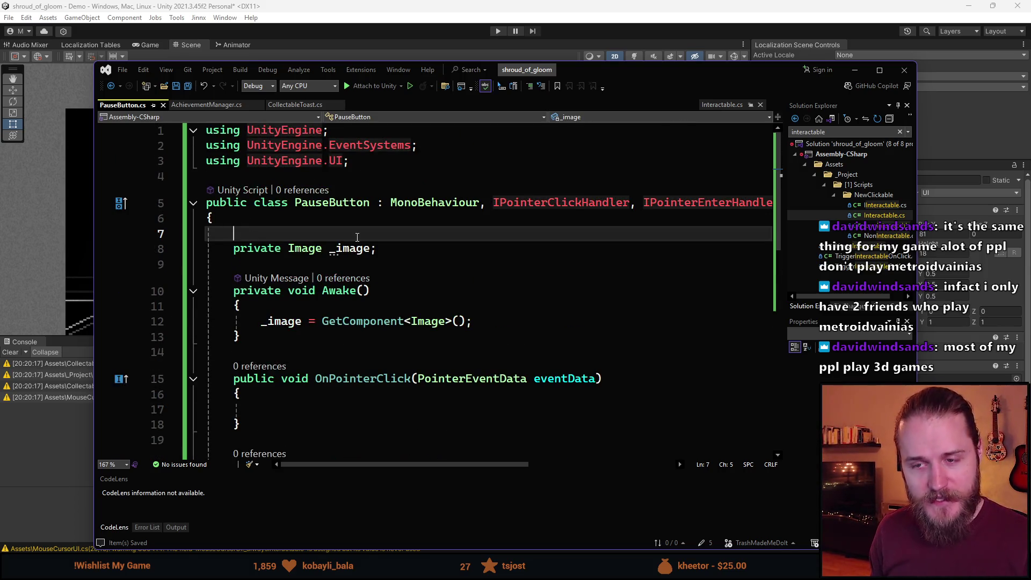
key(BackSpace)
key(ctrl+s)
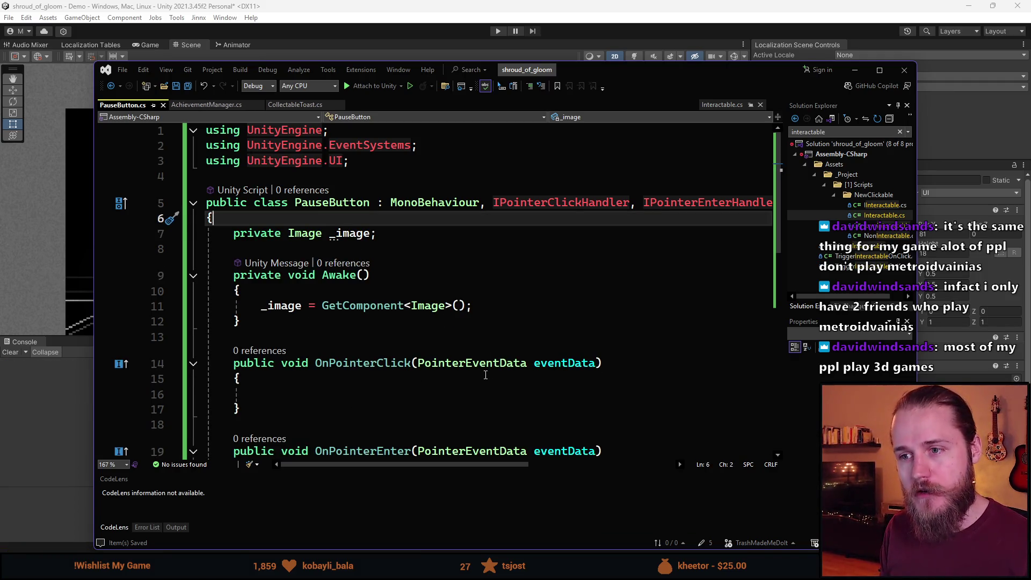
Place the caret inside the empty OnPointerClick body and review the script
scroll(486, 375, down, 2)
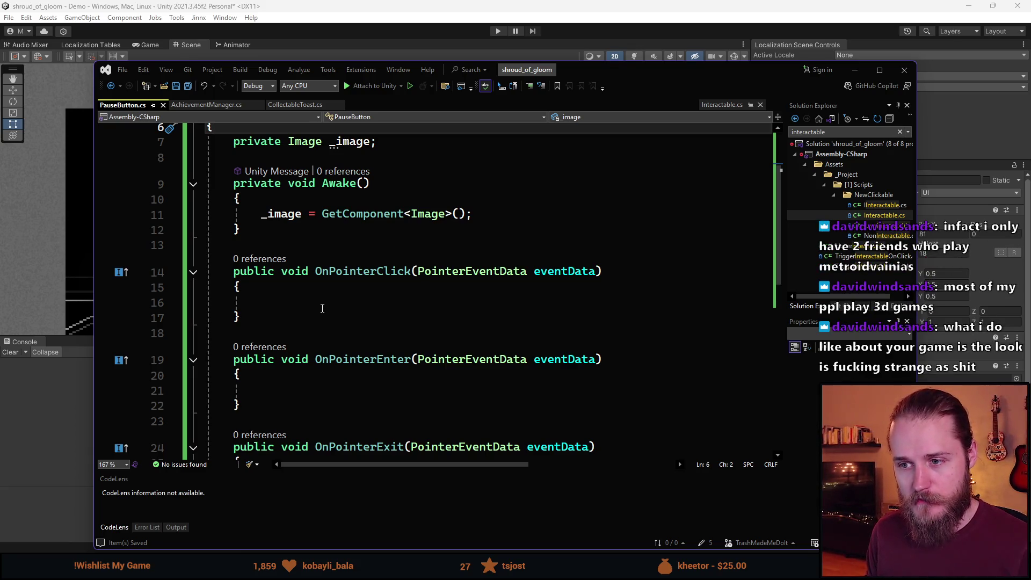
click(325, 305)
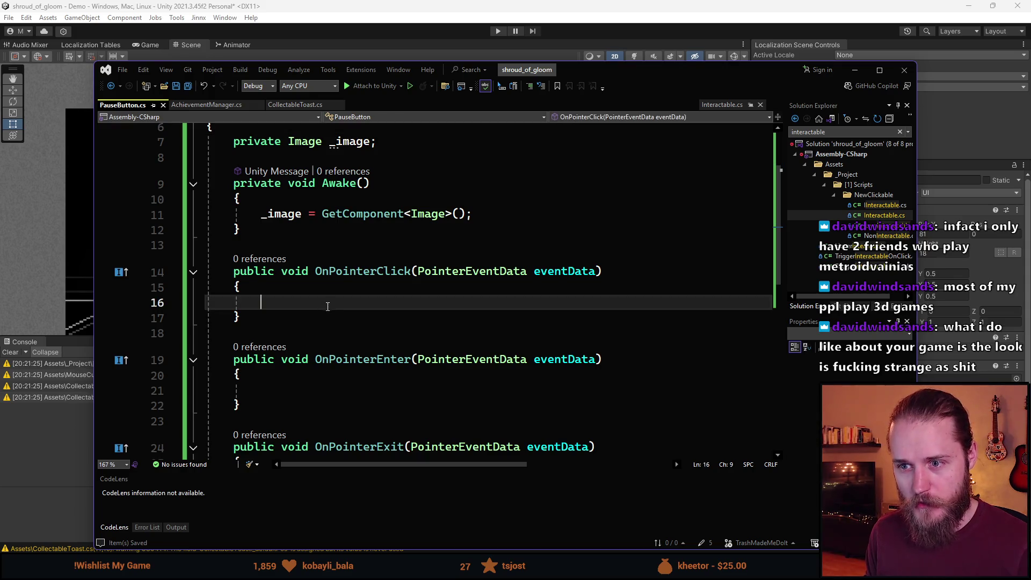
scroll(338, 315, up, 2)
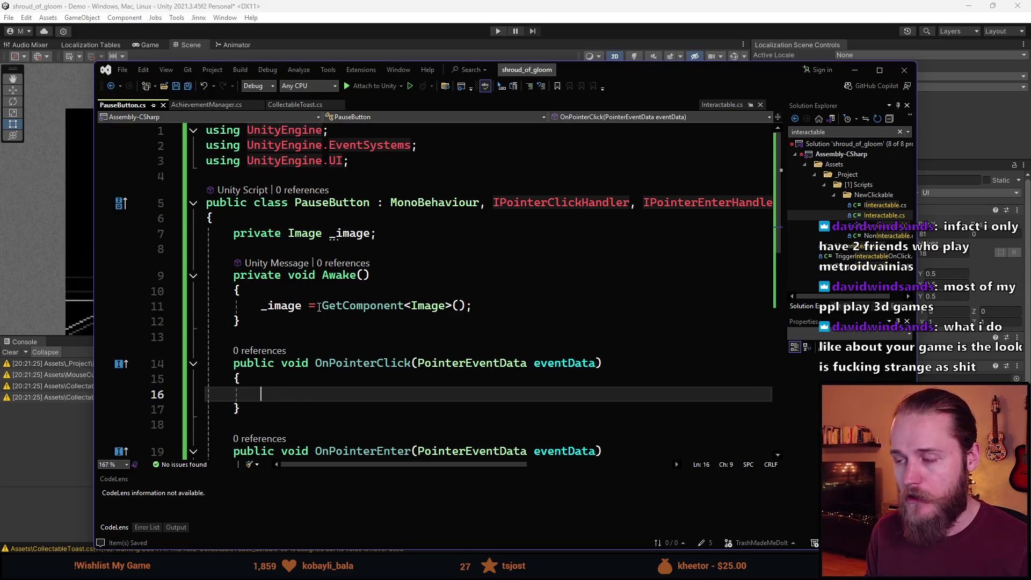
scroll(389, 414, down, 1)
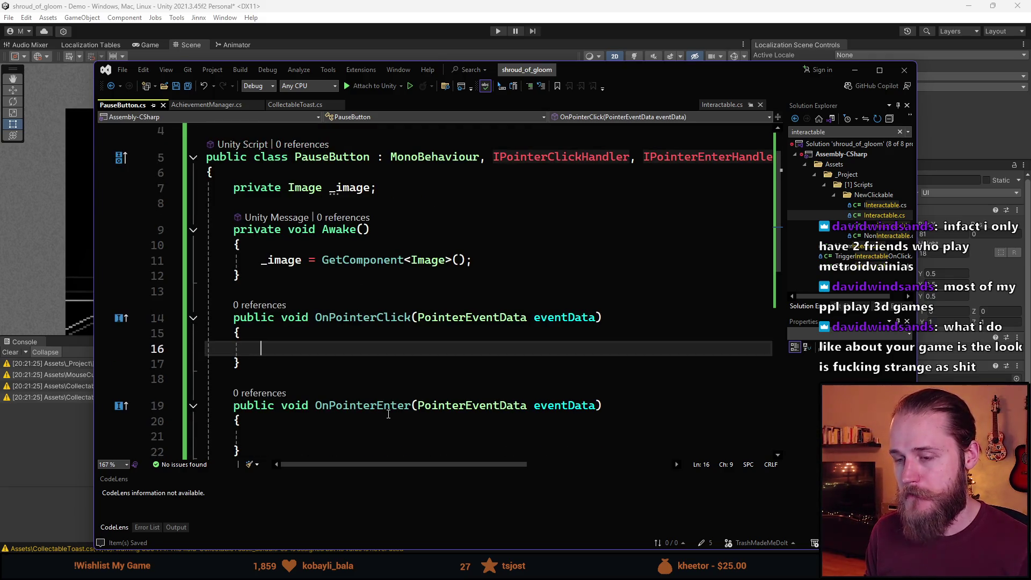
scroll(388, 414, down, 2)
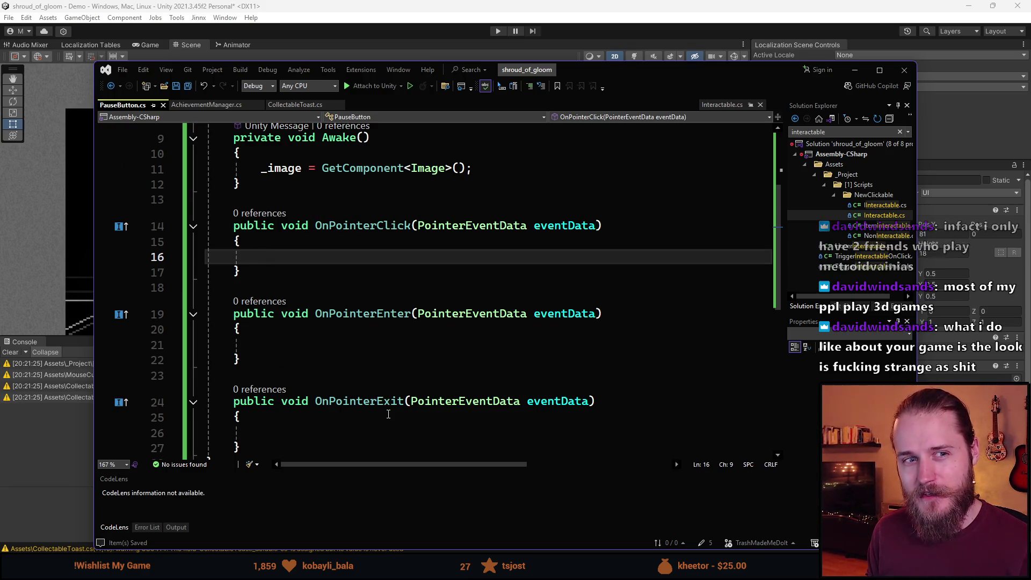
scroll(388, 414, up, 1)
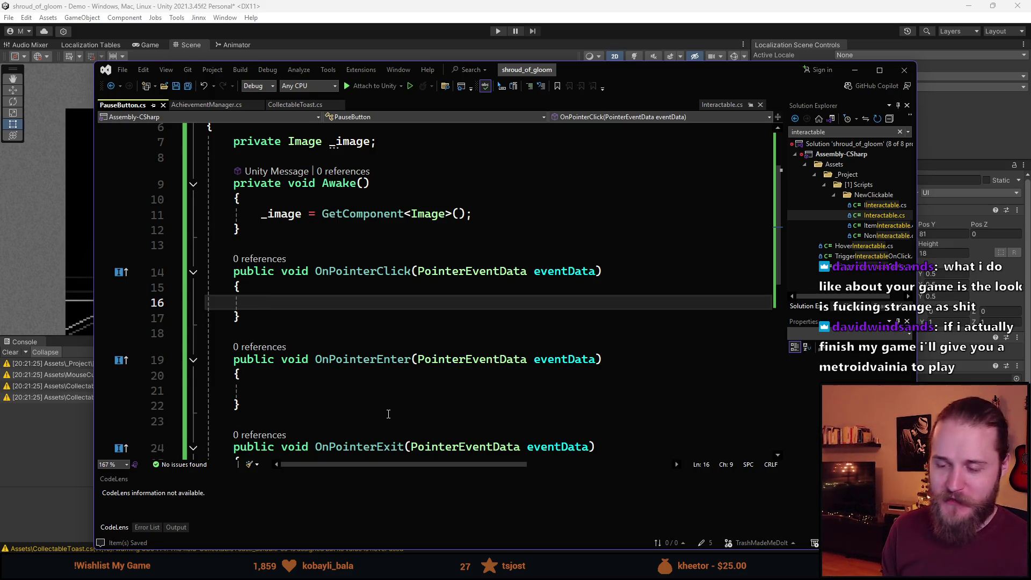
scroll(388, 413, down, 2)
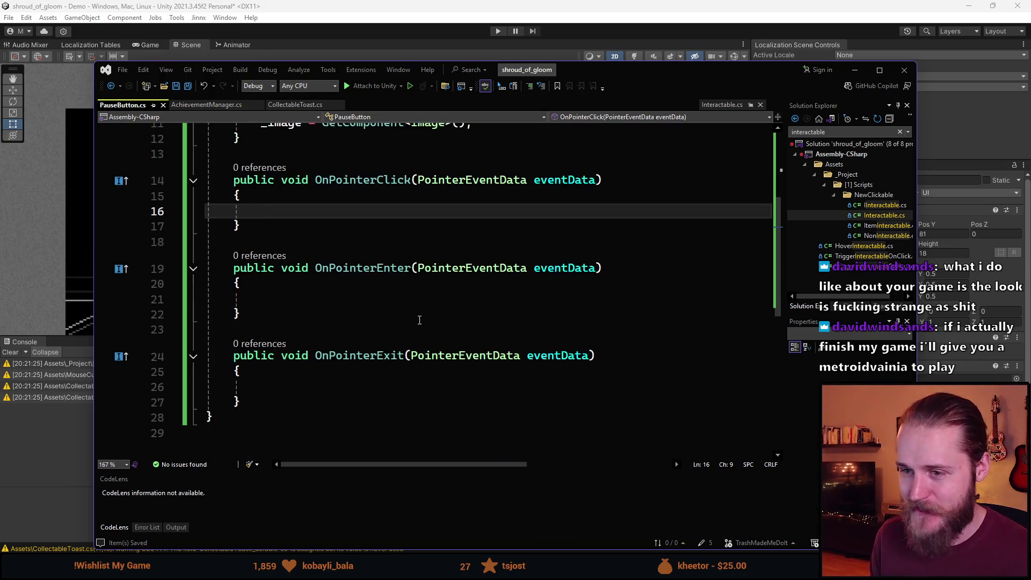
scroll(322, 237, up, 3)
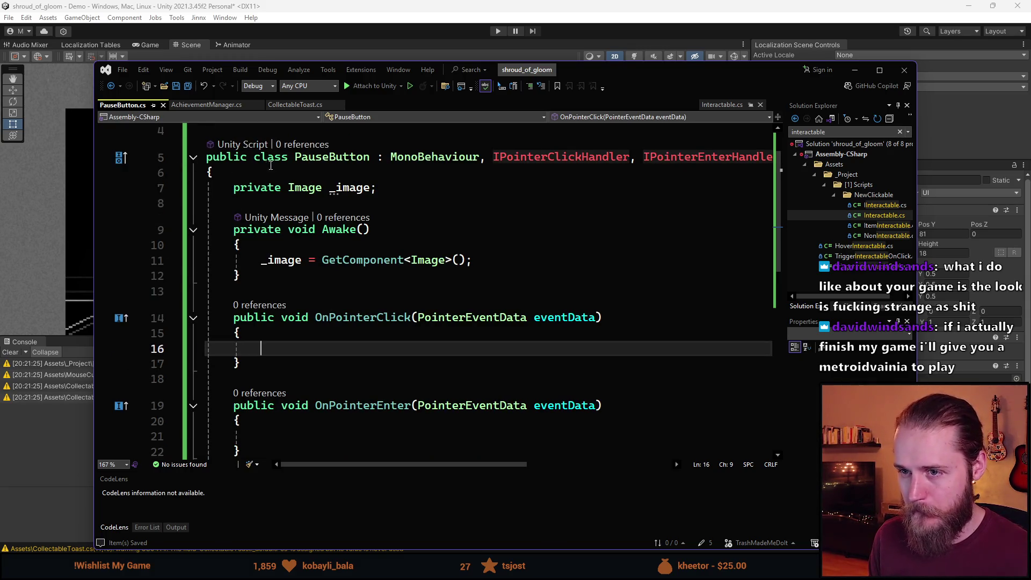
click(330, 160)
click(399, 202)
scroll(395, 209, up, 1)
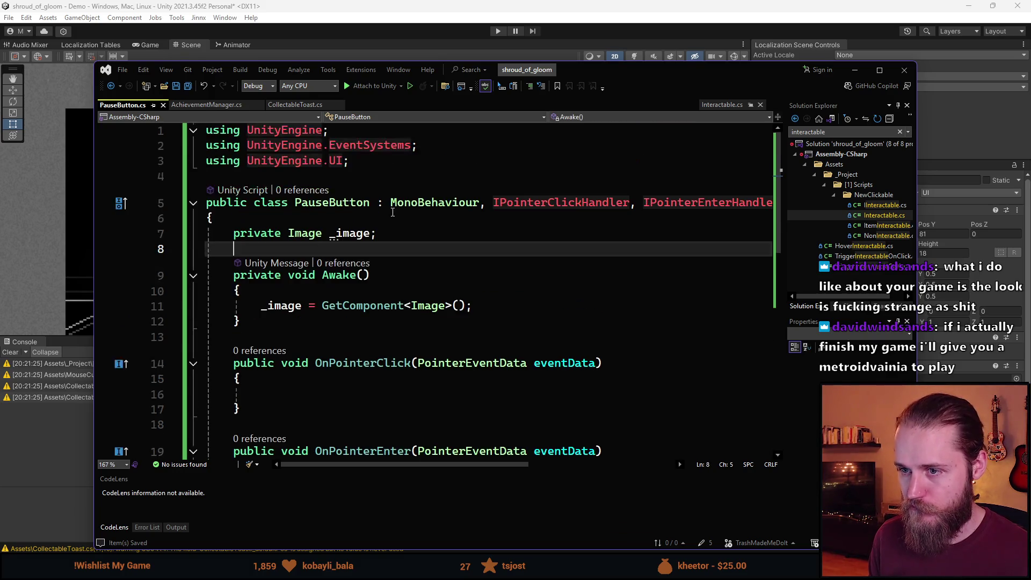
scroll(390, 214, down, 2)
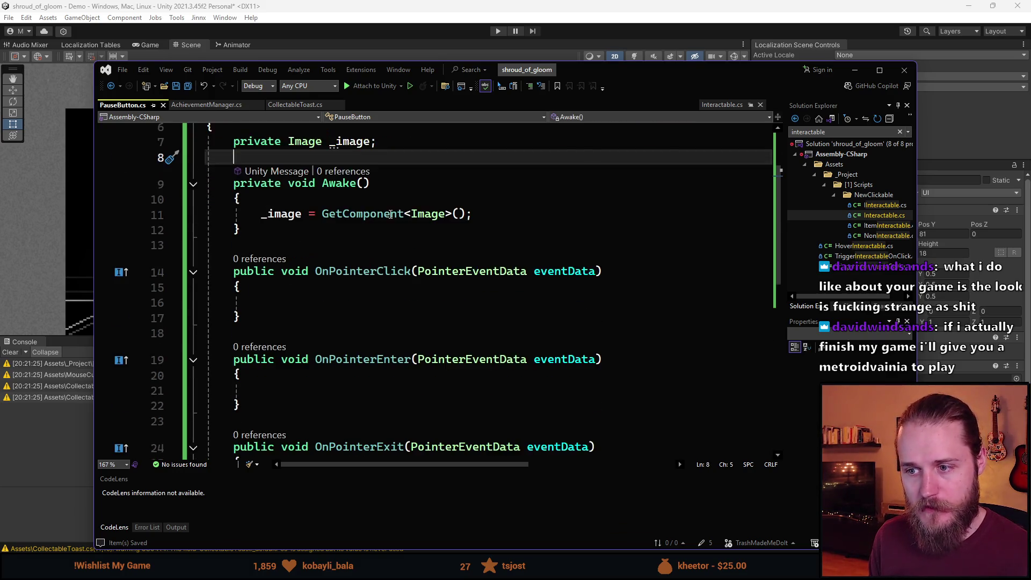
scroll(418, 252, down, 1)
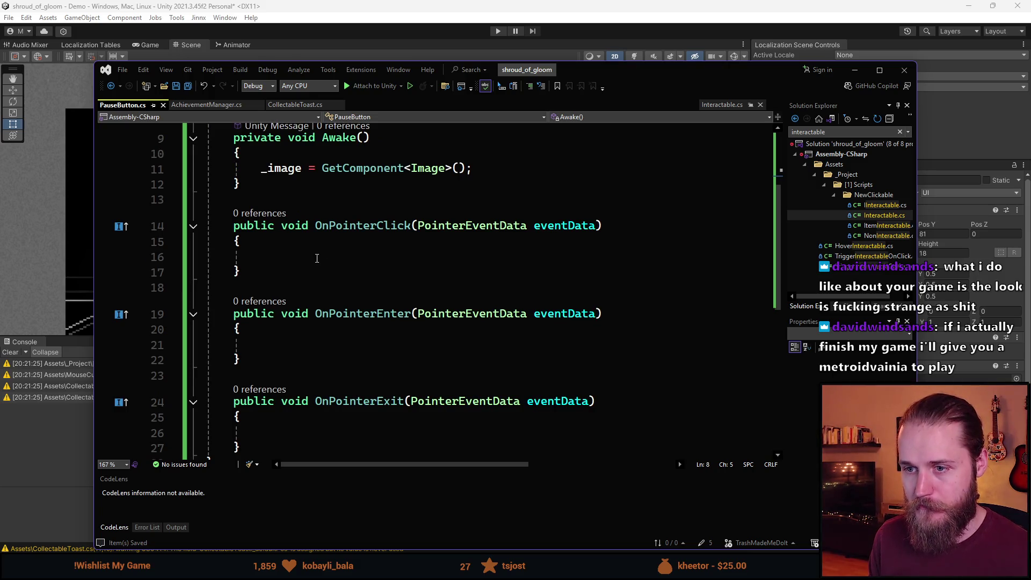
click(317, 258)
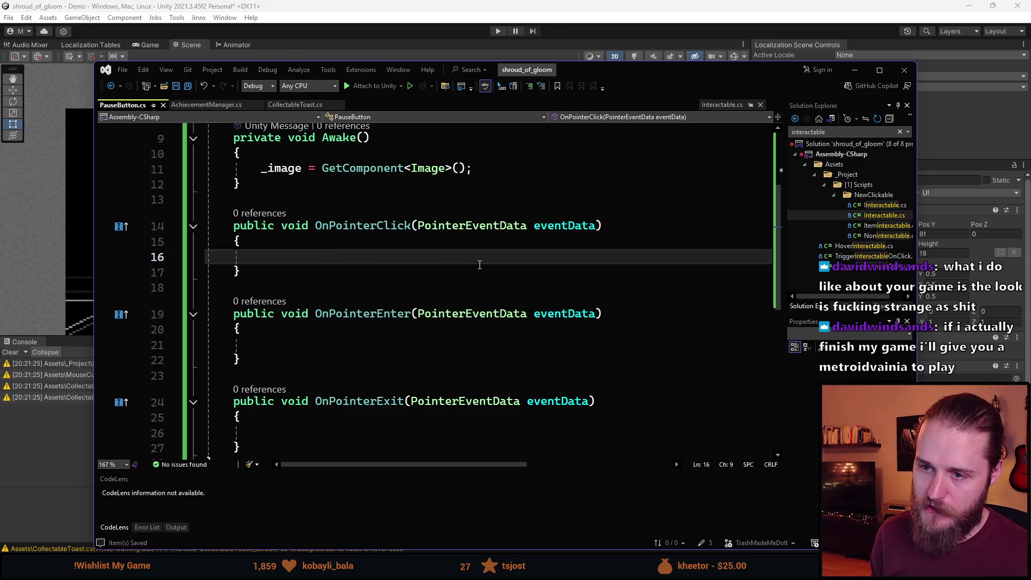
key(ctrl+space)
text(Audio)
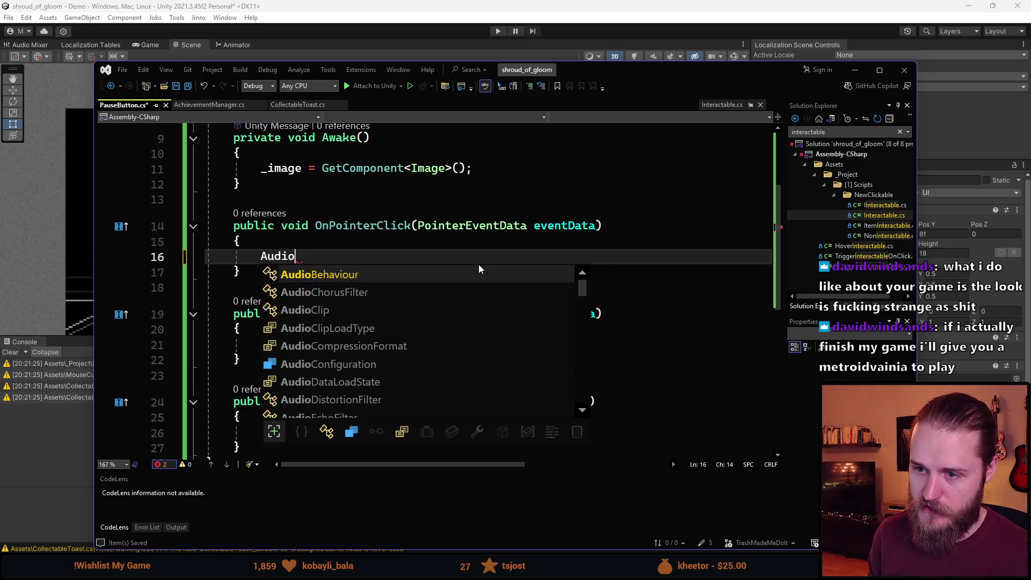
text(H)
key(ctrl+BackSpace)
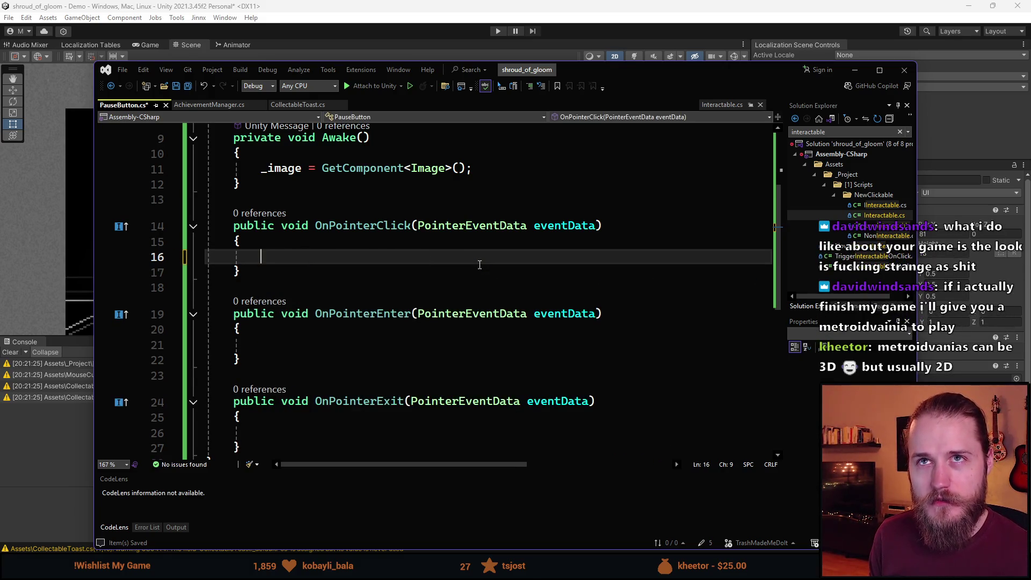
Open InputManager.cs via the file search 'inputman' and scroll to the Escape handling
double_click(849, 132)
text(inputman)
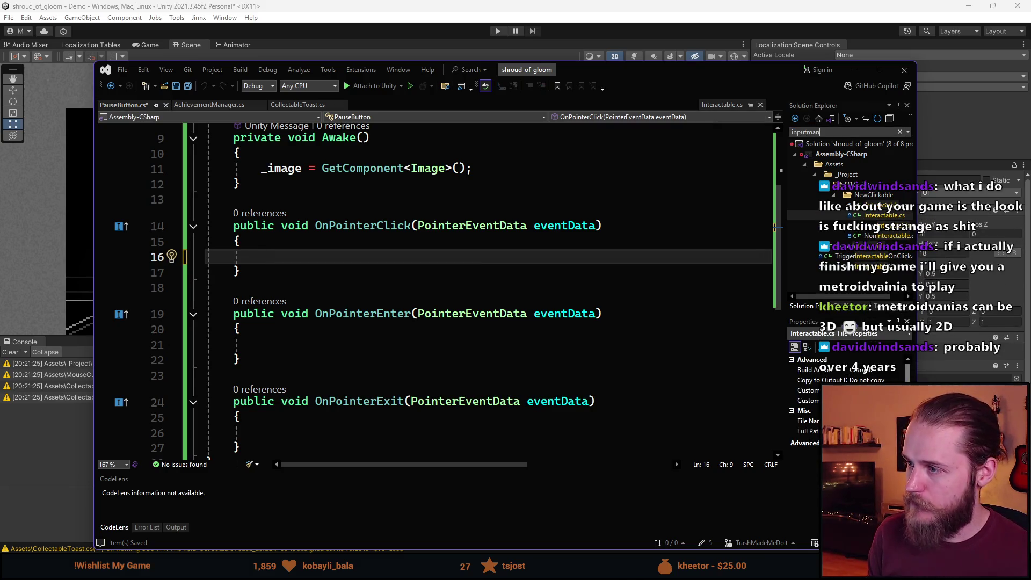
double_click(859, 175)
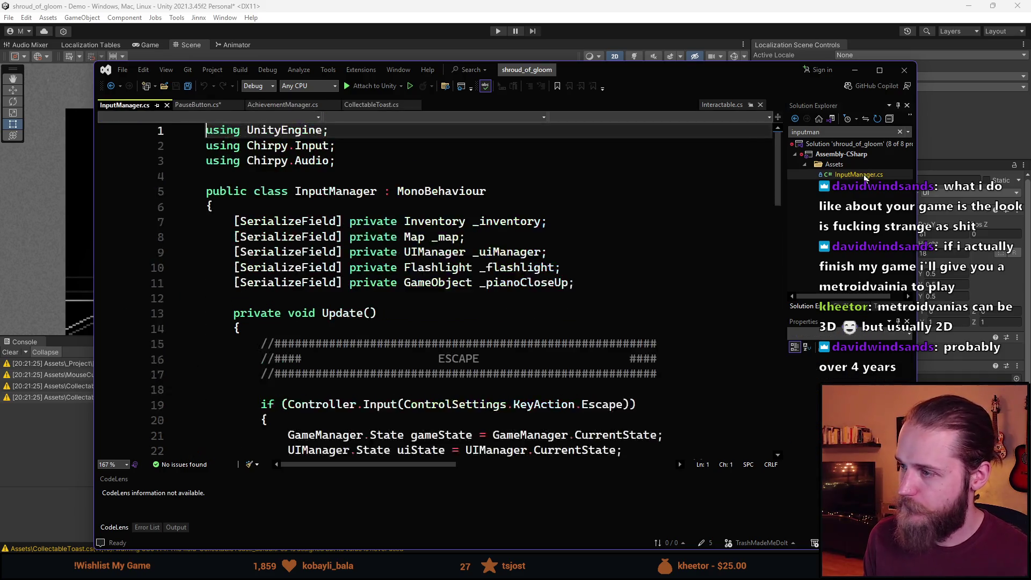
scroll(387, 204, down, 6)
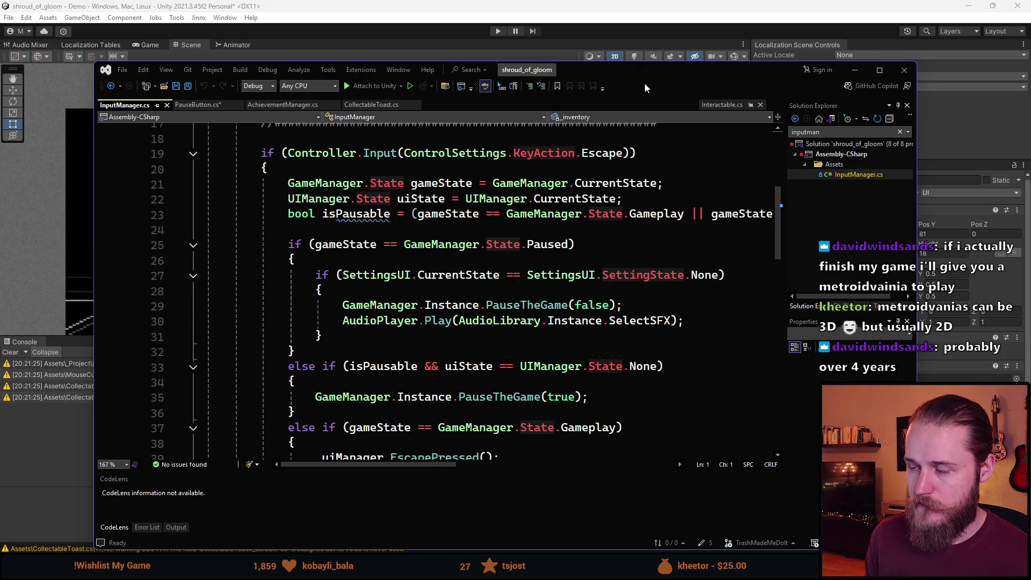
drag(644, 83, 612, 75)
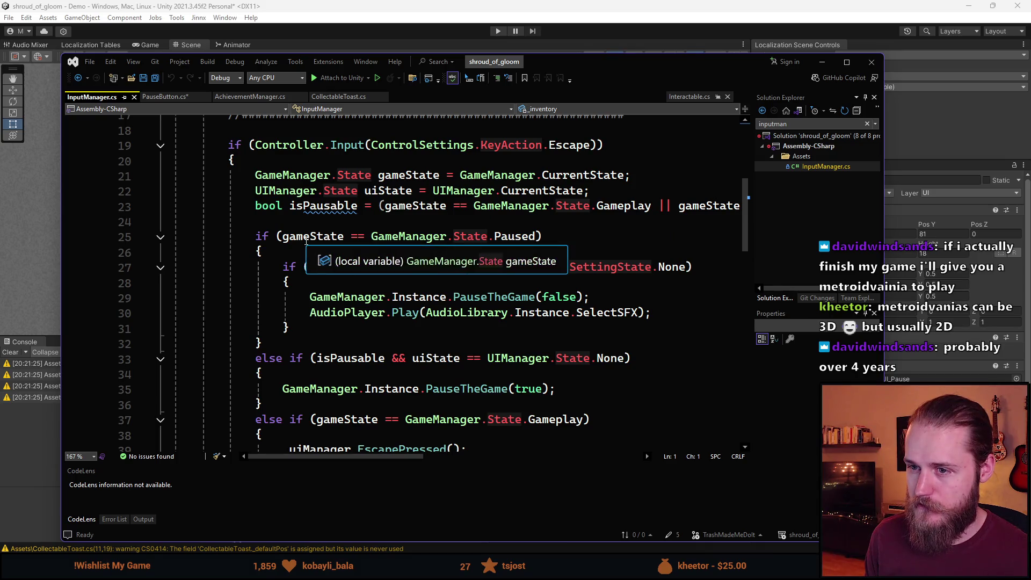
mouse_move(416, 457)
mouse_down()
mouse_move(594, 433)
mouse_move(427, 429)
mouse_move(455, 430)
mouse_move(446, 436)
mouse_move(429, 430)
mouse_move(437, 406)
mouse_up()
scroll(437, 406, down, 1)
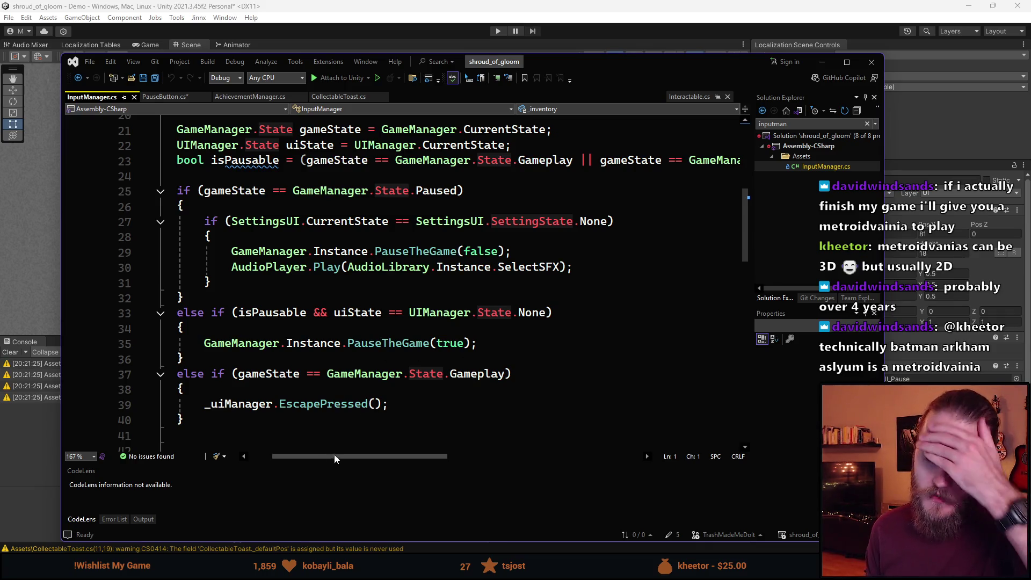
scroll(330, 380, up, 2)
scroll(329, 379, down, 1)
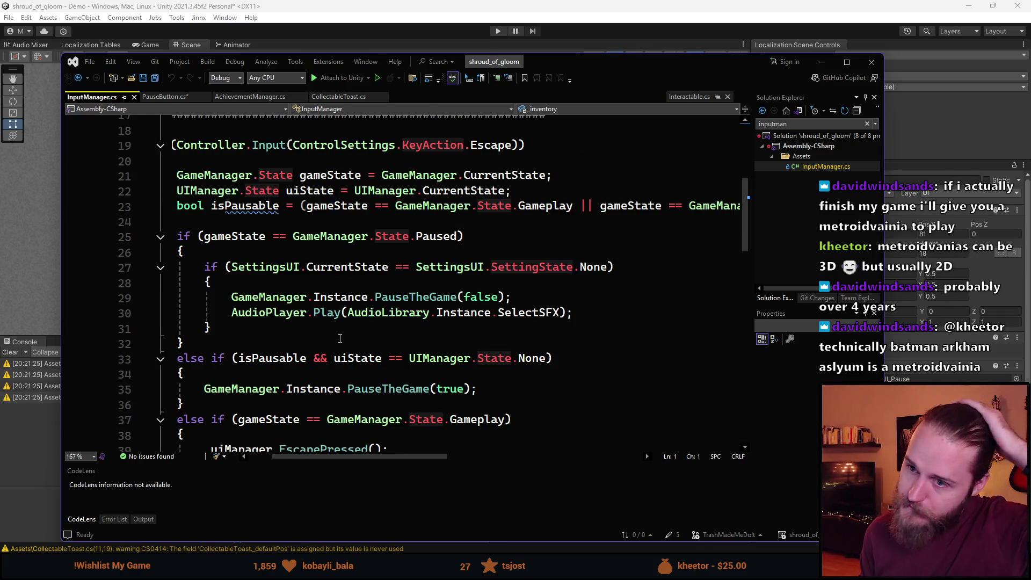
scroll(338, 339, down, 1)
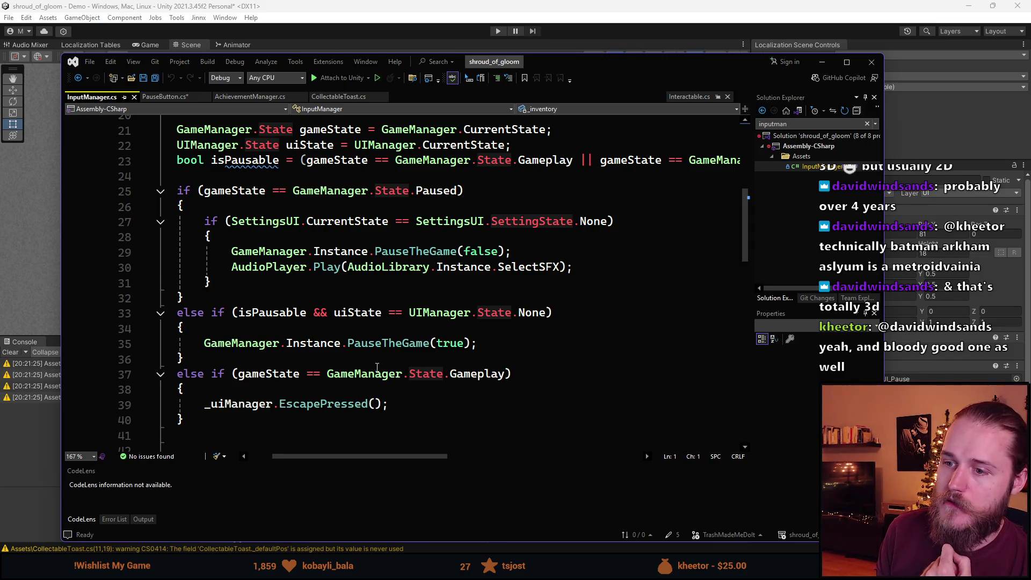
scroll(341, 367, up, 1)
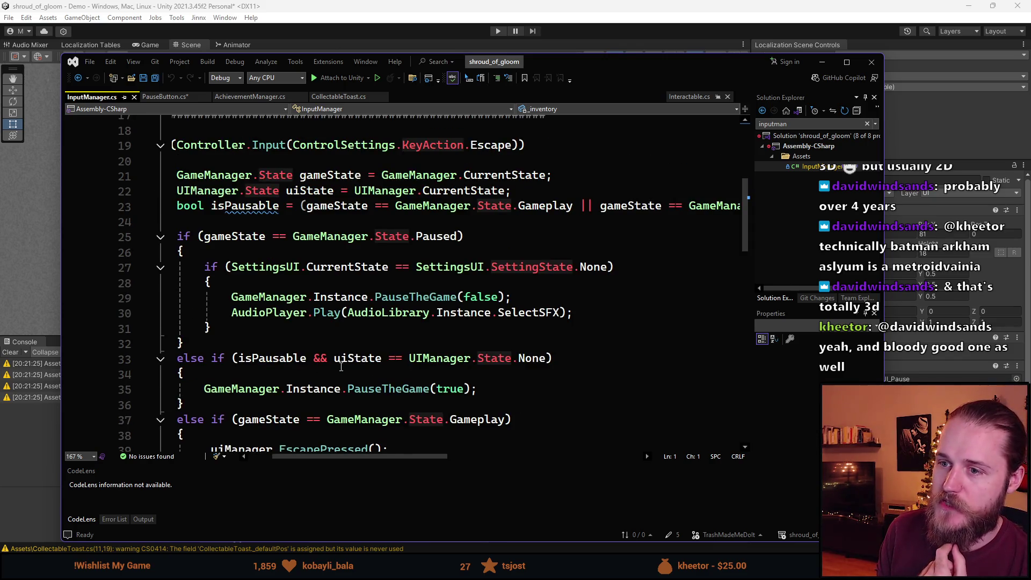
scroll(341, 367, down, 1)
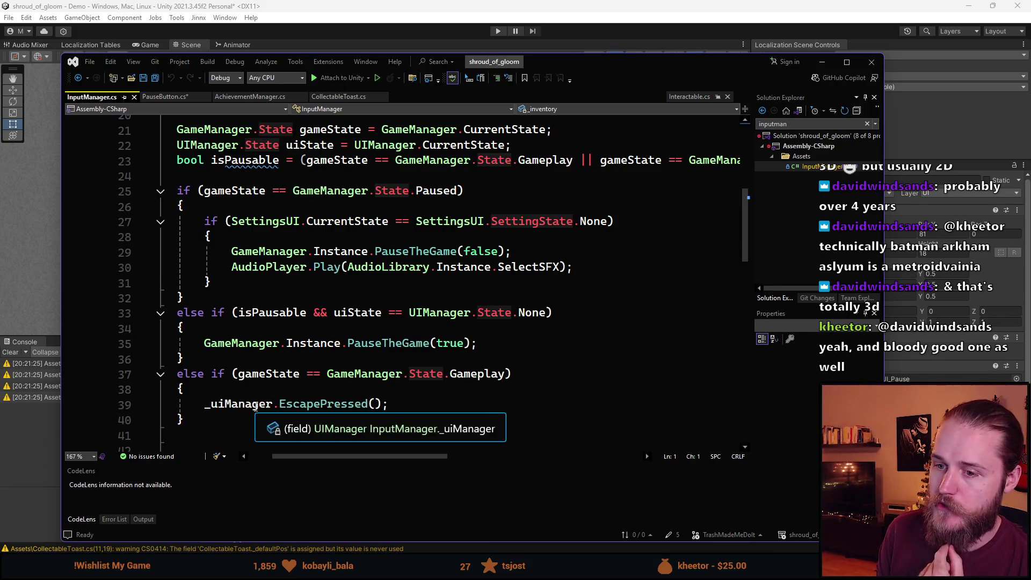
Inspect the EscapePressed definition with F12, then return to InputManager's Escape code
click(323, 403)
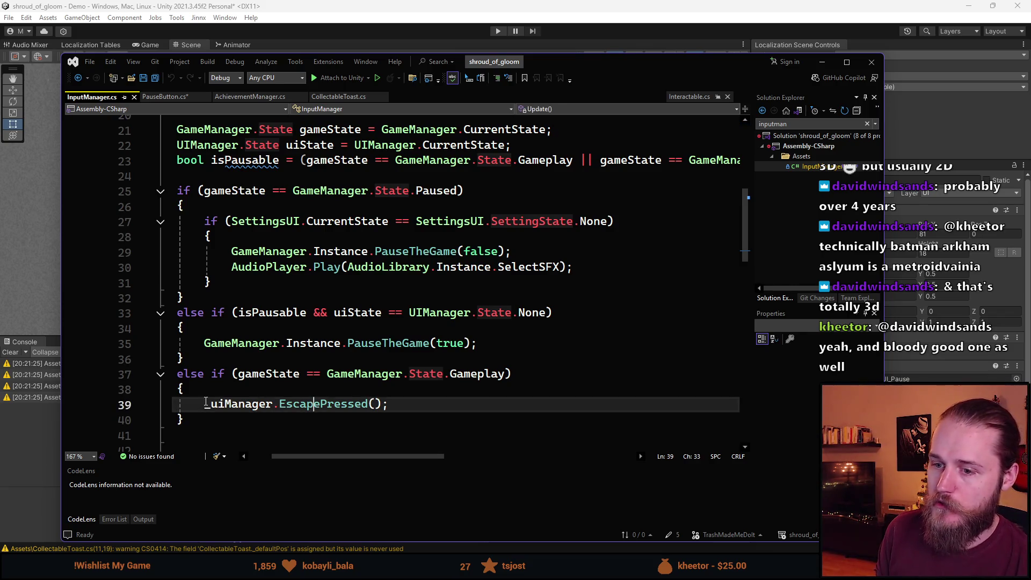
key(F12)
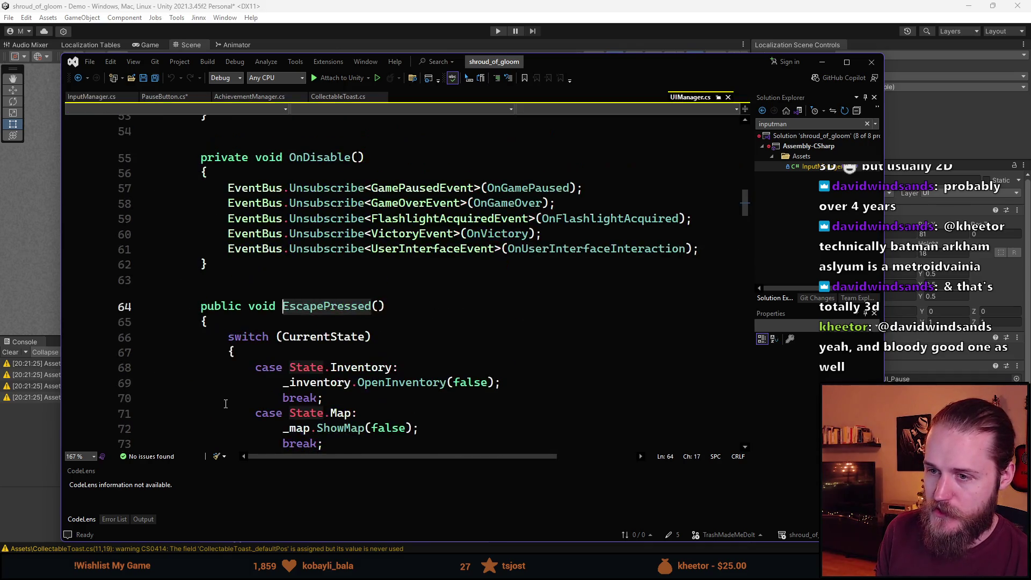
scroll(309, 381, down, 2)
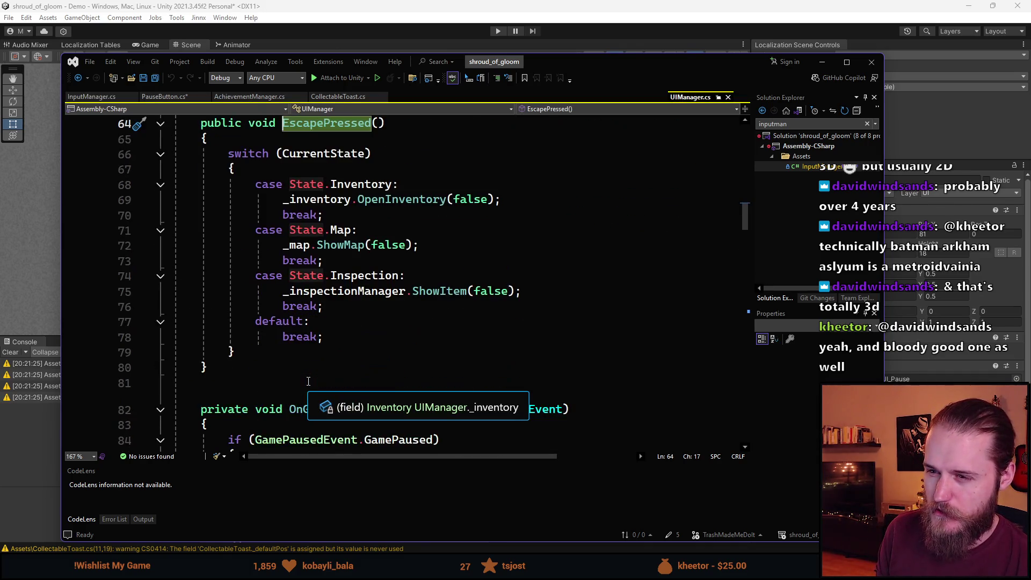
scroll(340, 230, up, 1)
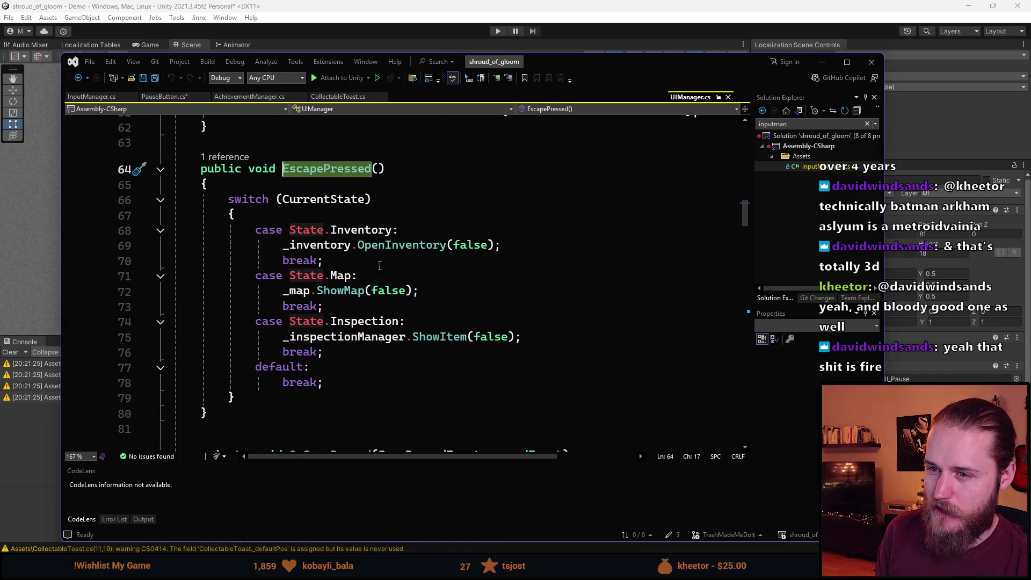
key(ctrl+minus)
Select the PauseTheGame(false) and AudioPlayer.Play lines, then switch to PauseButton.cs
click(332, 416)
scroll(332, 410, up, 1)
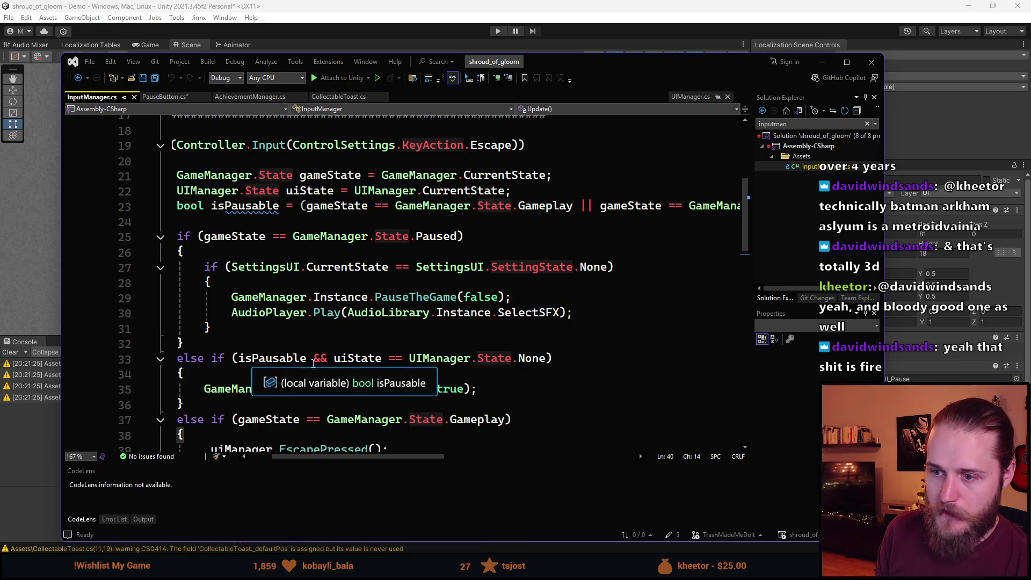
scroll(409, 391, up, 1)
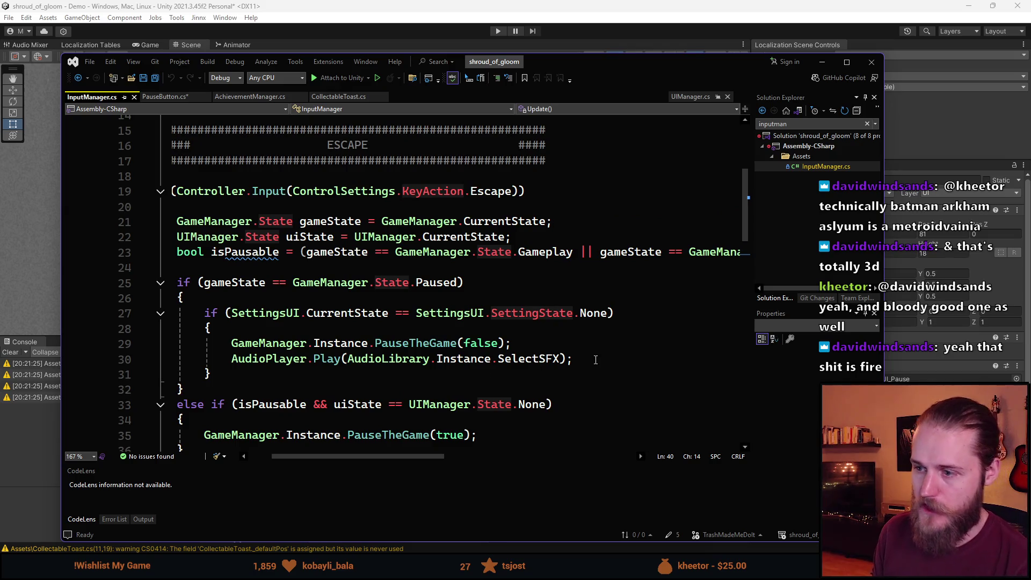
click(239, 343)
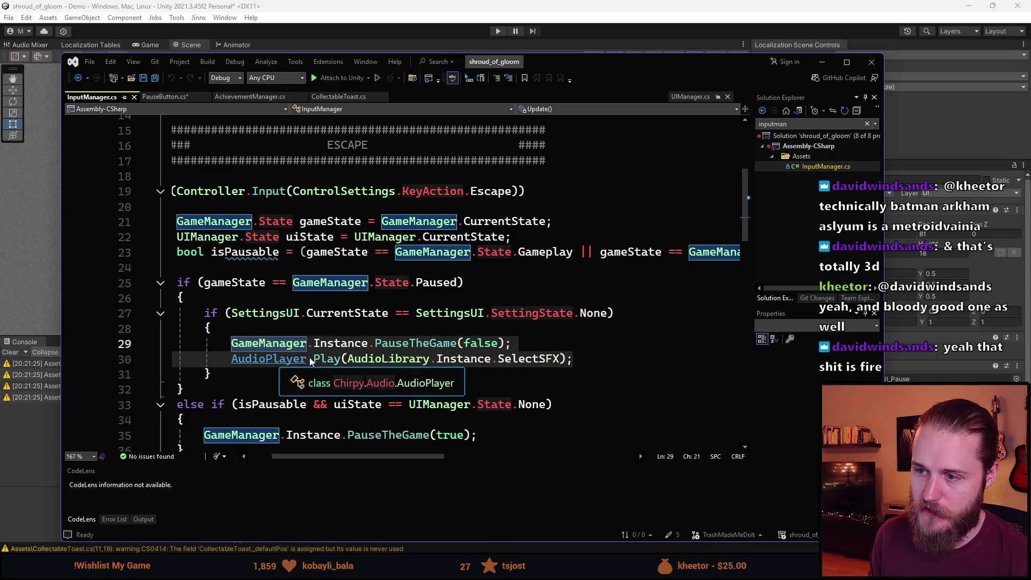
click(532, 377)
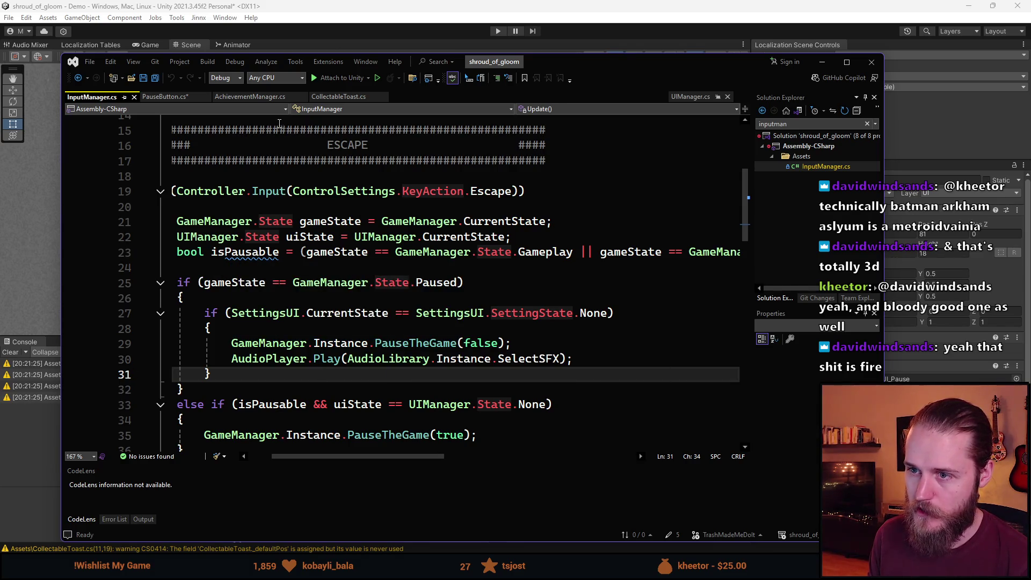
click(164, 96)
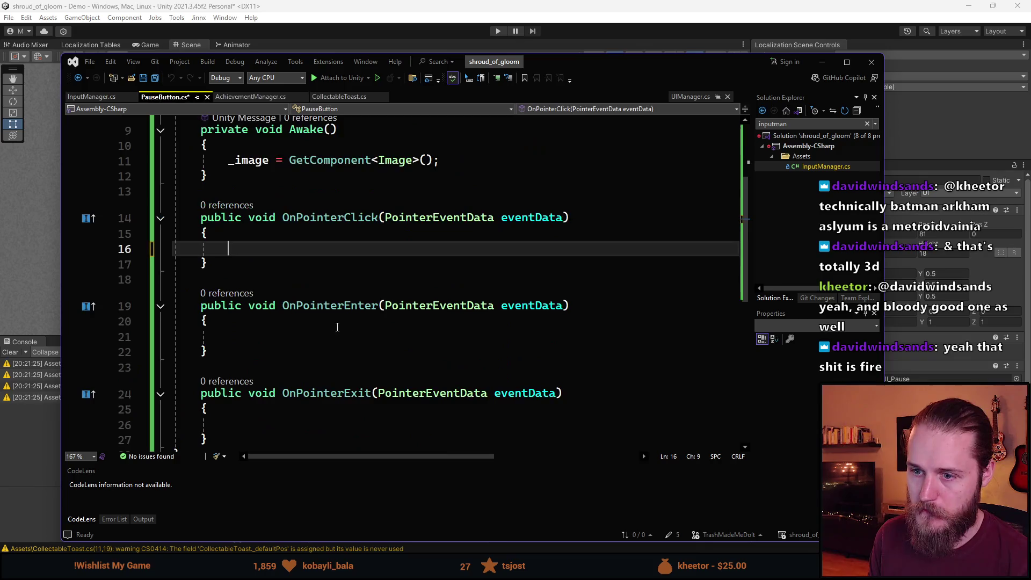
Paste the unpause and SelectSFX sound lines into OnPointerClick and save
text(GameManager.Instance.PauseTheGame(false);         AudioPlayer.Play(AudioLibrary.Instance.SelectSFX);)
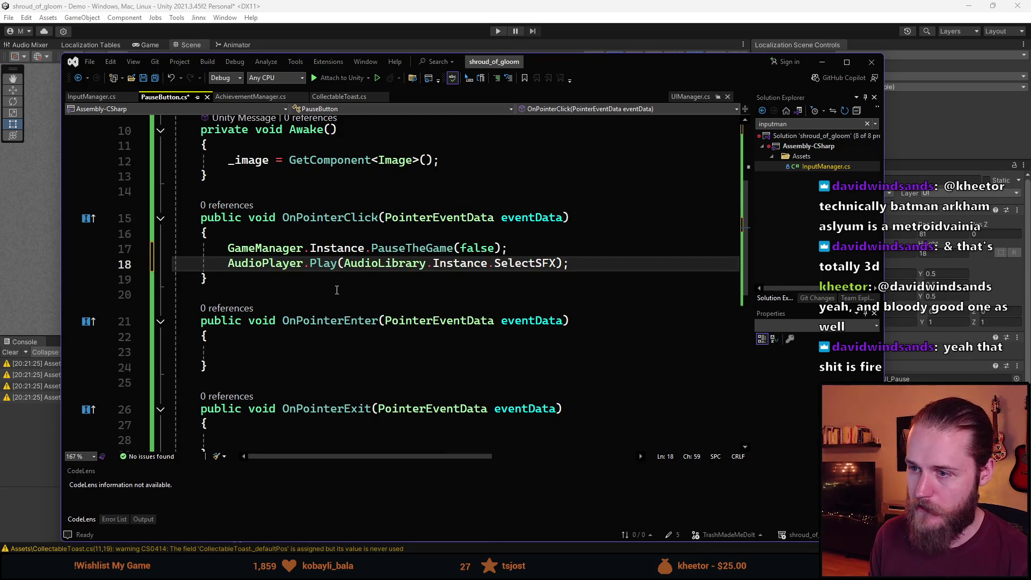
scroll(337, 290, up, 2)
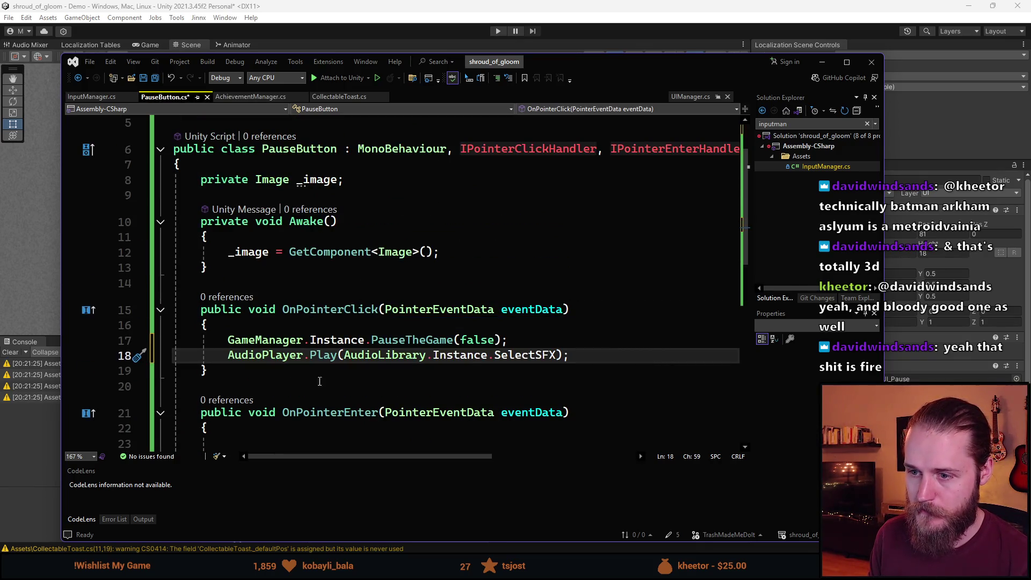
key(ctrl+s)
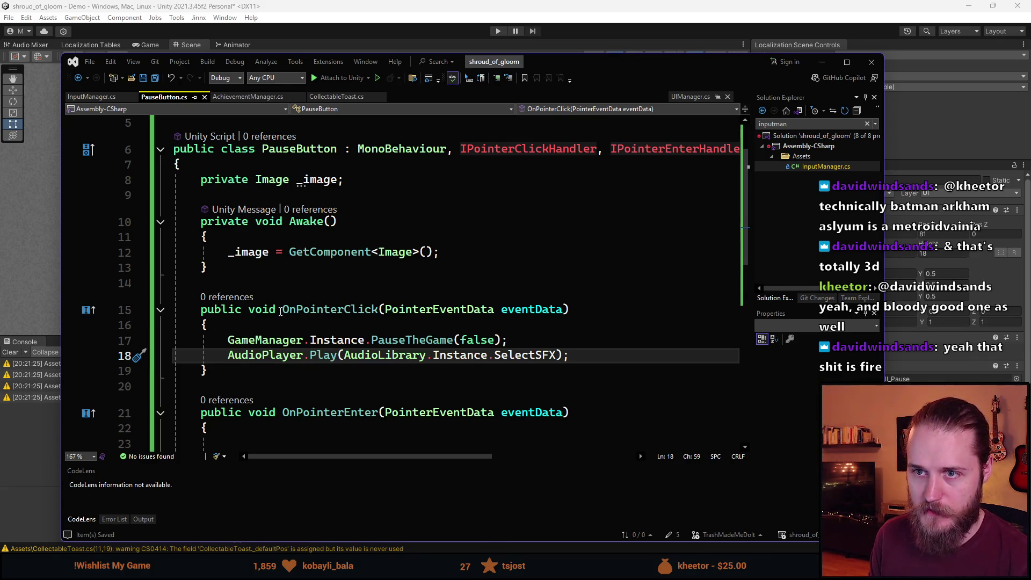
scroll(373, 230, up, 1)
Add 'private float _fadeInDur = 0.5f' below _image and duplicate that line
click(374, 230)
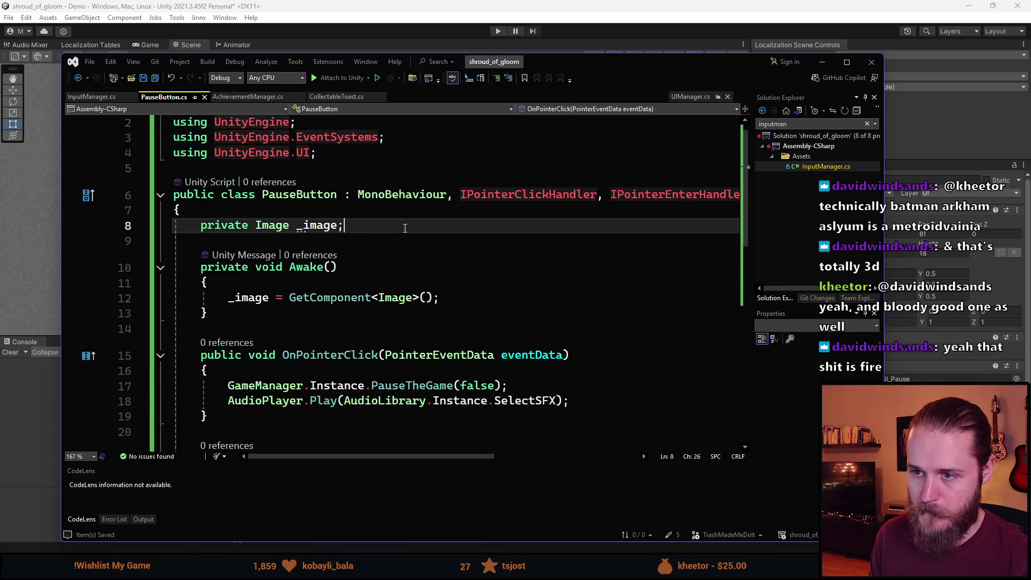
key(Return)
text(private )
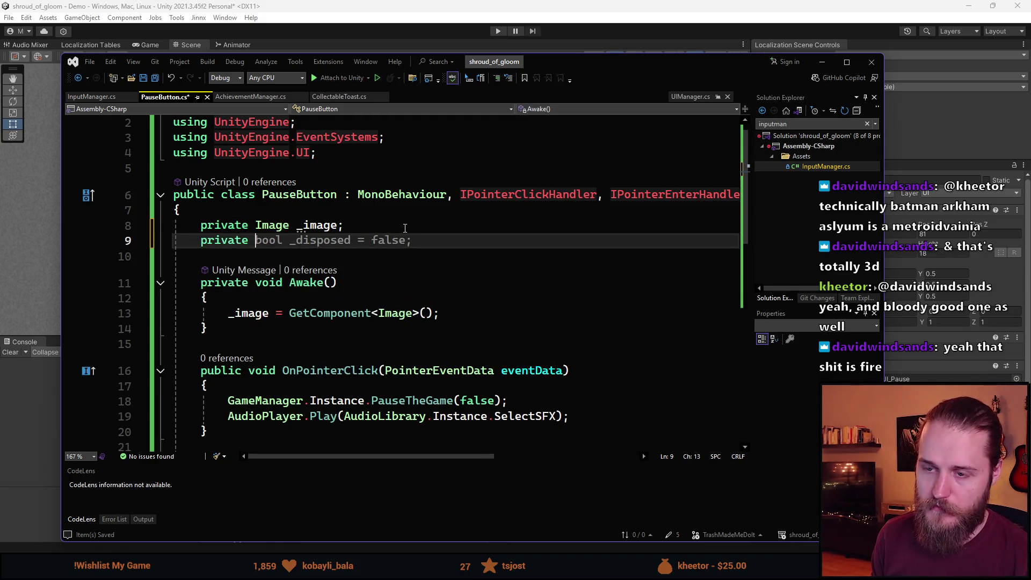
text(fl)
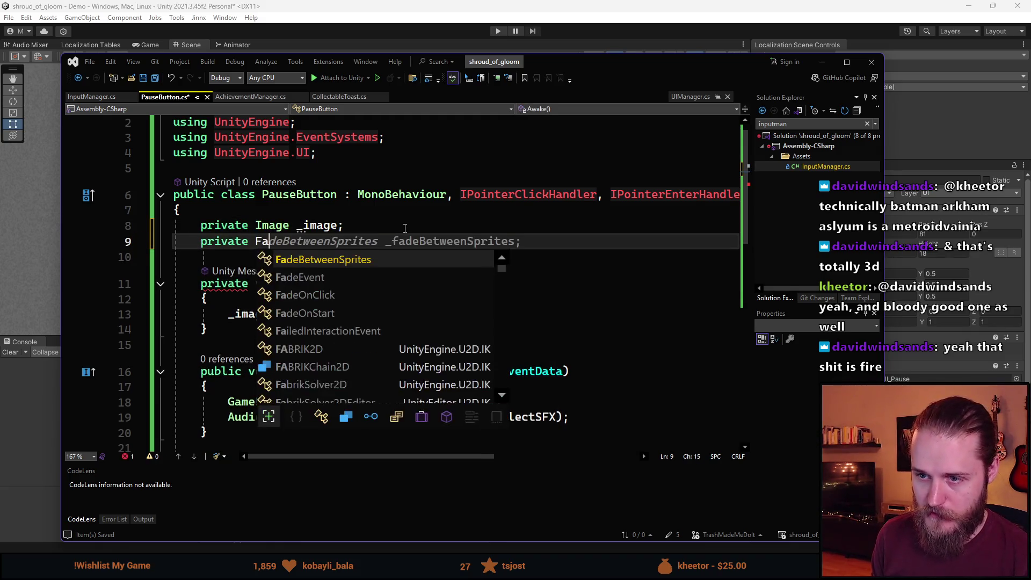
text(oat )
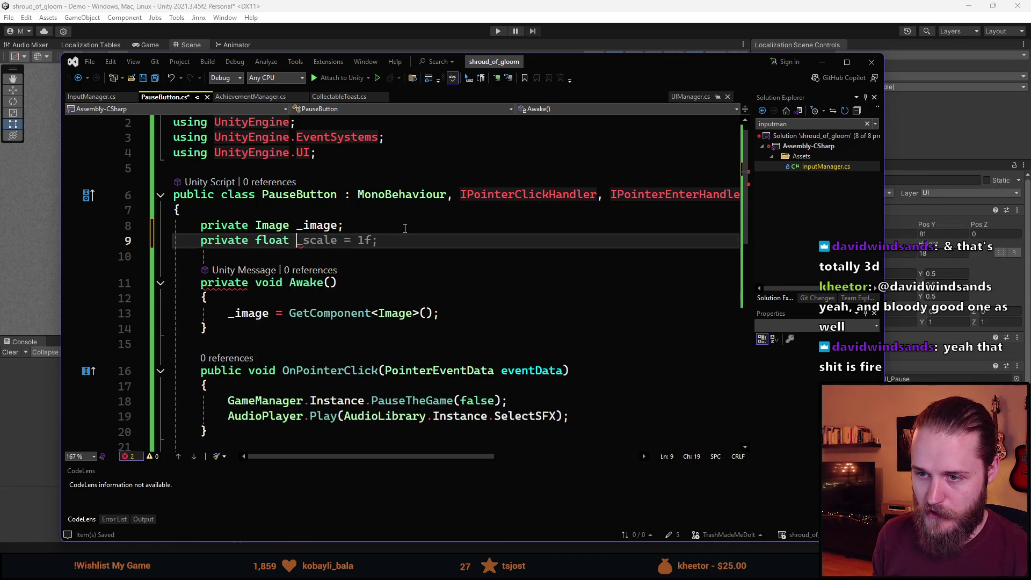
text(_fadeInD)
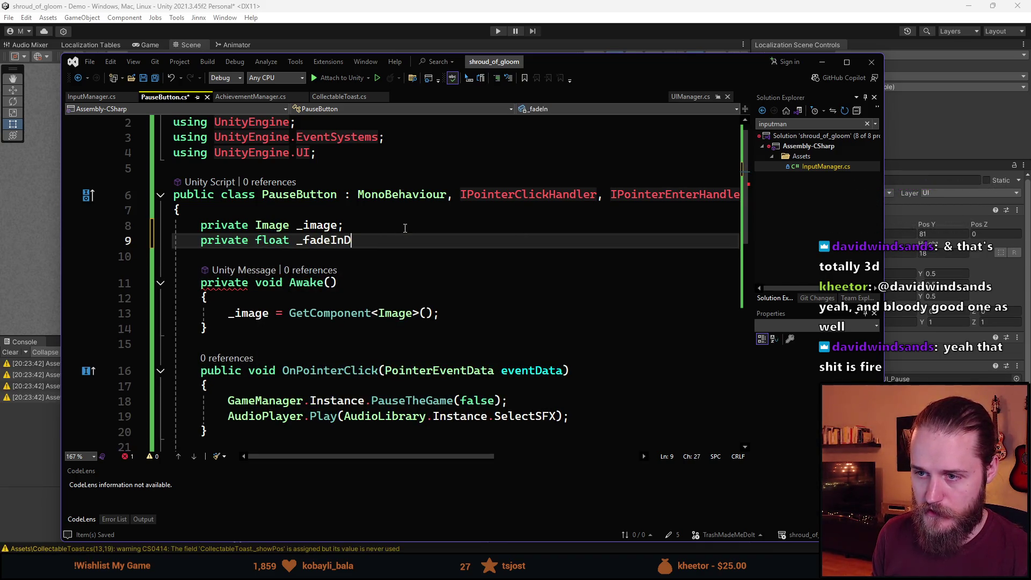
text(ur = 0.5f;)
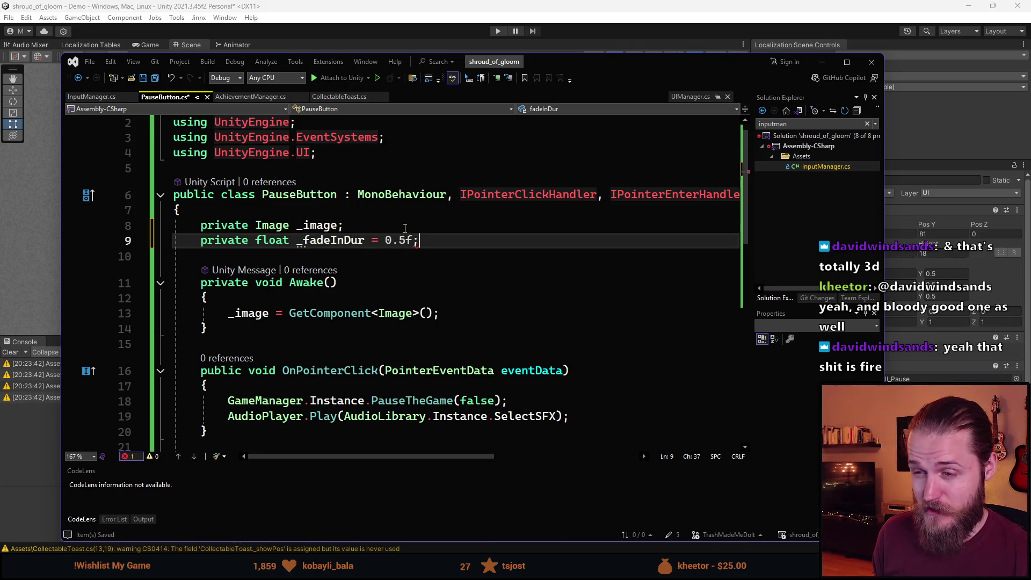
key(Return)
key(ctrl+z)
key(ctrl+d)
Change the duplicated field to _fadeOutDur with value 1f
key(Left)
key(Left)
key(BackSpace)
key(BackSpace)
key(BackSpace)
text(1)
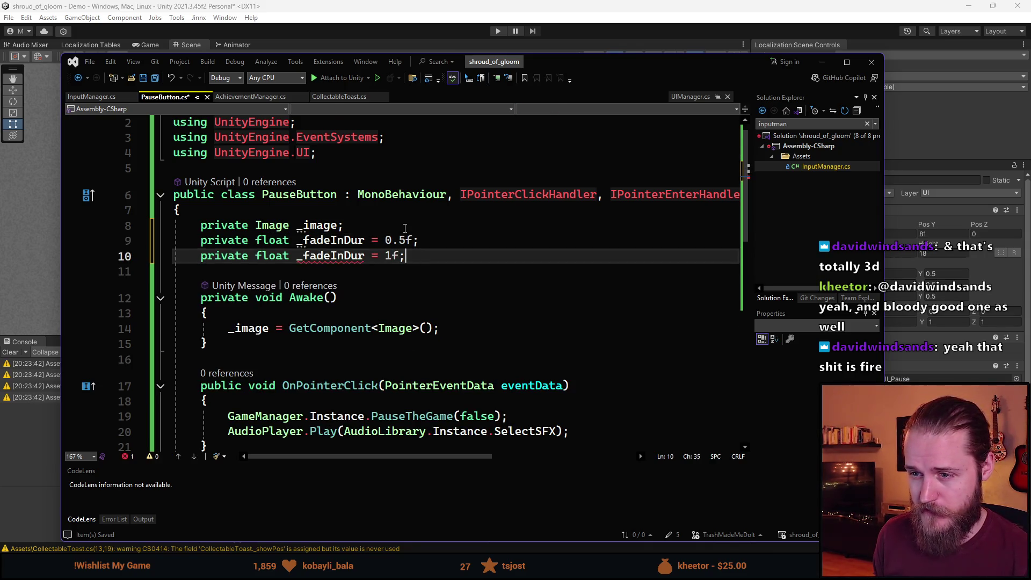
key(Left)
key(Left)
key(Left)
key(BackSpace)
key(BackSpace)
text(Out)
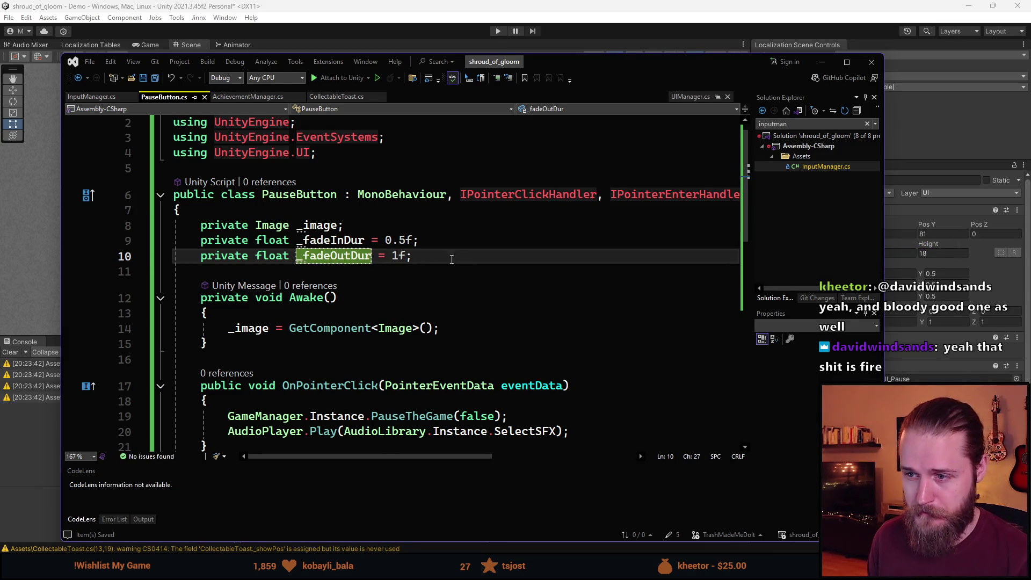
scroll(451, 259, down, 5)
click(309, 293)
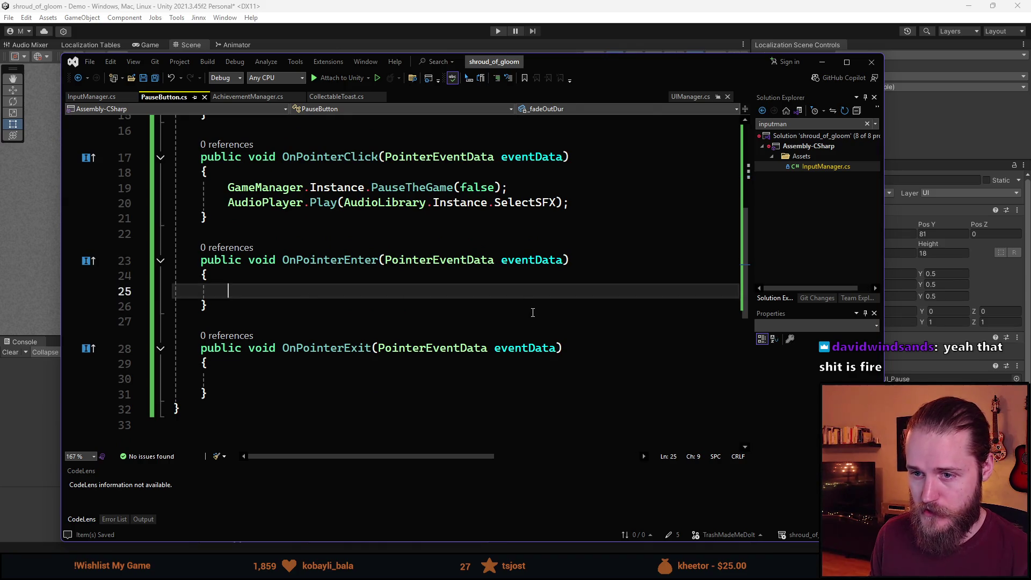
Make OnPointerEnter call _image.DOFade(1f, _fadeInDur)
text(_im)
key(Tab)
text(.DOFade)
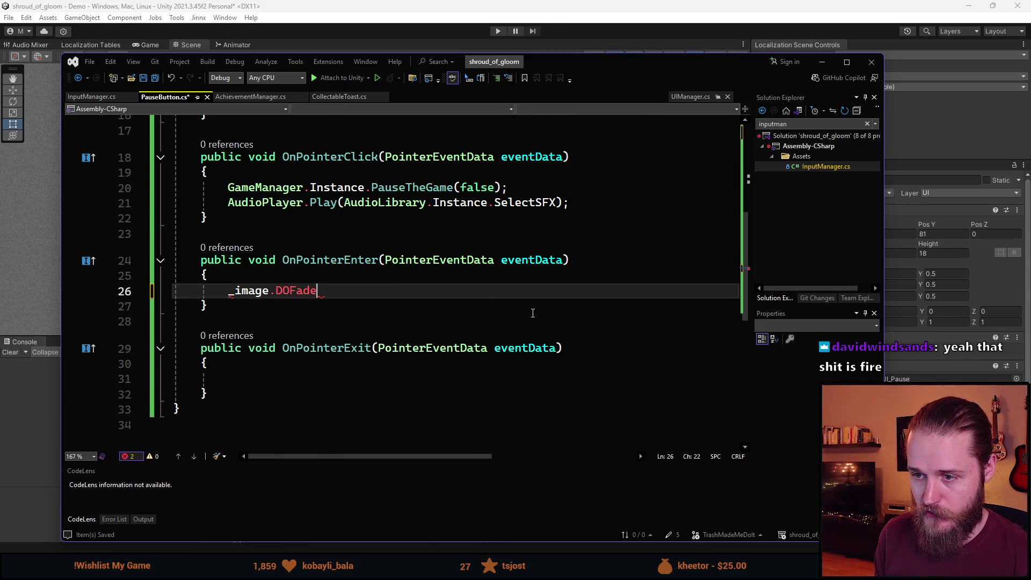
text((1f, )
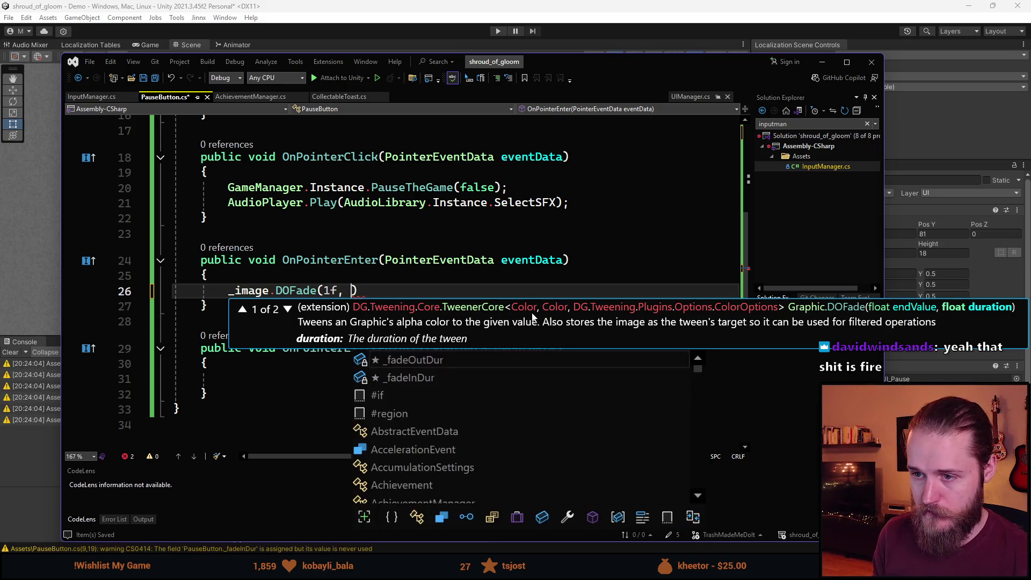
text(_fadeInDur)
key(Tab)
text())
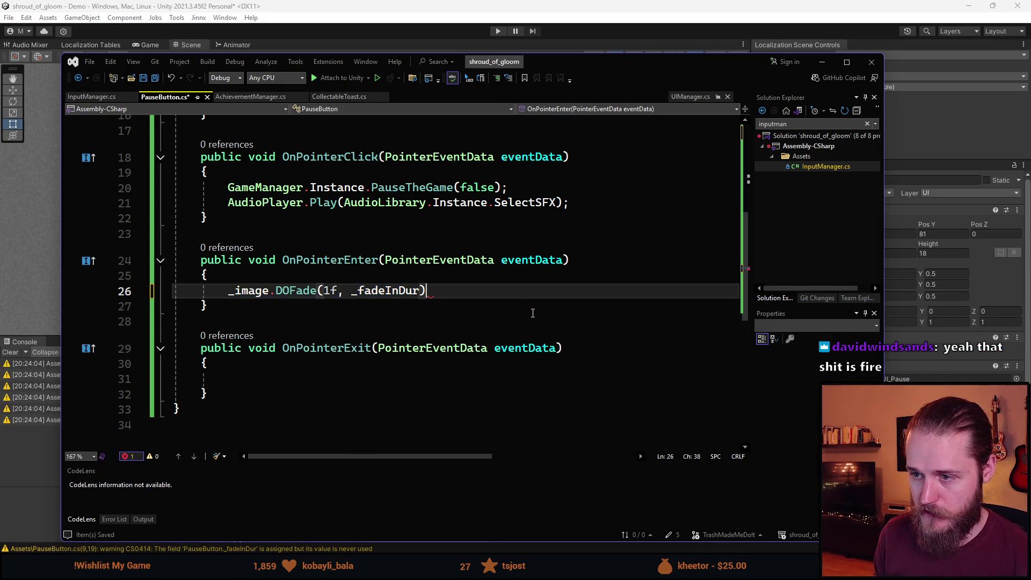
text(;)
Make OnPointerExit call _image.DOFade(0f, _fadeOutDur) and save the script
key(Down)
key(Down)
key(Down)
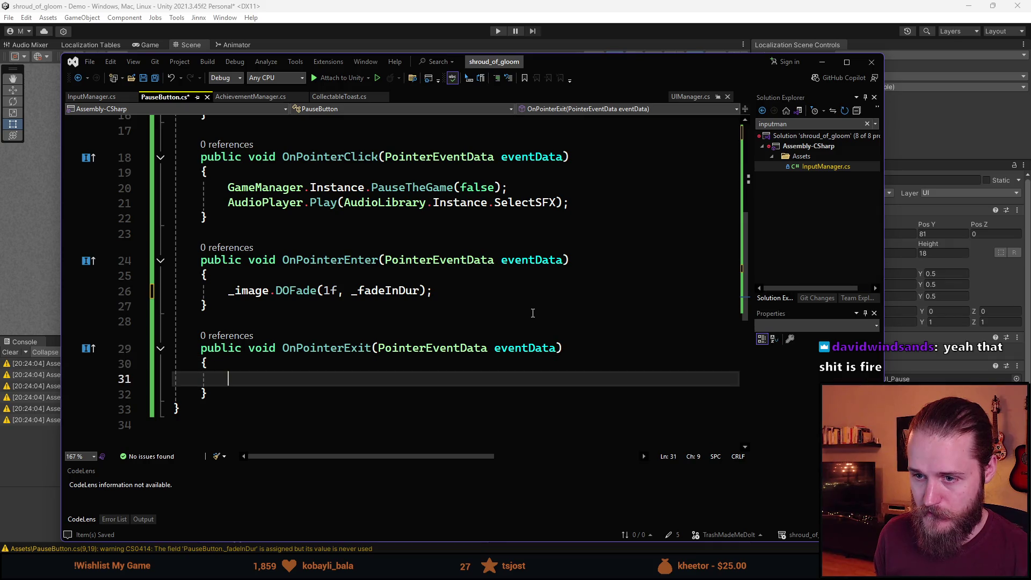
text(_image.Do)
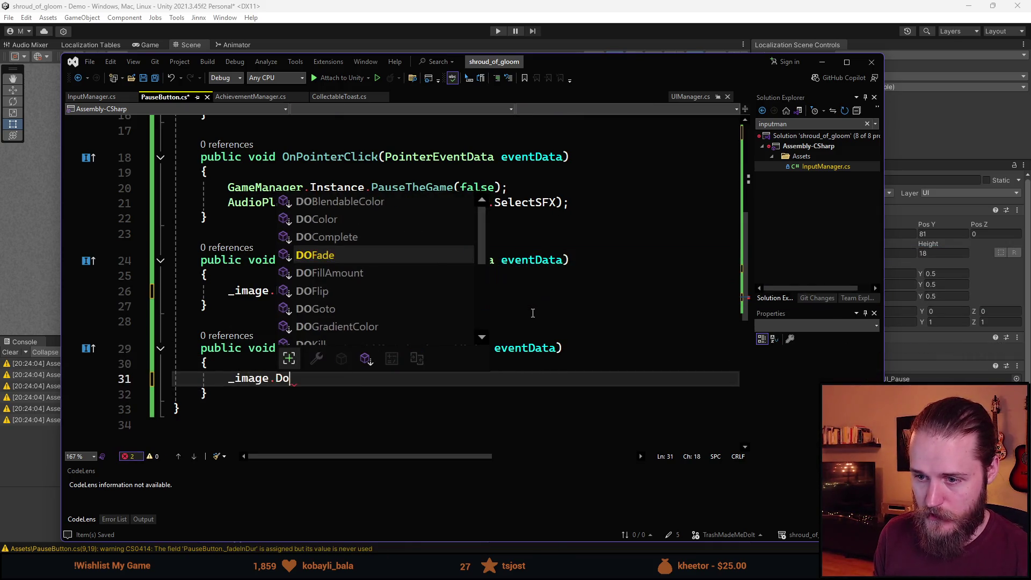
text(Fade()
key(BackSpace)
text(()
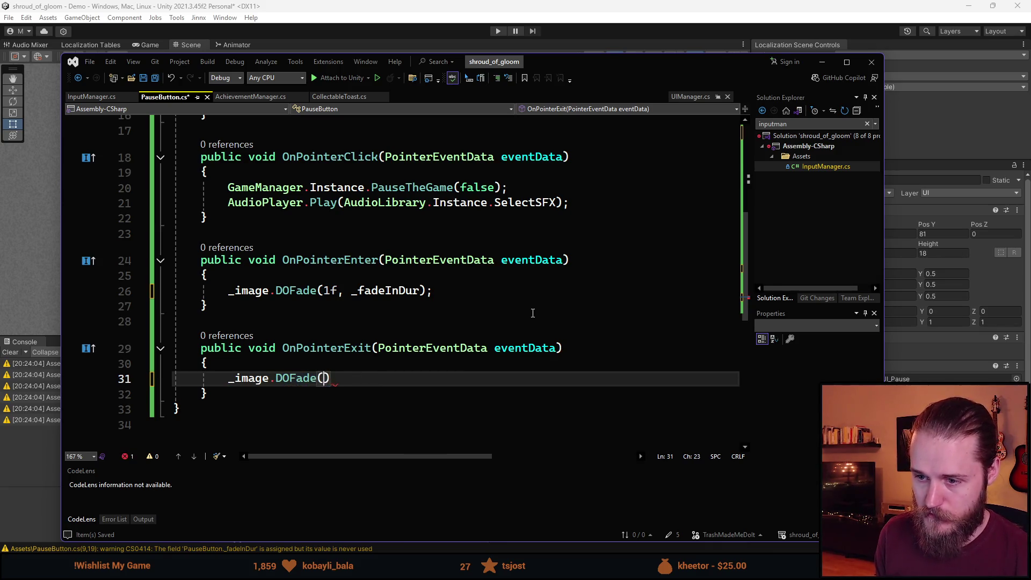
text(0f, _fade)
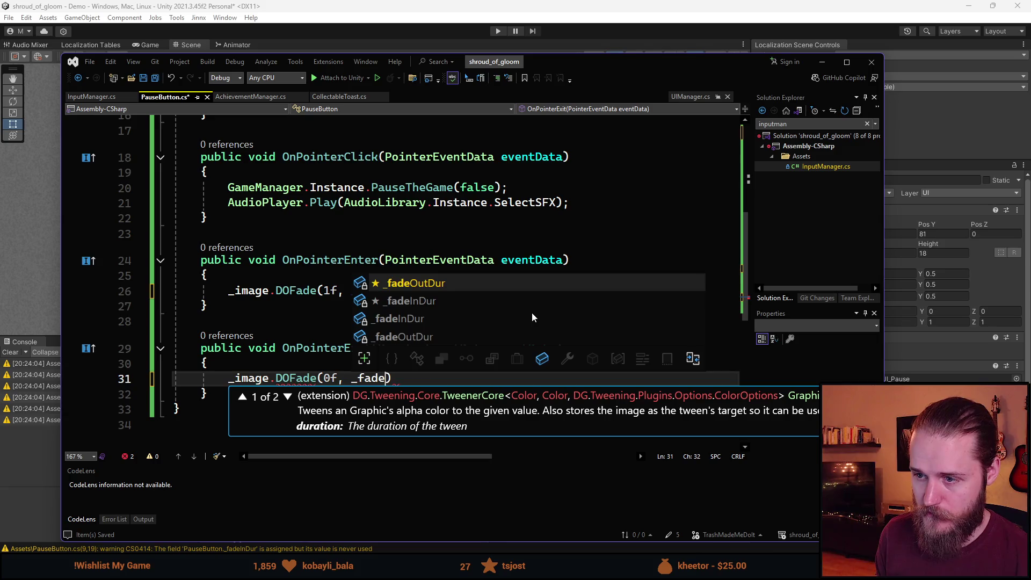
key(Tab)
text();)
key(ctrl+s)
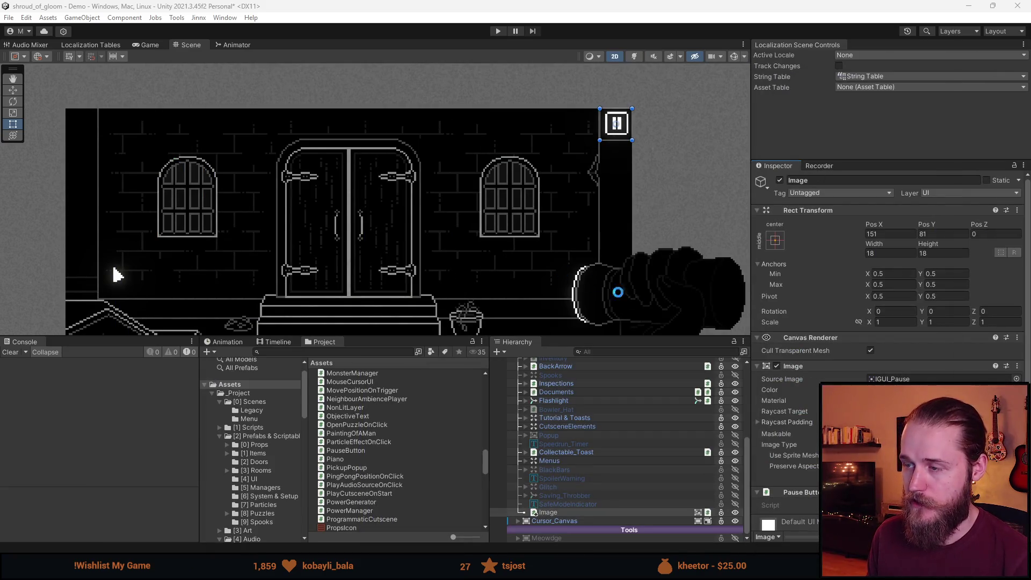